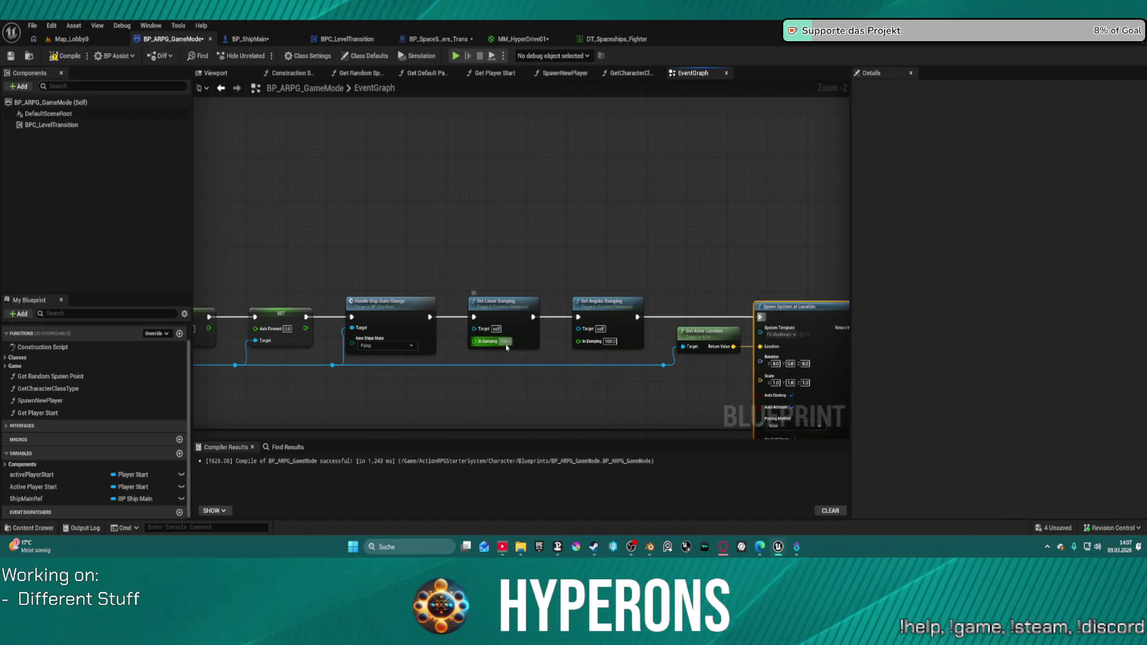
Commit the new linear damping value and try Play, cancelling at the compile-error prompt
{"action": "key", "text": "Return"}
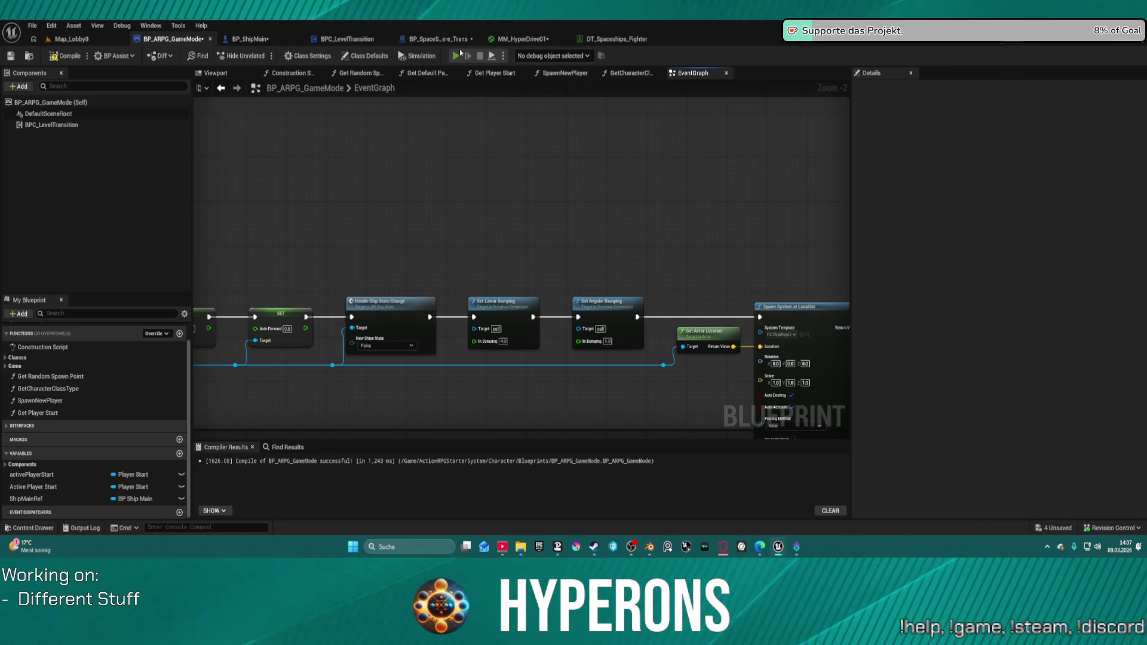
{"action": "left_click", "coordinate": [458, 54]}
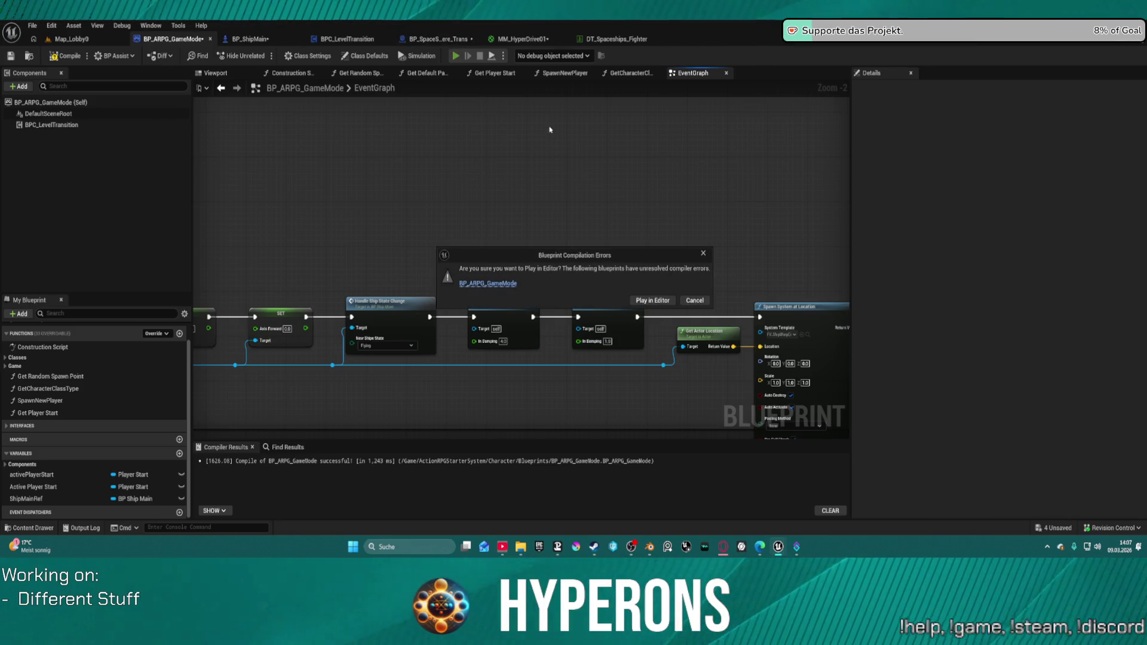
{"action": "left_click", "coordinate": [705, 299]}
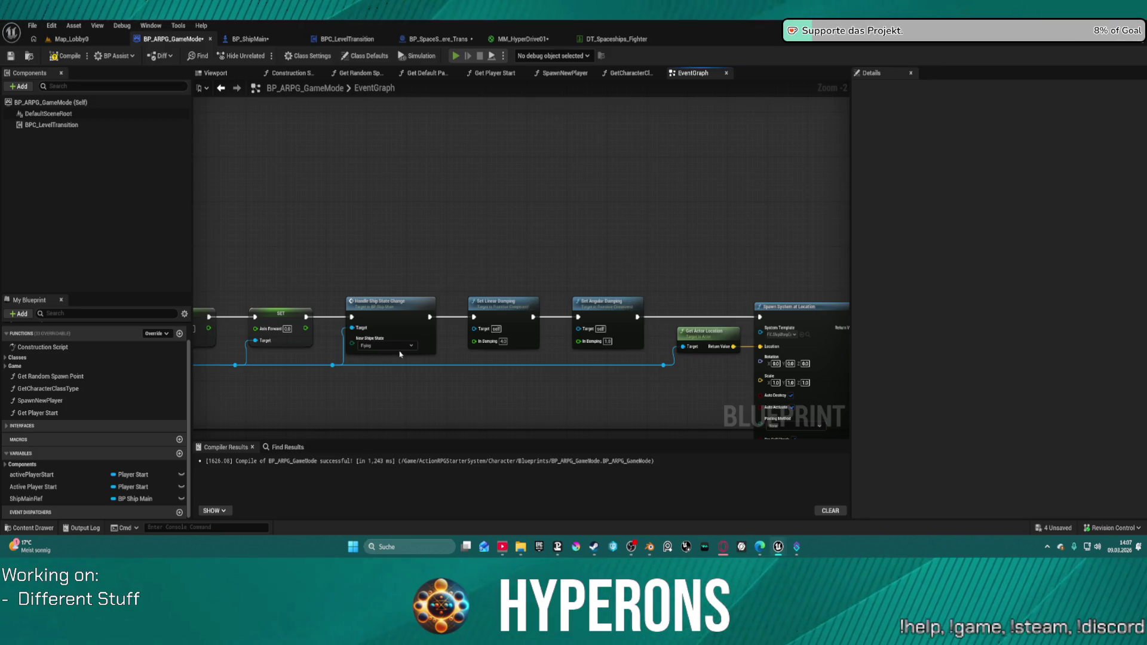
Undo the pasted node and wire SM Ship Body into both damping nodes' Target pins
{"action": "key", "text": "ctrl+v"}
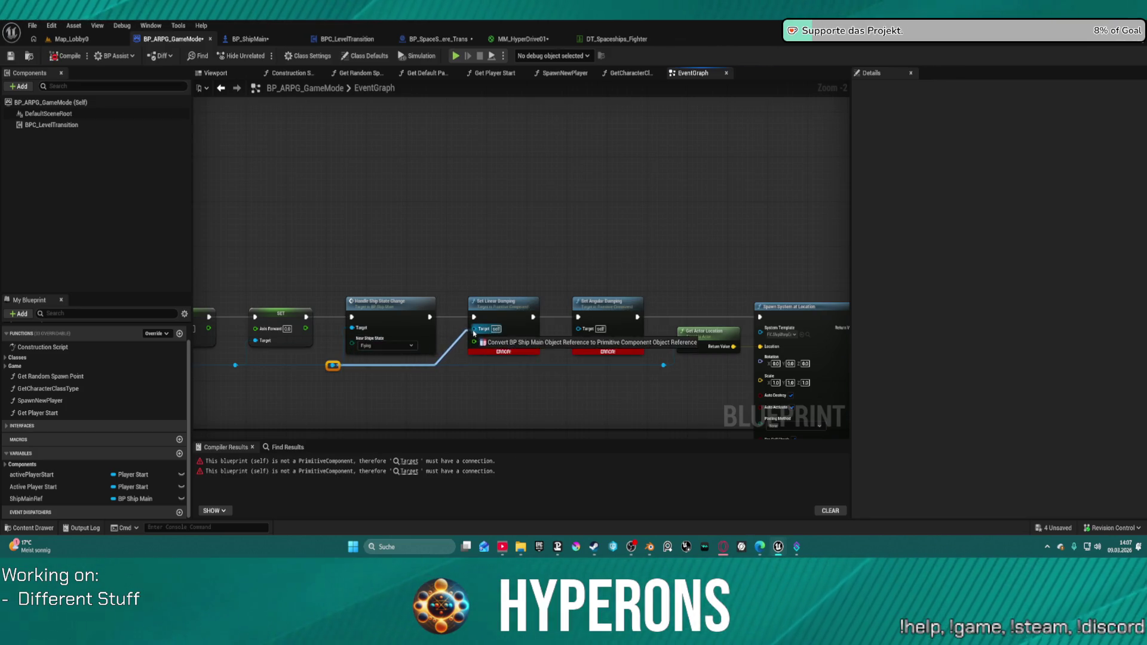
{"action": "left_click_drag", "start_coordinate": [333, 365], "coordinate": [540, 327]}
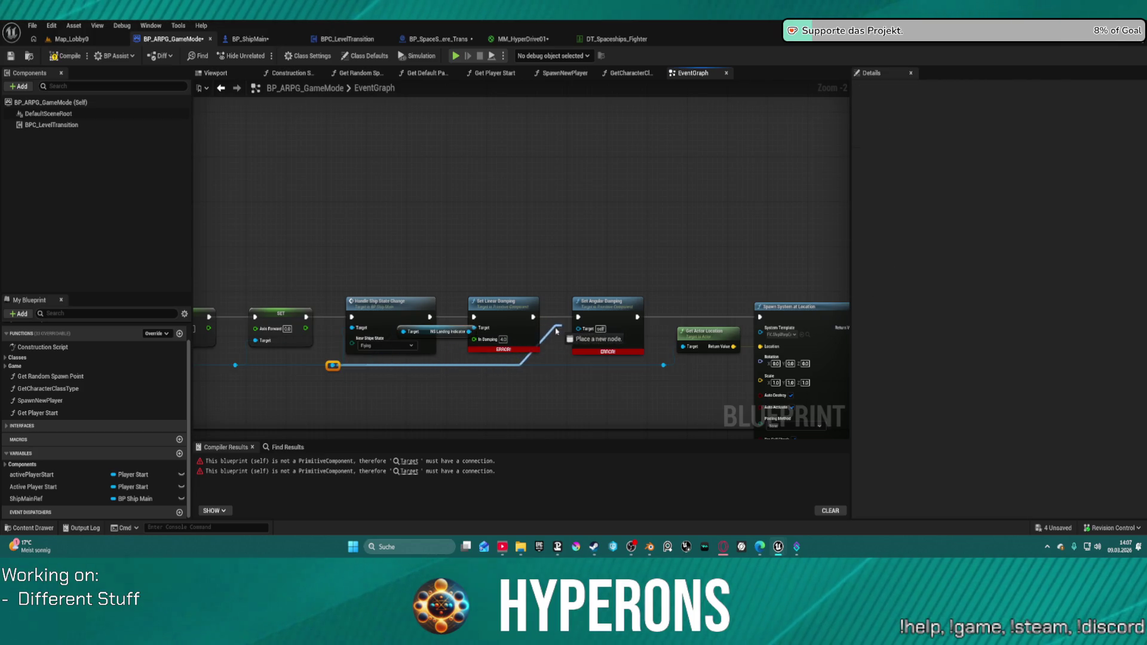
{"action": "key", "text": "ctrl+z"}
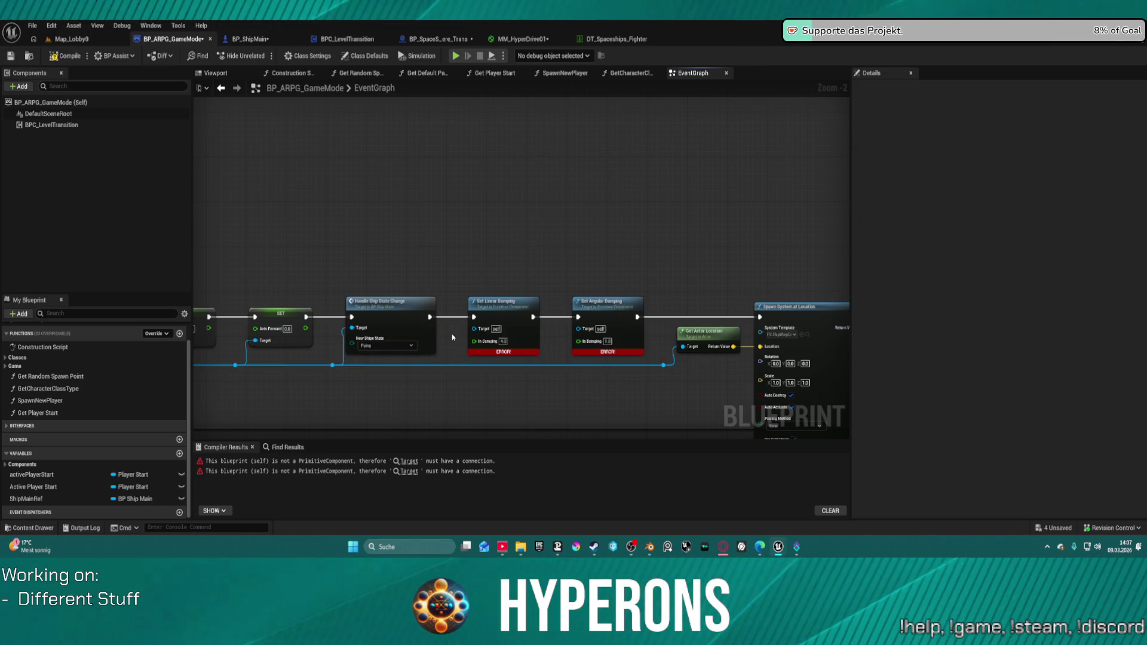
{"action": "mouse_move", "coordinate": [329, 362]}
{"action": "left_mouse_down"}
{"action": "mouse_move", "coordinate": [565, 329]}
{"action": "mouse_move", "coordinate": [468, 400]}
{"action": "left_mouse_up"}
{"action": "left_click_drag", "start_coordinate": [397, 387], "coordinate": [709, 354]}
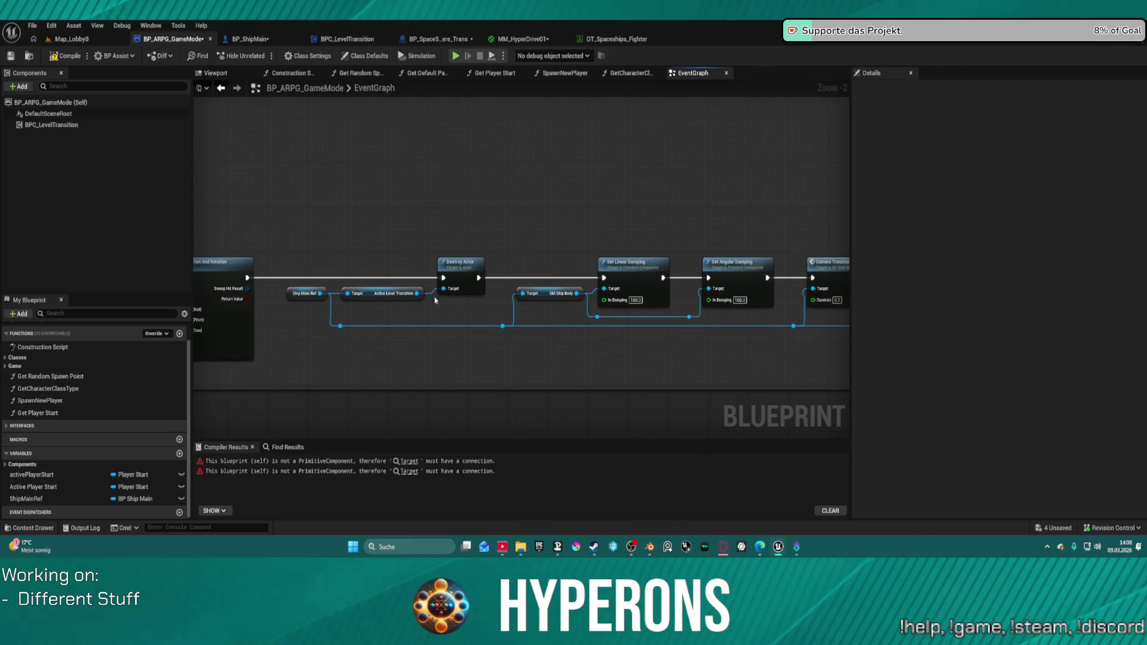
{"action": "mouse_move", "coordinate": [575, 294]}
{"action": "left_mouse_down"}
{"action": "mouse_move", "coordinate": [839, 296]}
{"action": "mouse_move", "coordinate": [552, 293]}
{"action": "mouse_move", "coordinate": [758, 283]}
{"action": "mouse_move", "coordinate": [770, 293]}
{"action": "mouse_move", "coordinate": [746, 291]}
{"action": "mouse_move", "coordinate": [870, 299]}
{"action": "mouse_move", "coordinate": [735, 290]}
{"action": "left_mouse_up"}
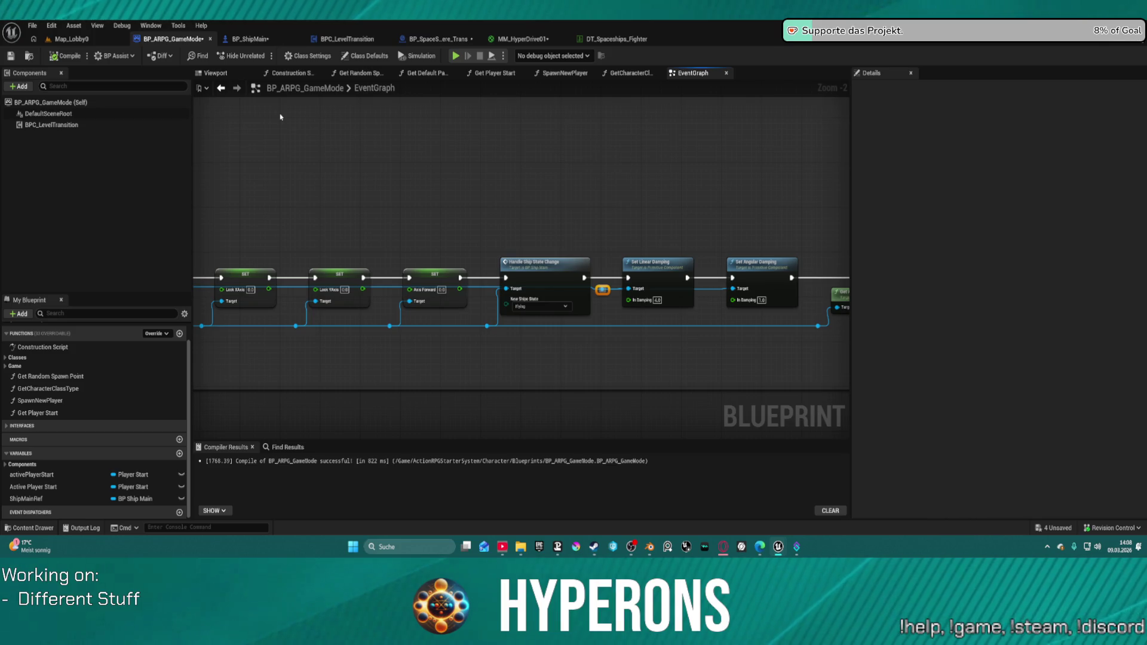
{"action": "left_click", "coordinate": [654, 264]}
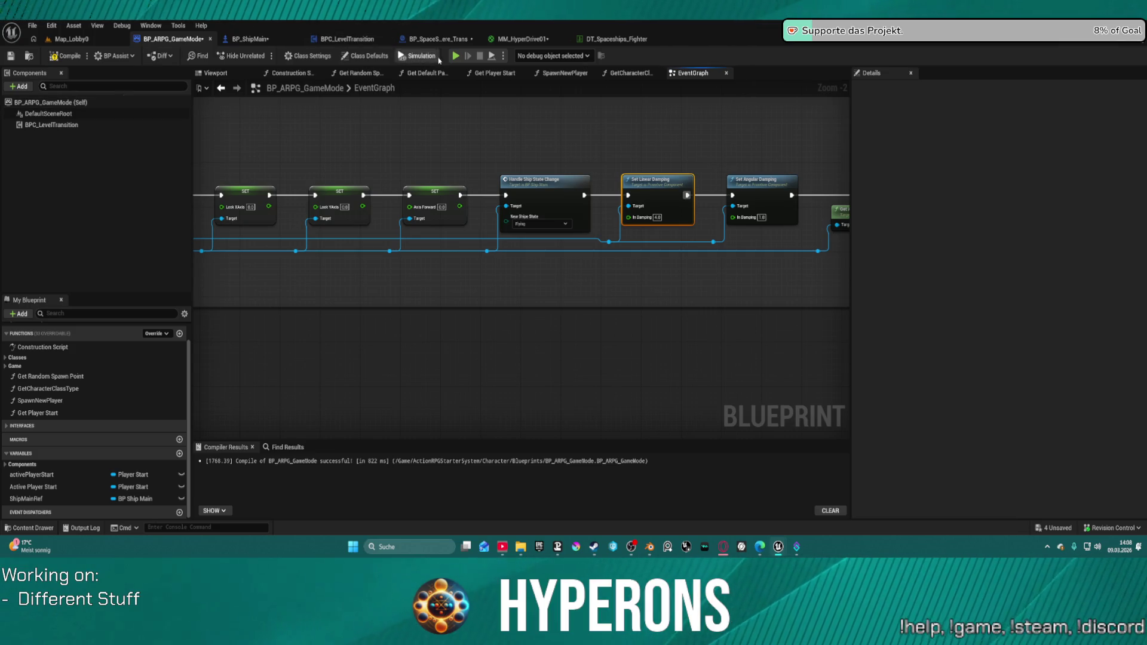
Reposition the SM Ship Body getter to feed Handle Ship State Change and the damping Targets
{"action": "left_click_drag", "start_coordinate": [657, 287], "coordinate": [299, 275]}
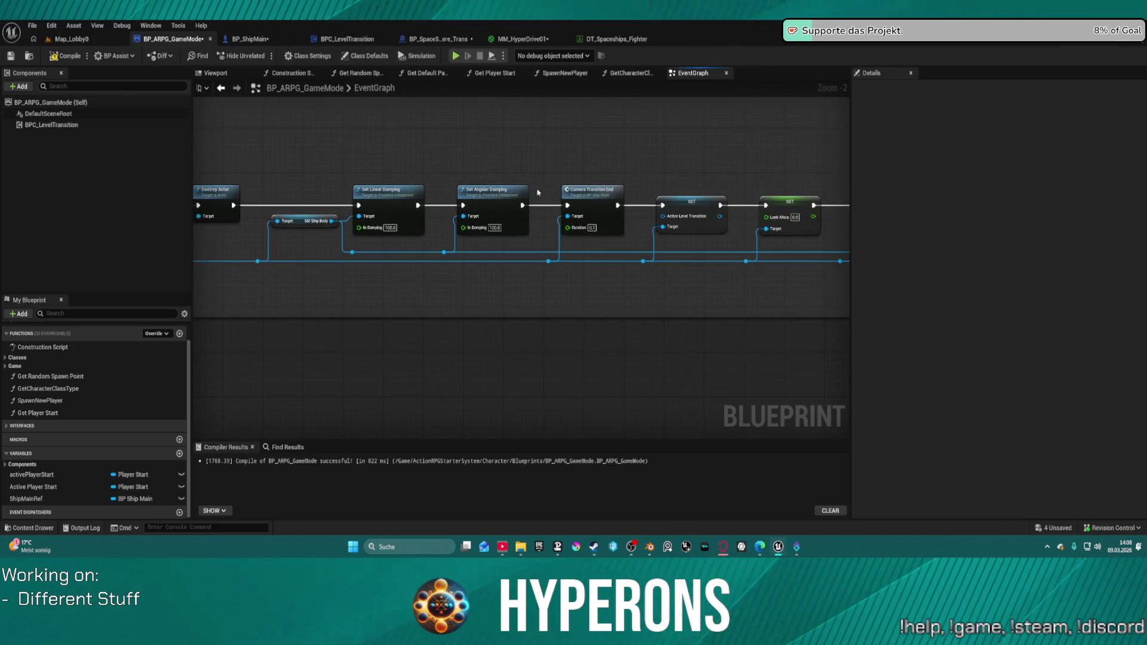
{"action": "mouse_move", "coordinate": [278, 221]}
{"action": "left_mouse_down"}
{"action": "mouse_move", "coordinate": [475, 251]}
{"action": "mouse_move", "coordinate": [602, 251]}
{"action": "left_mouse_up"}
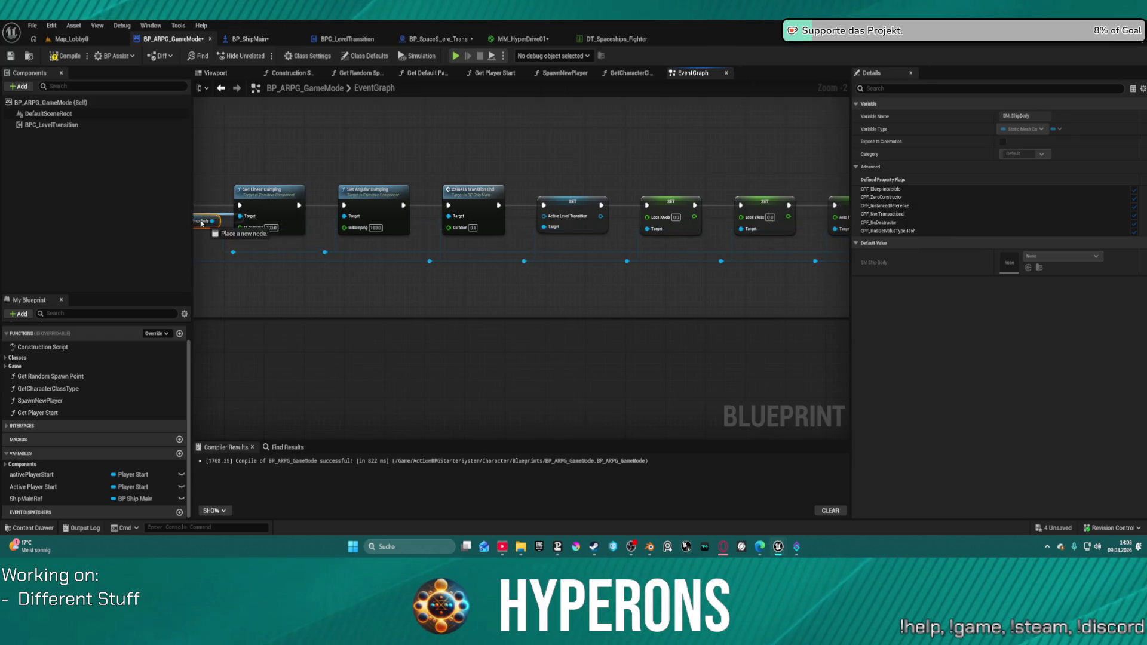
{"action": "left_click_drag", "start_coordinate": [201, 224], "coordinate": [286, 215]}
{"action": "key", "text": "Delete"}
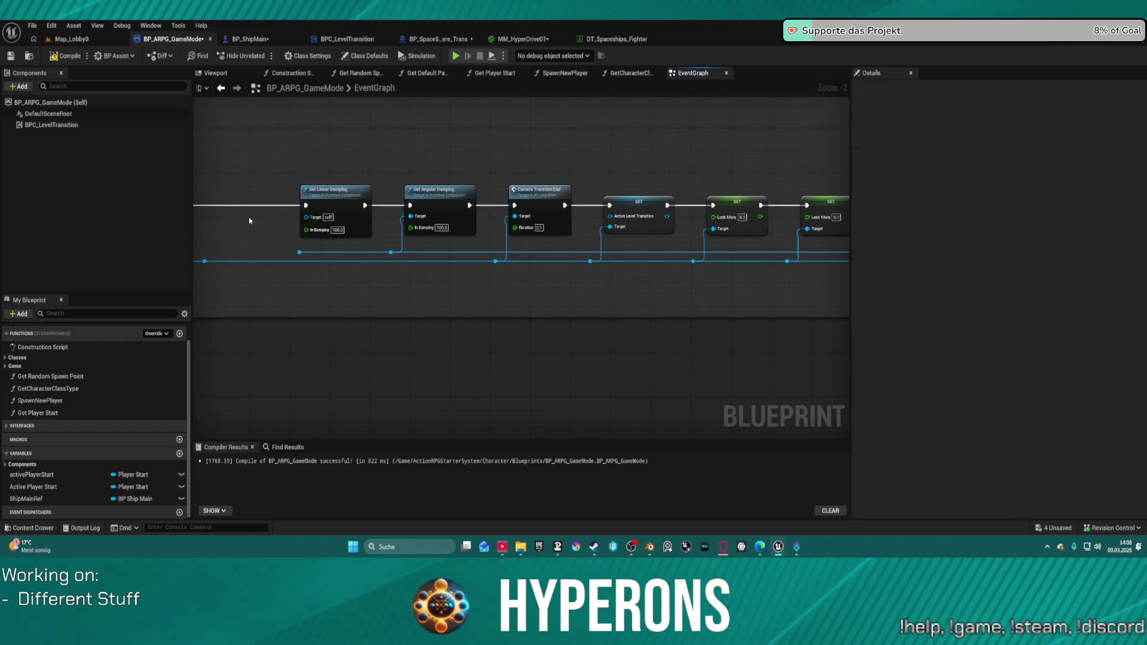
{"action": "key", "text": "ctrl+z"}
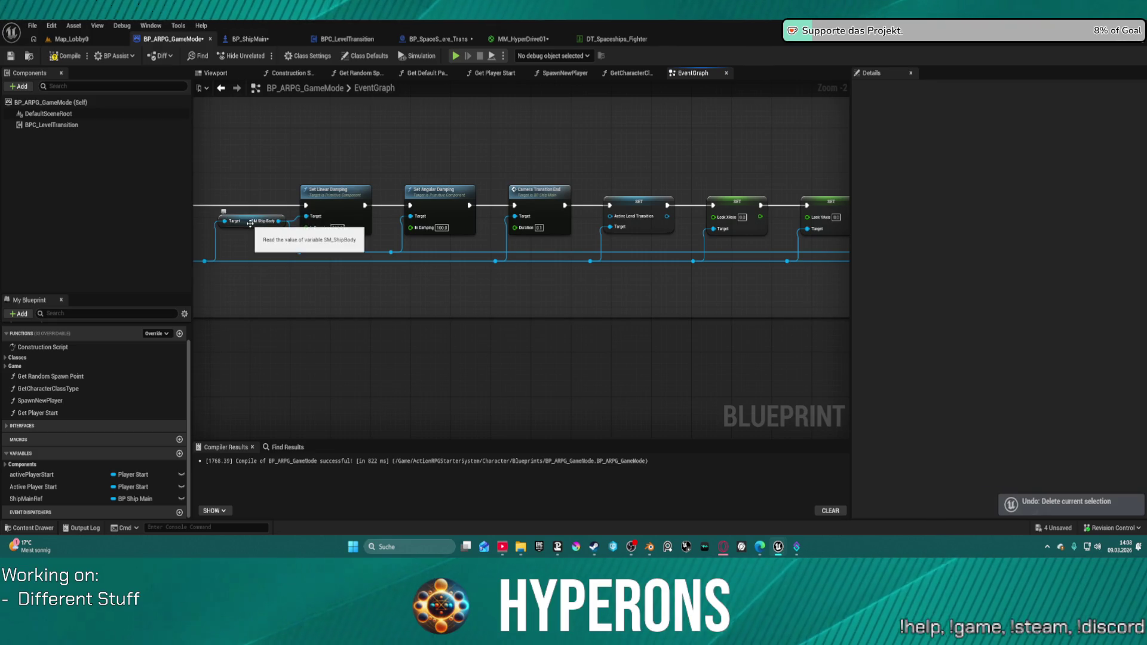
{"action": "mouse_move", "coordinate": [241, 221]}
{"action": "left_mouse_down"}
{"action": "mouse_move", "coordinate": [637, 236]}
{"action": "mouse_move", "coordinate": [754, 187]}
{"action": "mouse_move", "coordinate": [352, 291]}
{"action": "mouse_move", "coordinate": [560, 255]}
{"action": "mouse_move", "coordinate": [548, 263]}
{"action": "left_mouse_up"}
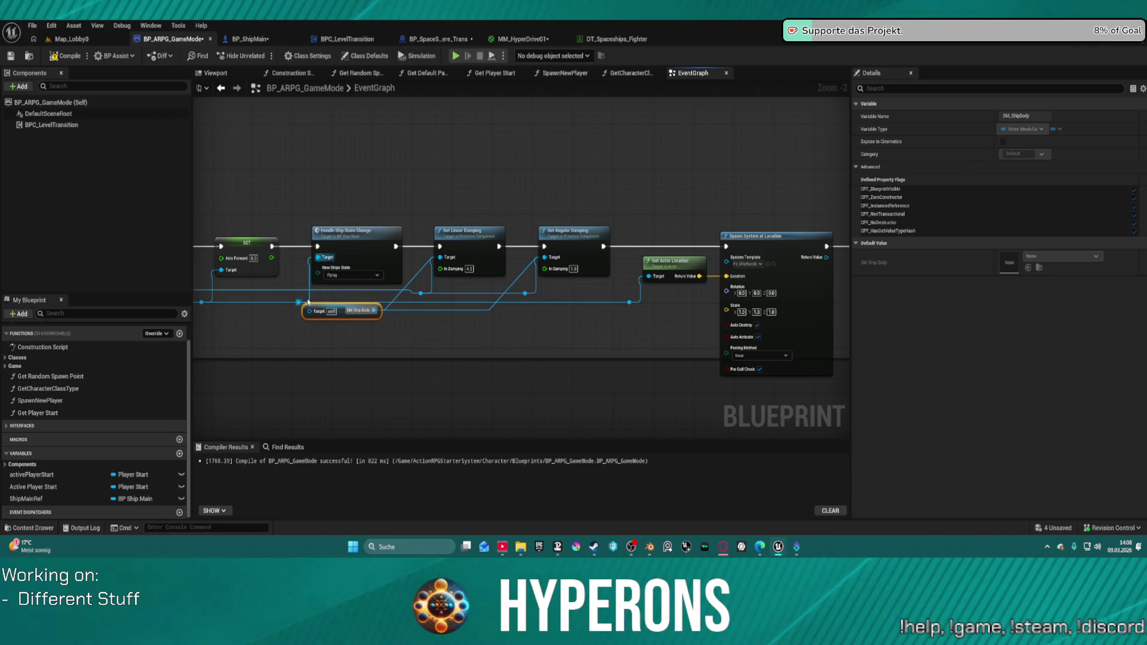
{"action": "left_click_drag", "start_coordinate": [299, 300], "coordinate": [317, 316]}
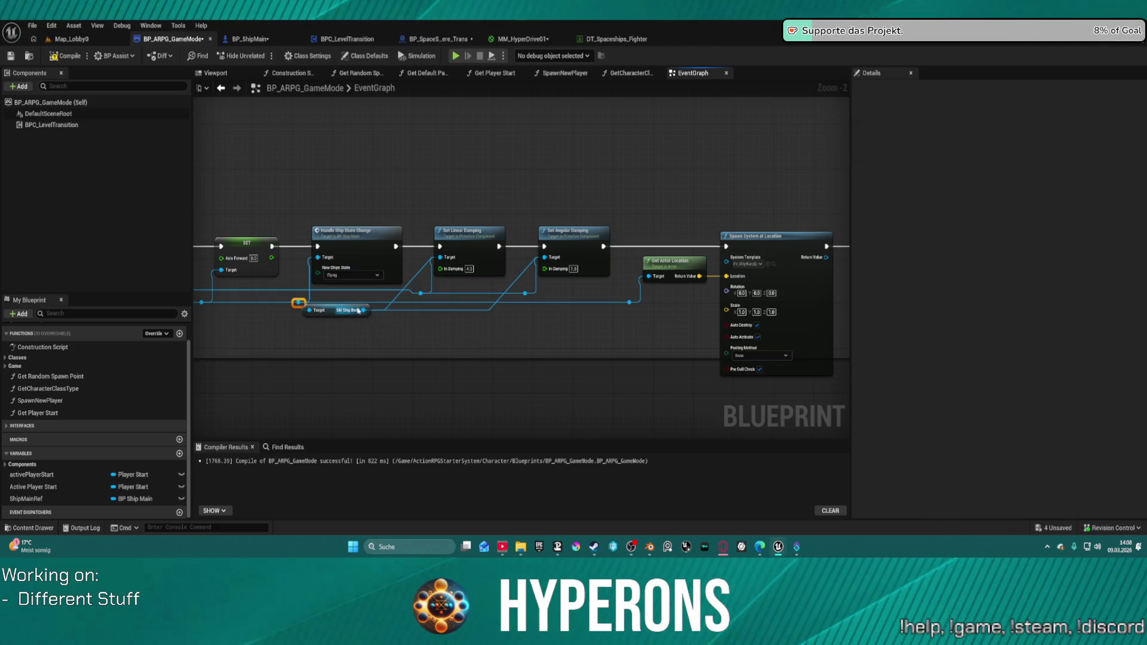
Straighten the node chain into a row and delete the stray reroute nodes
{"action": "left_click", "coordinate": [357, 232]}
{"action": "key", "text": "f"}
{"action": "mouse_move", "coordinate": [586, 359]}
{"action": "left_mouse_down"}
{"action": "mouse_move", "coordinate": [552, 278]}
{"action": "mouse_move", "coordinate": [537, 272]}
{"action": "mouse_move", "coordinate": [597, 299]}
{"action": "mouse_move", "coordinate": [629, 330]}
{"action": "left_mouse_up"}
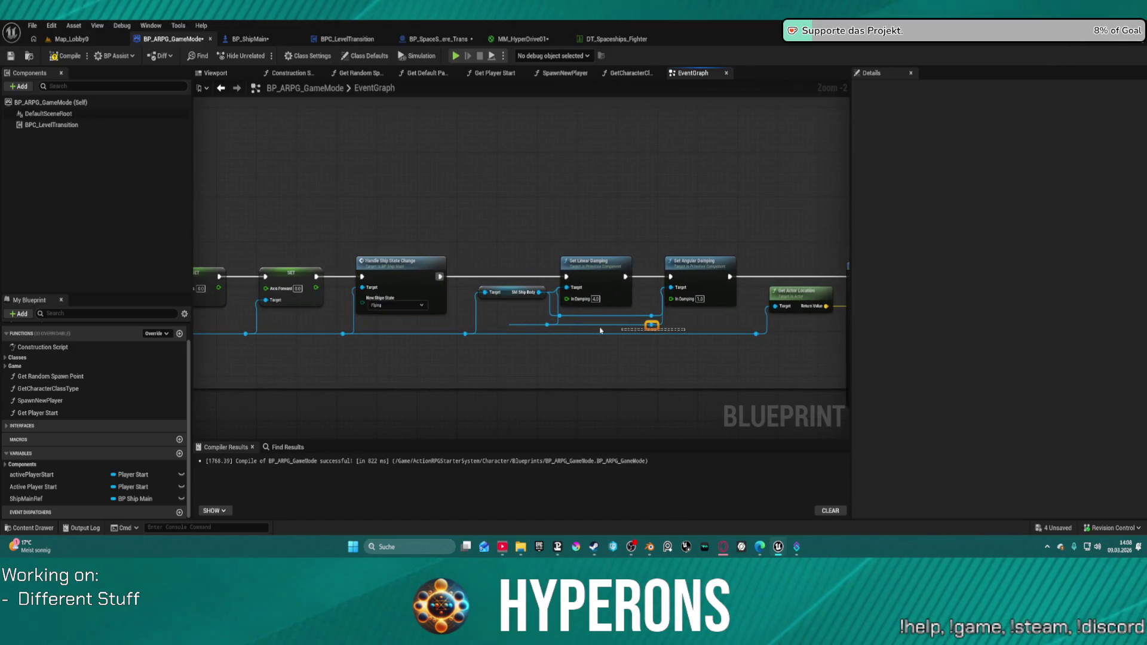
{"action": "left_click_drag", "start_coordinate": [522, 329], "coordinate": [524, 328]}
{"action": "key", "text": "Delete"}
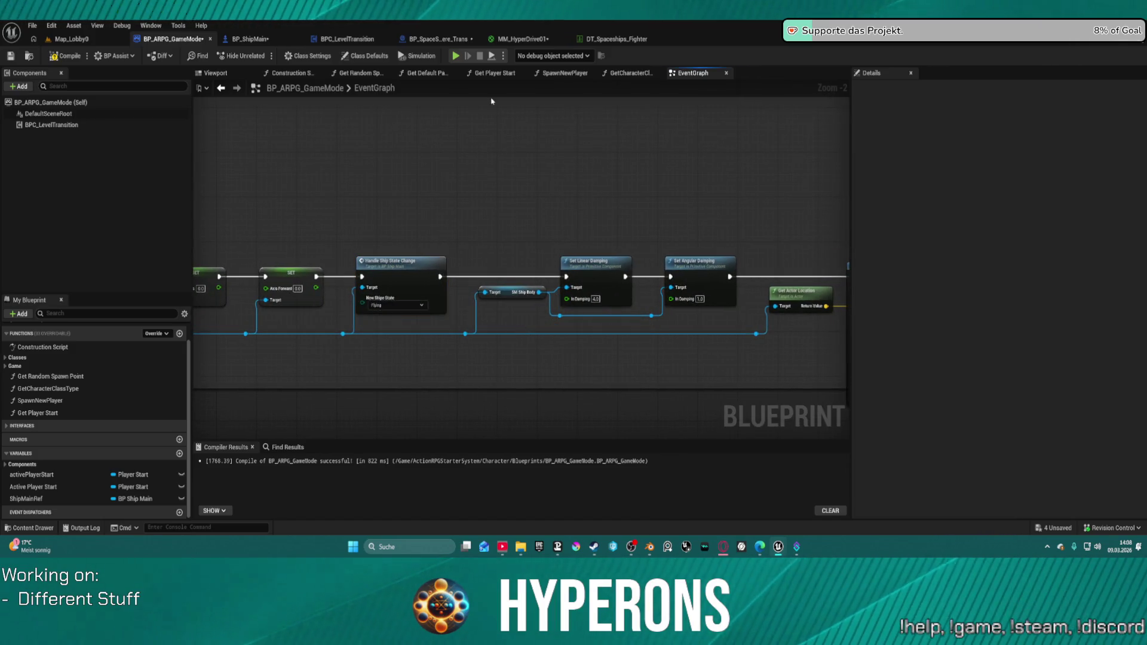
Playtest with the test character at Pollux's Gate to New Eden, then exit the preview
{"action": "left_click", "coordinate": [461, 58]}
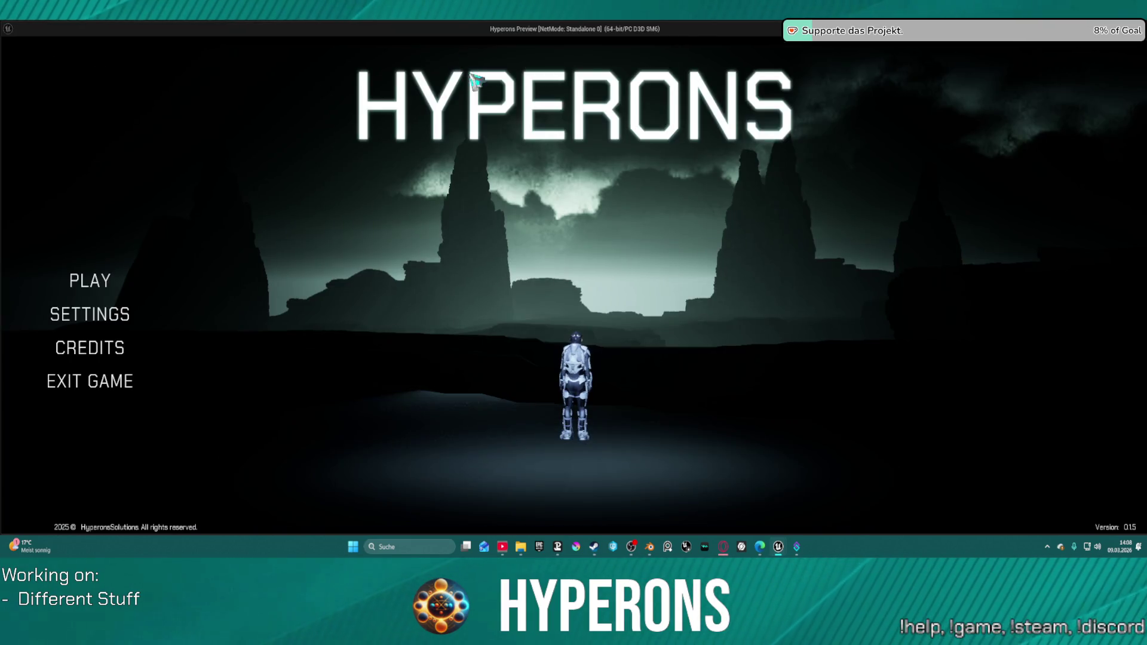
{"action": "left_click", "coordinate": [99, 276]}
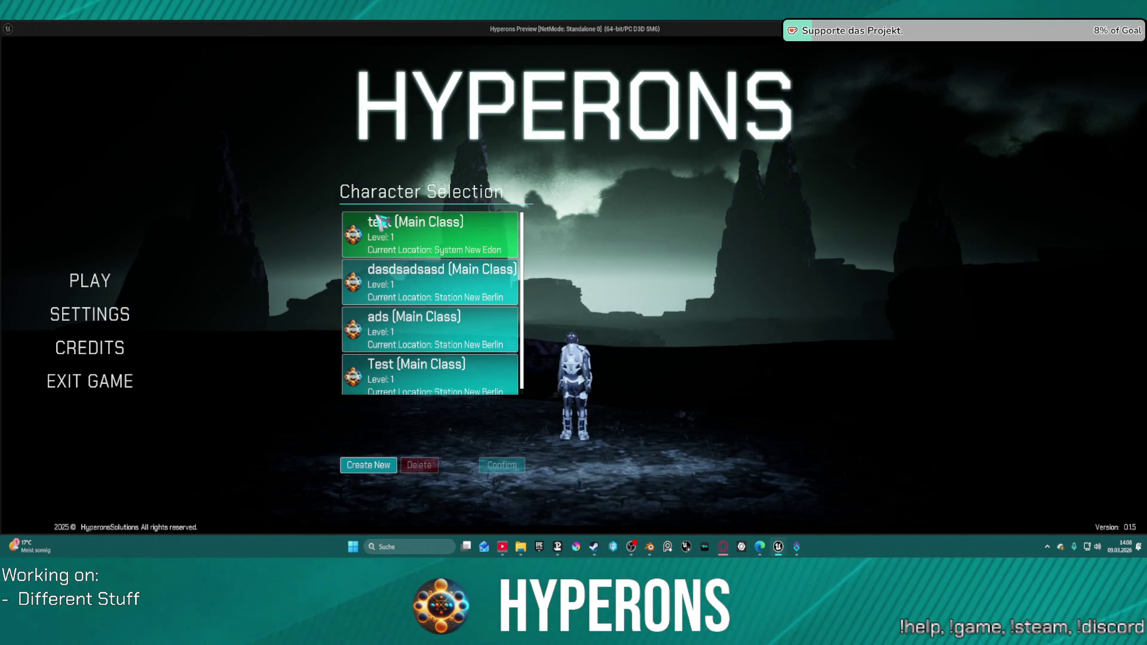
{"action": "double_click", "coordinate": [380, 221]}
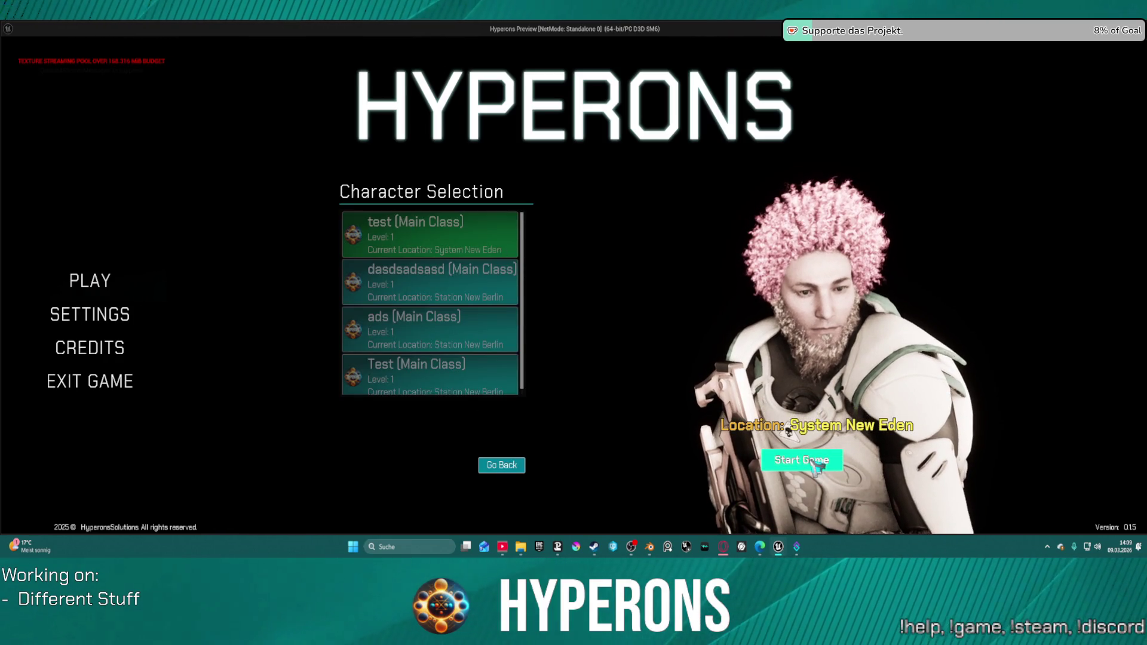
{"action": "left_click", "coordinate": [817, 467]}
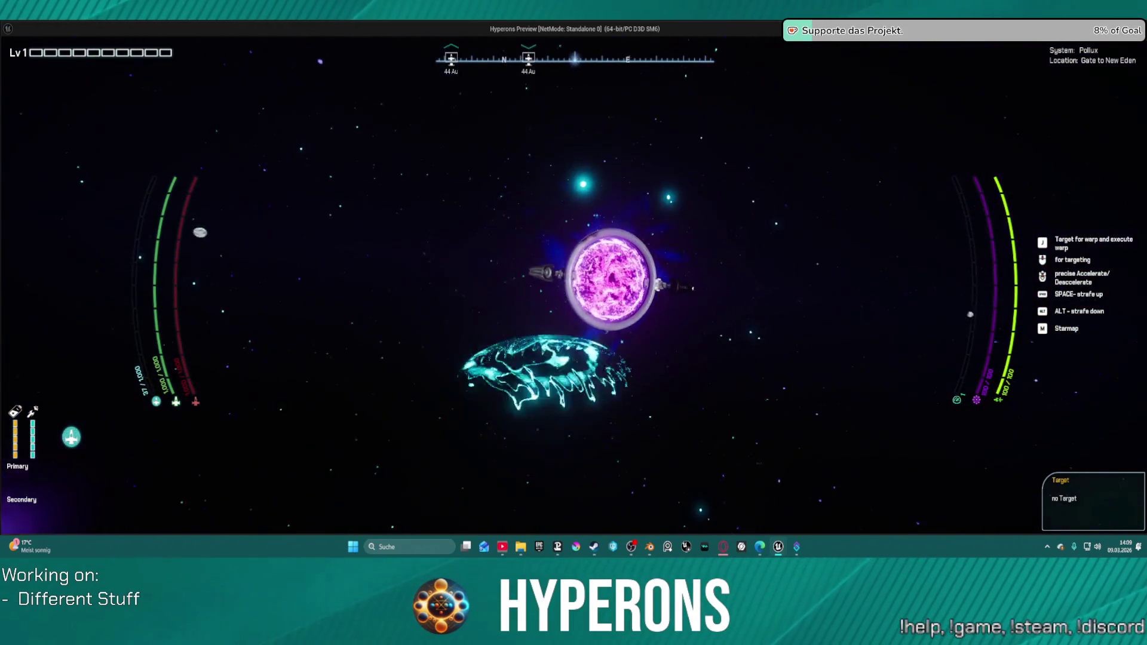
{"action": "key", "text": "Escape"}
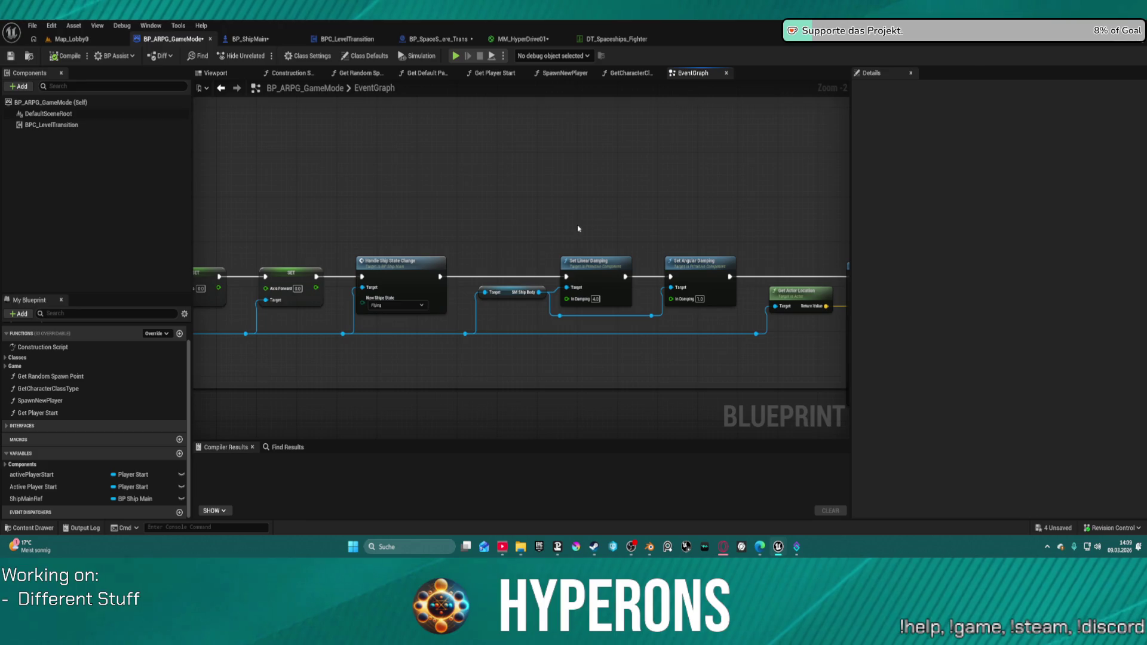
Replace the wait node with a 0.2 s Delay feeding Set Linear Damping, then relaunch Play
{"action": "mouse_move", "coordinate": [558, 197]}
{"action": "left_mouse_down"}
{"action": "mouse_move", "coordinate": [501, 282]}
{"action": "mouse_move", "coordinate": [297, 269]}
{"action": "mouse_move", "coordinate": [110, 236]}
{"action": "mouse_move", "coordinate": [489, 211]}
{"action": "left_mouse_up"}
{"action": "type", "text": "wait"}
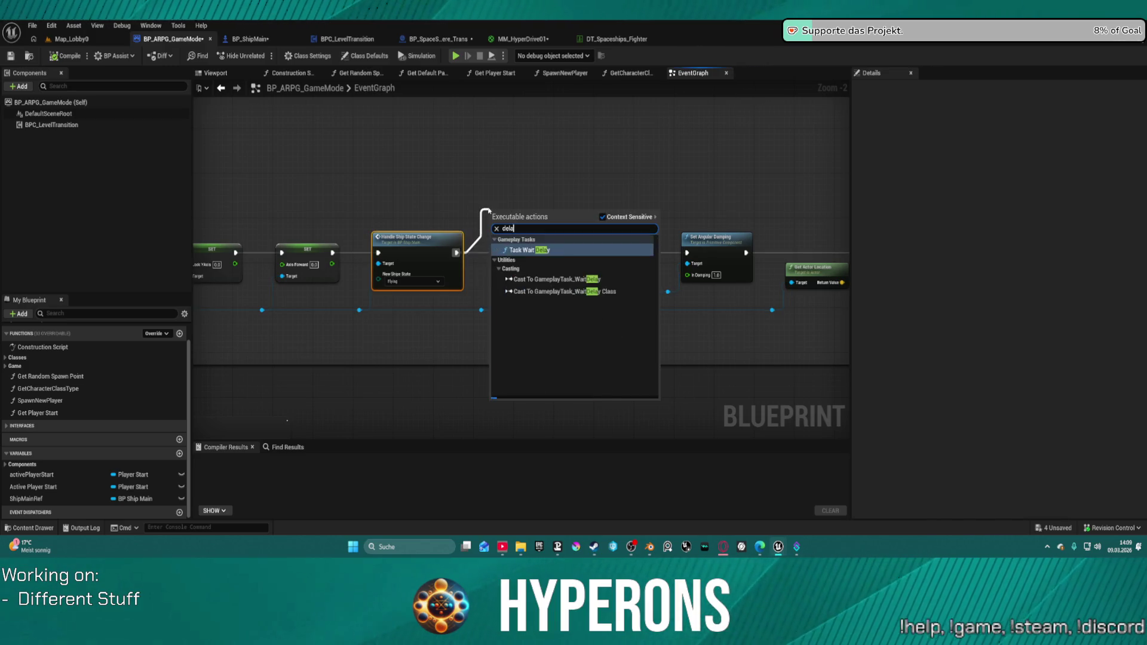
{"action": "key", "text": "Return"}
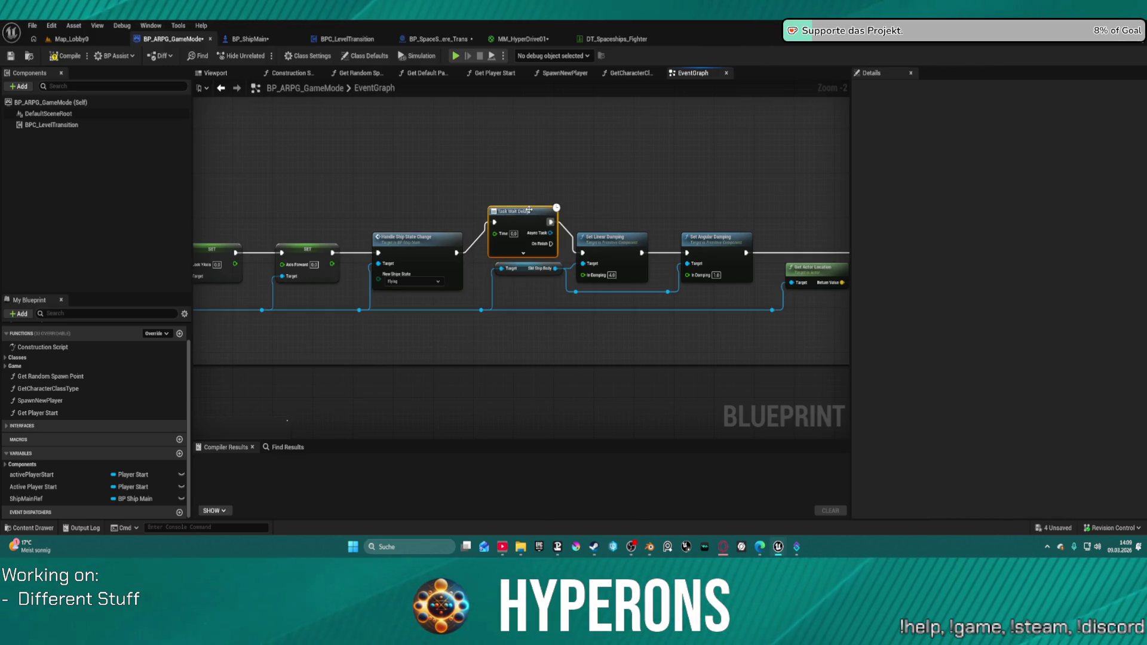
{"action": "key", "text": "Delete"}
{"action": "left_click_drag", "start_coordinate": [456, 252], "coordinate": [489, 221]}
{"action": "type", "text": "de"}
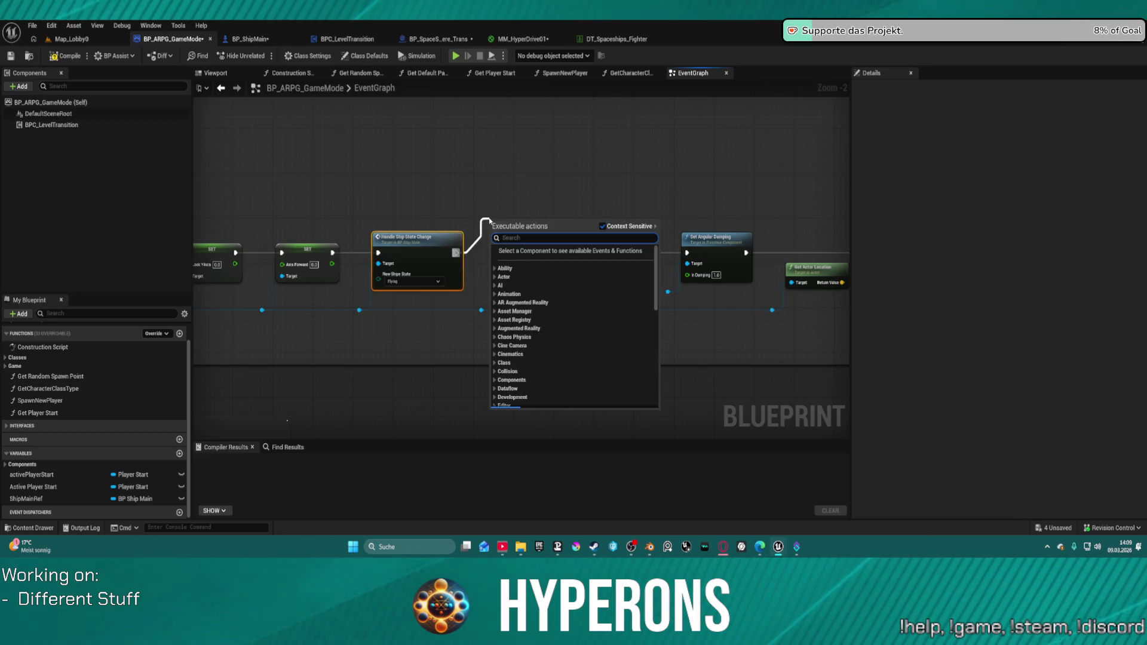
{"action": "type", "text": "lay"}
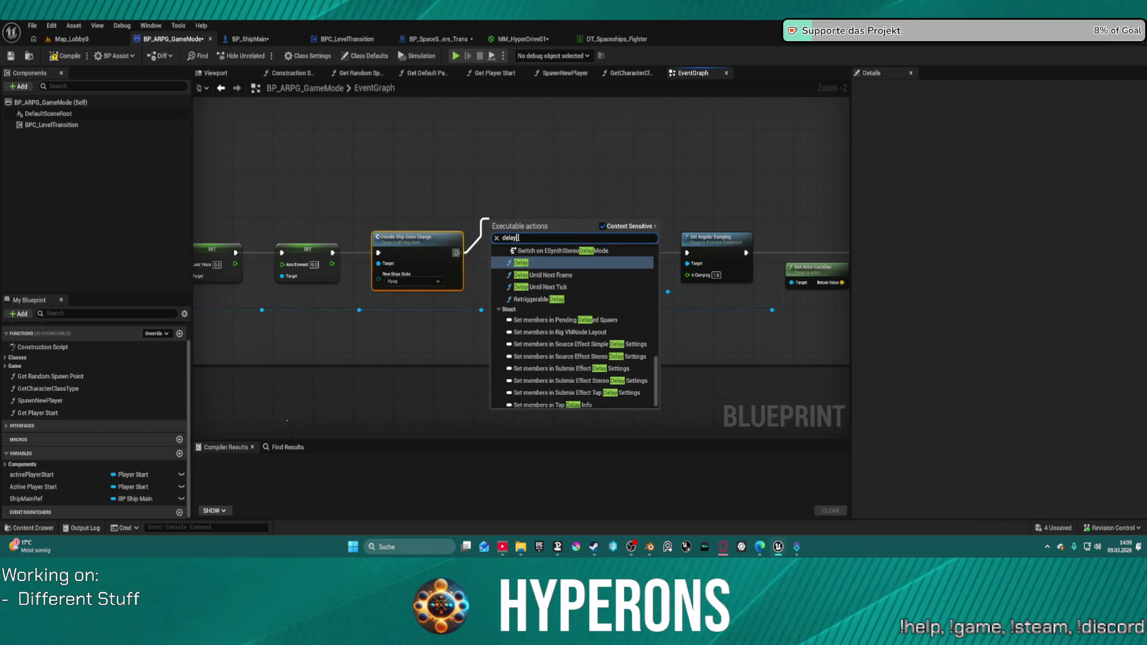
{"action": "left_click", "coordinate": [537, 263]}
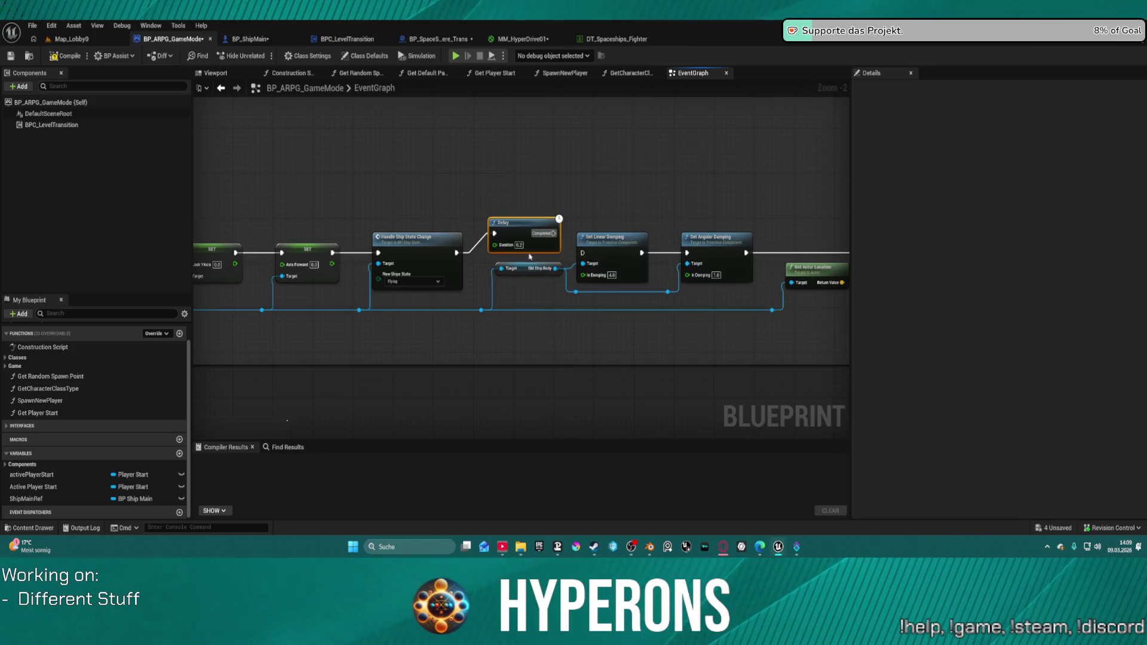
{"action": "left_click_drag", "start_coordinate": [554, 234], "coordinate": [583, 254]}
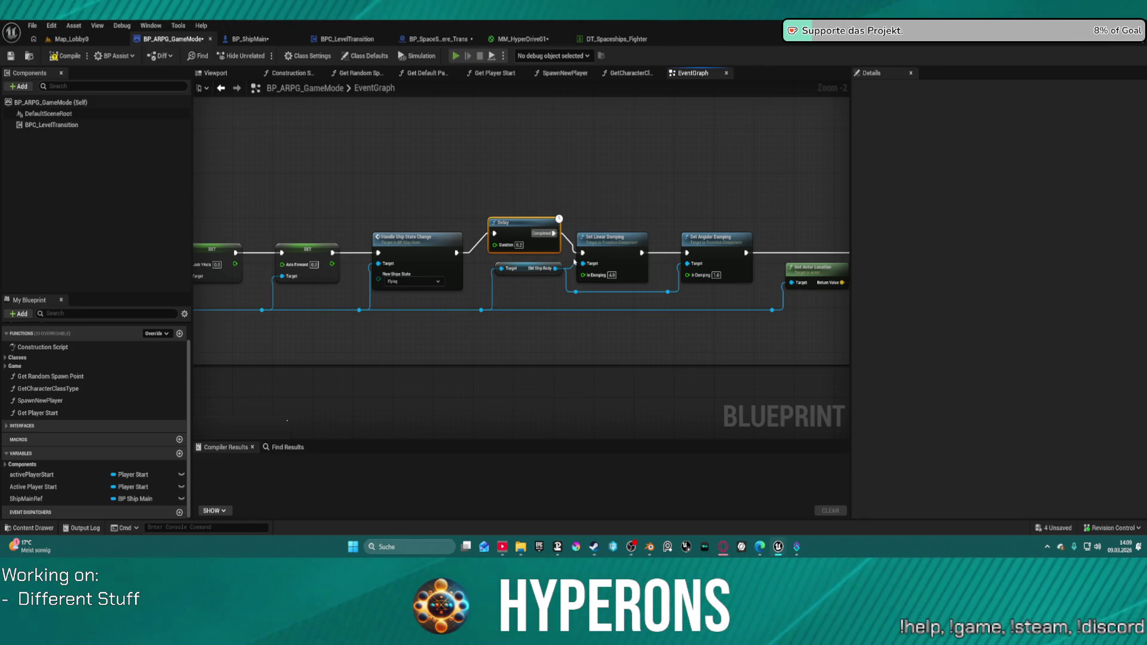
{"action": "key", "text": "alt+p"}
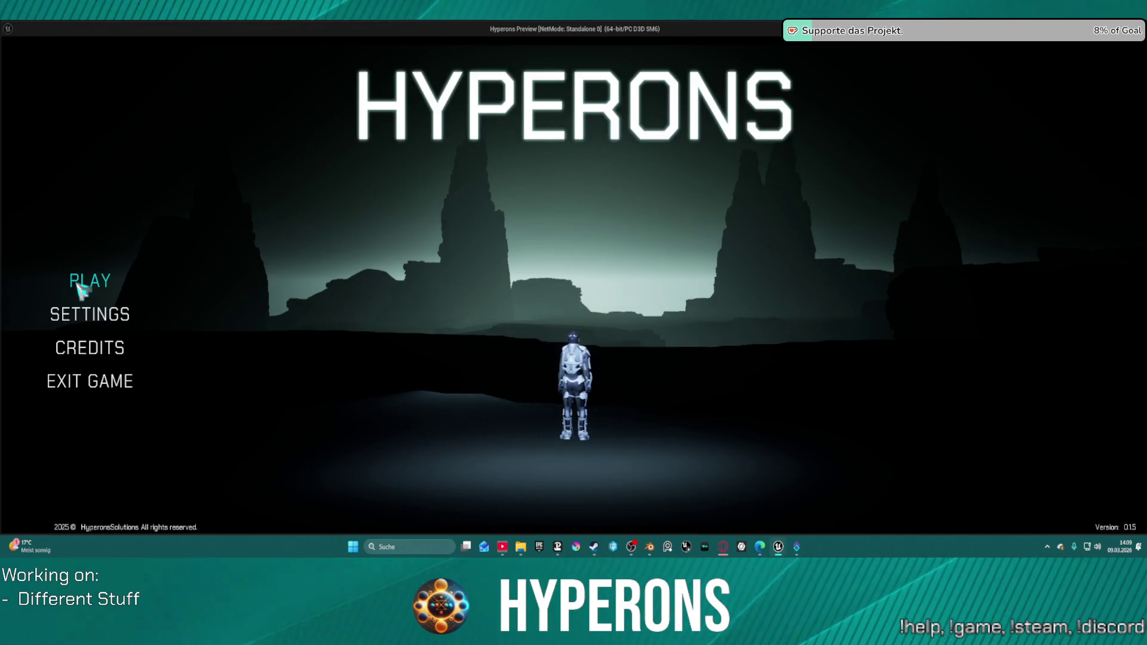
{"action": "left_click", "coordinate": [89, 280]}
{"action": "left_click", "coordinate": [343, 245]}
{"action": "left_click", "coordinate": [484, 236]}
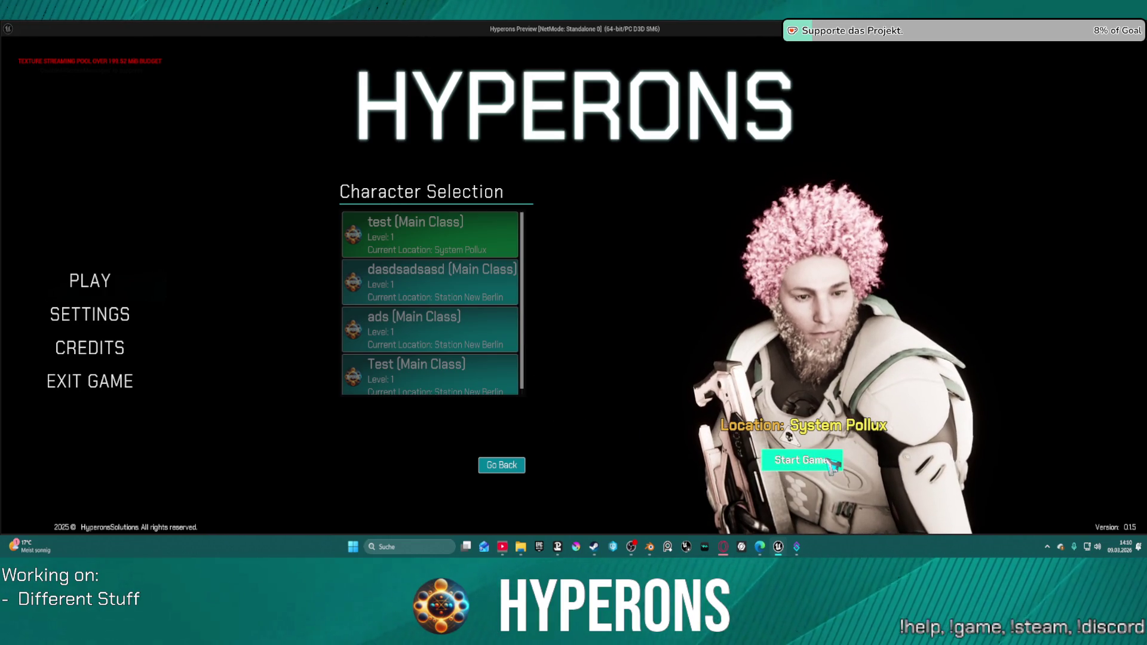
{"action": "left_click", "coordinate": [802, 460]}
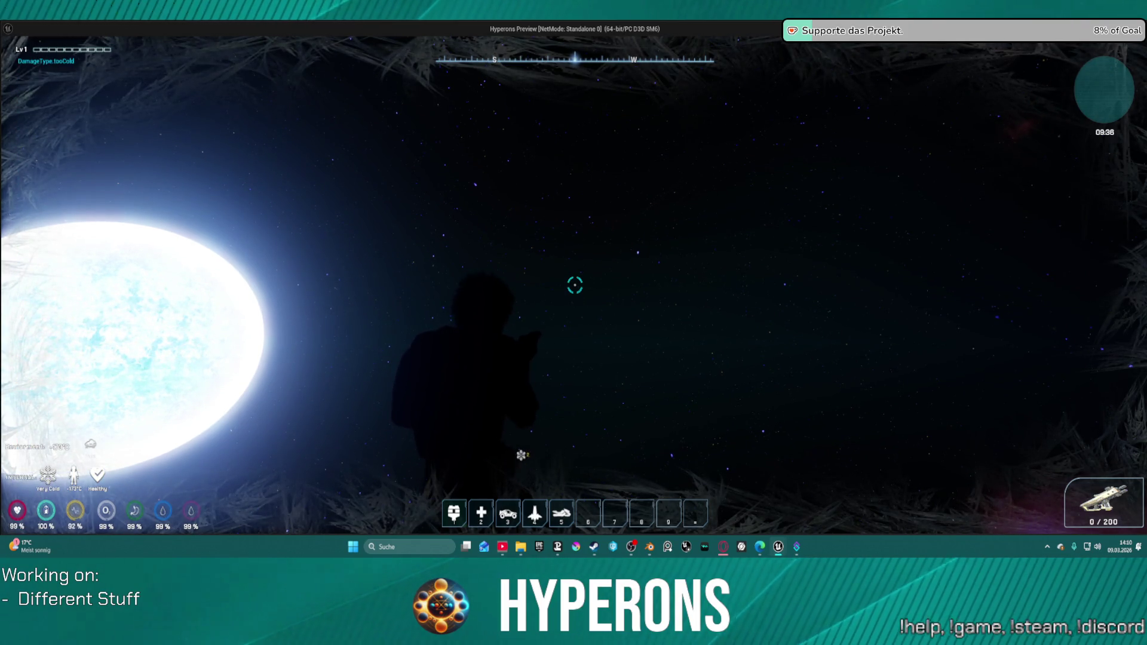
{"action": "key", "text": "Escape"}
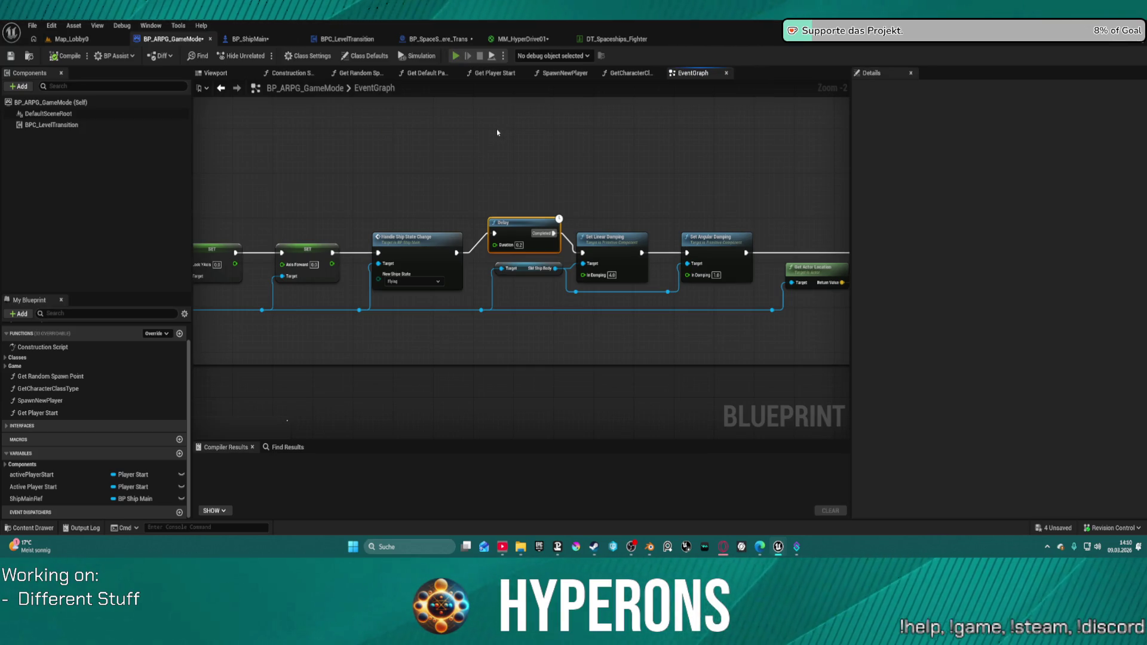
{"action": "key", "text": "alt+p"}
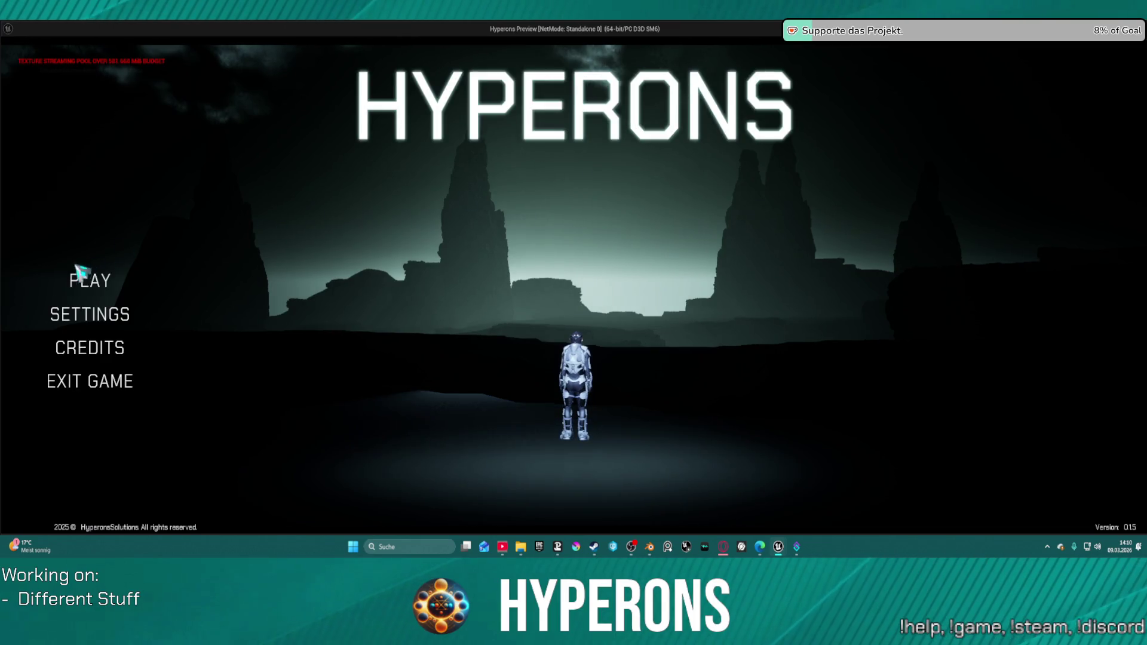
{"action": "left_click", "coordinate": [87, 279]}
{"action": "left_click", "coordinate": [438, 247]}
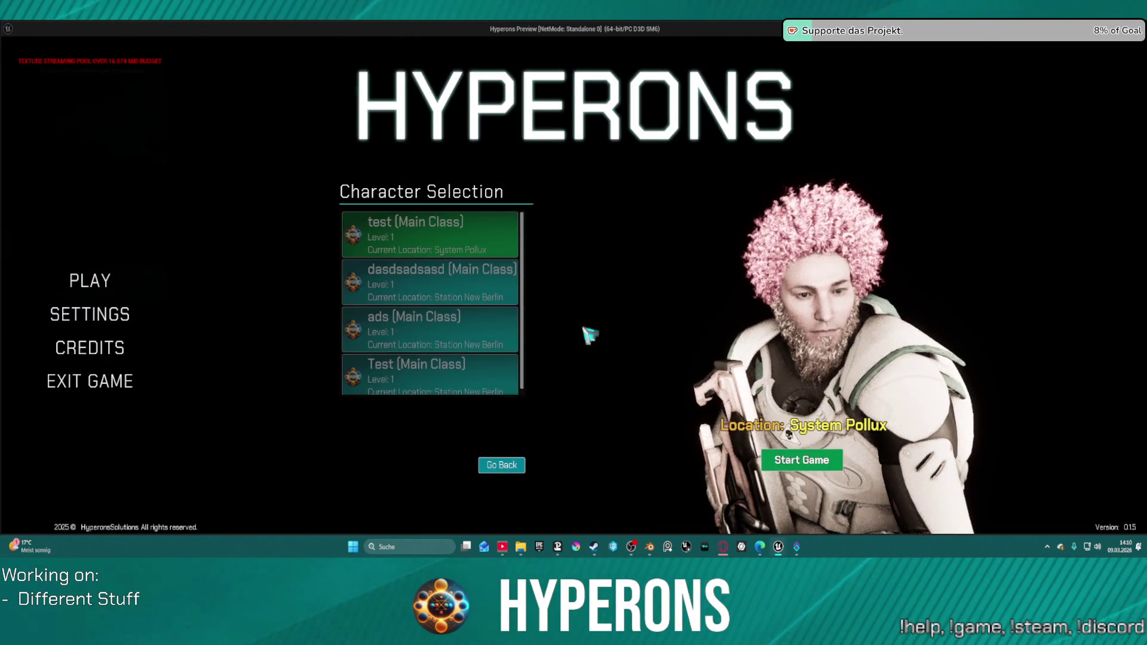
{"action": "left_click", "coordinate": [776, 463]}
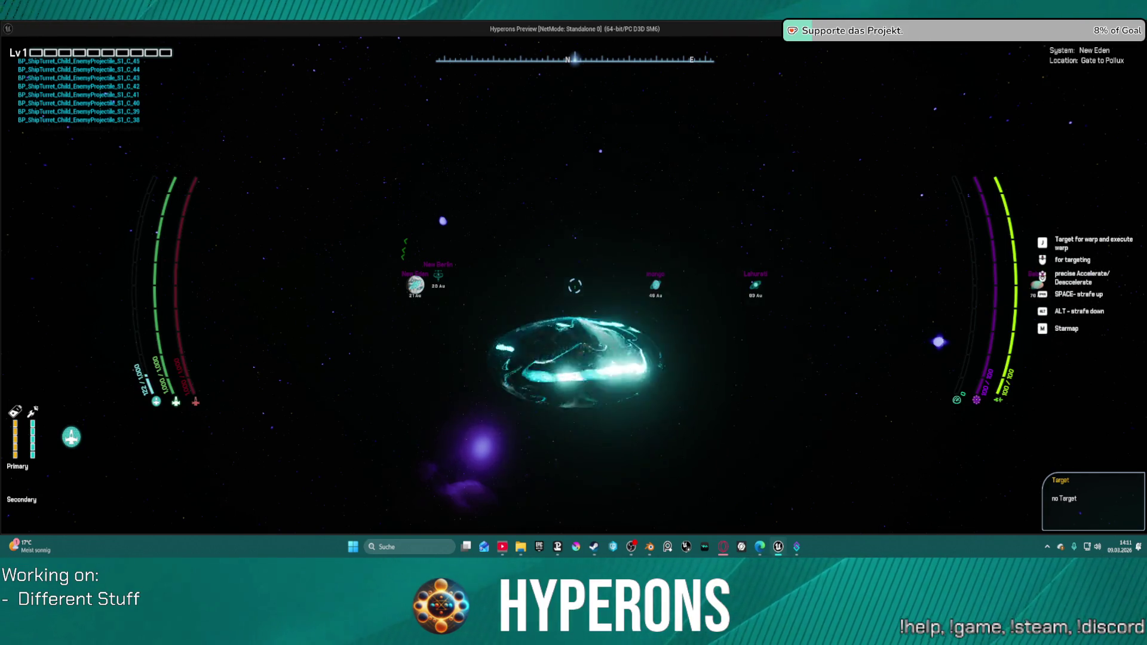
{"action": "key", "text": "w"}
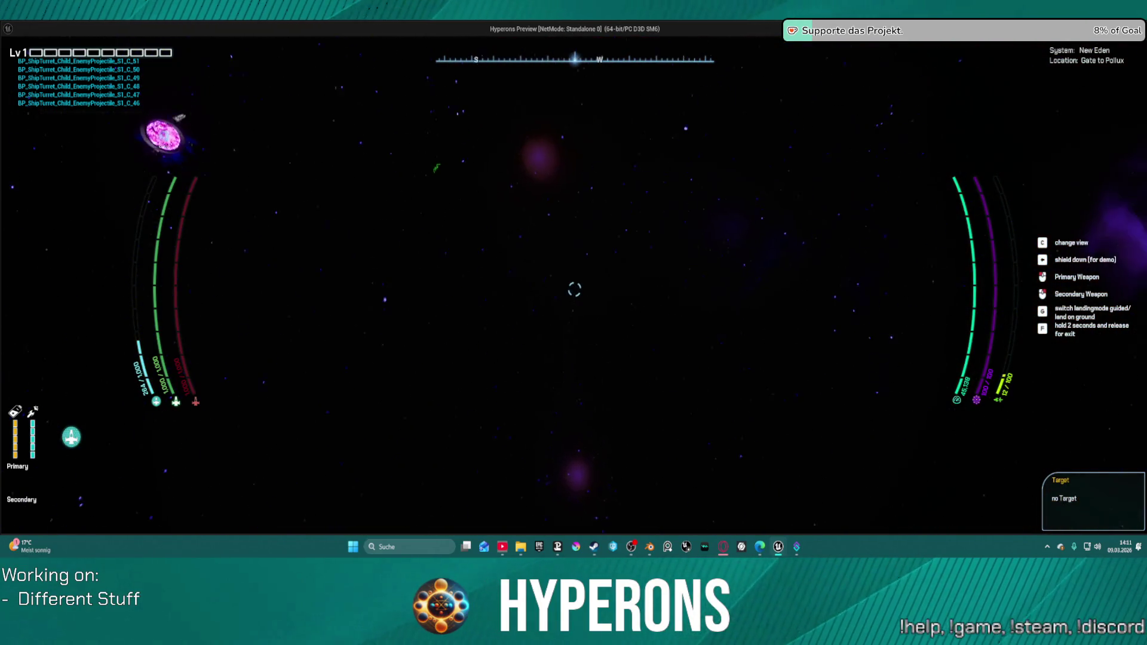
{"action": "key", "text": "shift"}
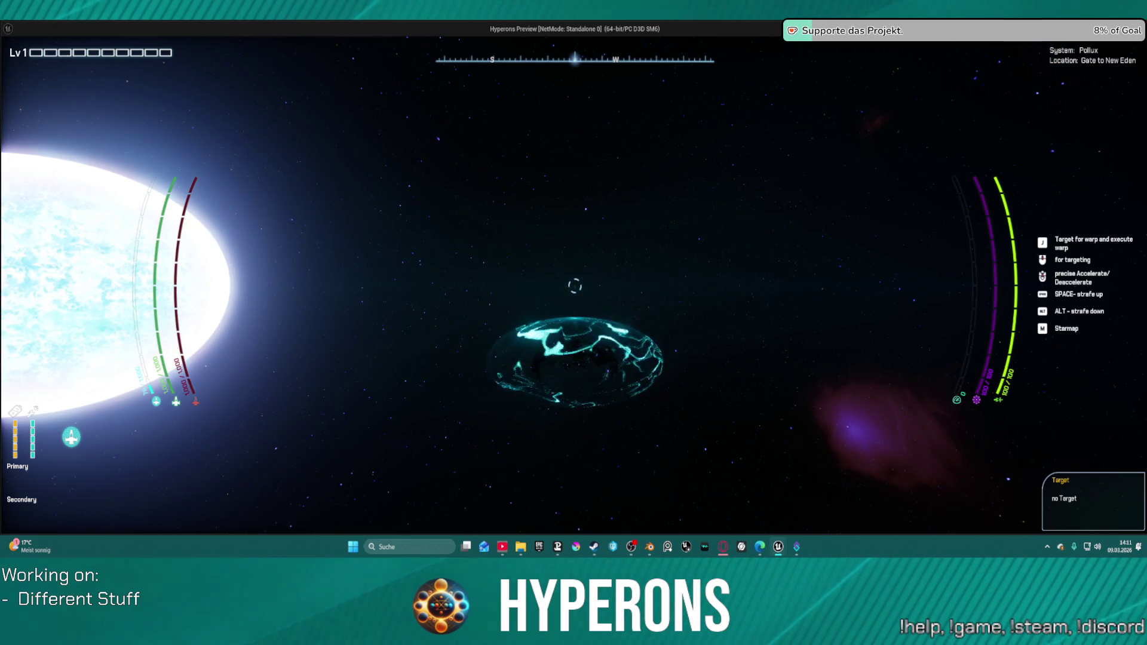
{"action": "key", "text": "Escape"}
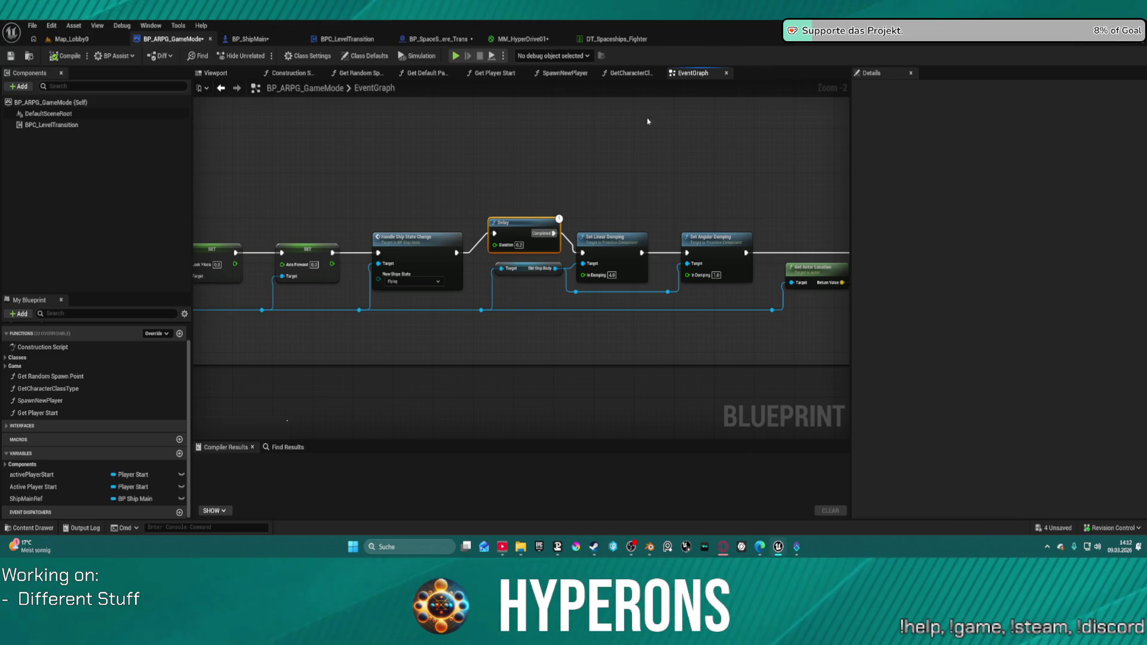
Duplicate FV_ShipWarpEnd as FV_ShipTransitionEnd in the Particles folder and save all
{"action": "key", "text": "ctrl+space"}
{"action": "key", "text": "ctrl+space"}
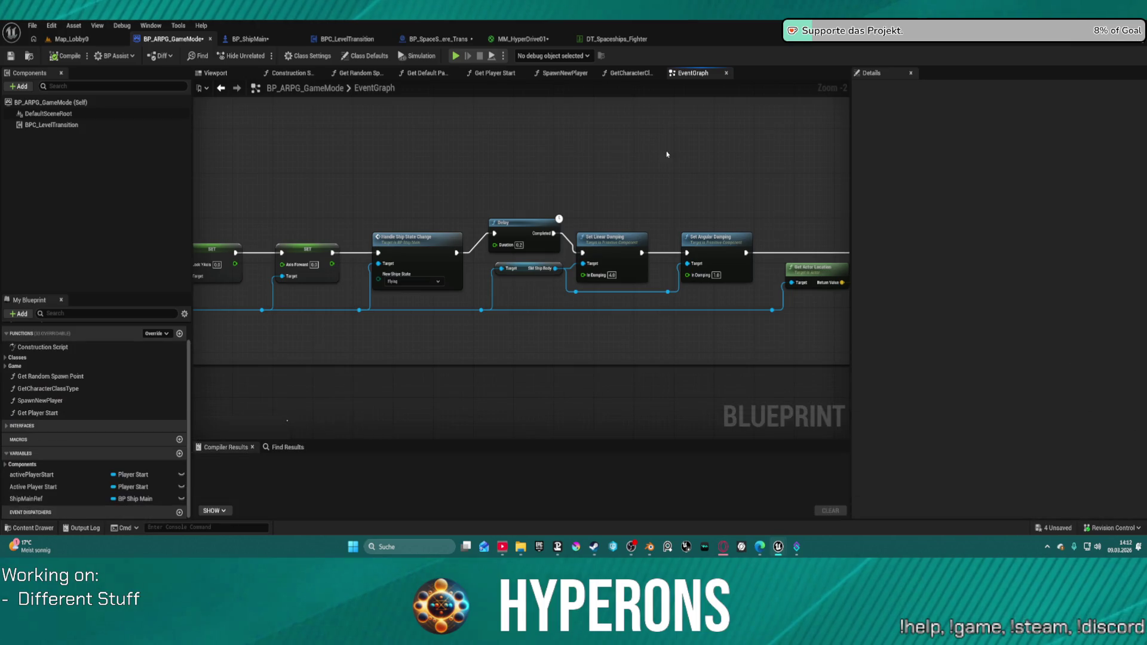
{"action": "scroll", "coordinate": [665, 154], "scroll_direction": "down", "scroll_amount": 3}
{"action": "scroll", "coordinate": [630, 275], "scroll_direction": "up", "scroll_amount": 4}
{"action": "mouse_move", "coordinate": [630, 274]}
{"action": "left_mouse_down"}
{"action": "mouse_move", "coordinate": [316, 275]}
{"action": "mouse_move", "coordinate": [1092, 263]}
{"action": "left_mouse_up"}
{"action": "scroll", "coordinate": [484, 297], "scroll_direction": "down", "scroll_amount": 1}
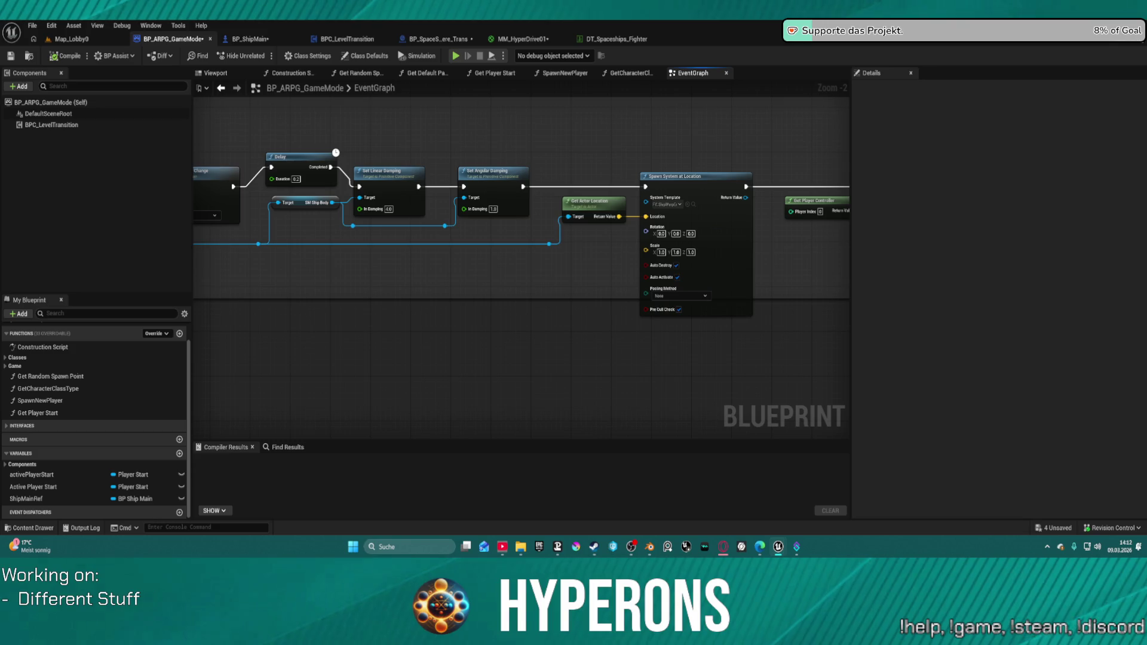
{"action": "left_click_drag", "start_coordinate": [870, 242], "coordinate": [876, 240]}
{"action": "left_click", "coordinate": [697, 203]}
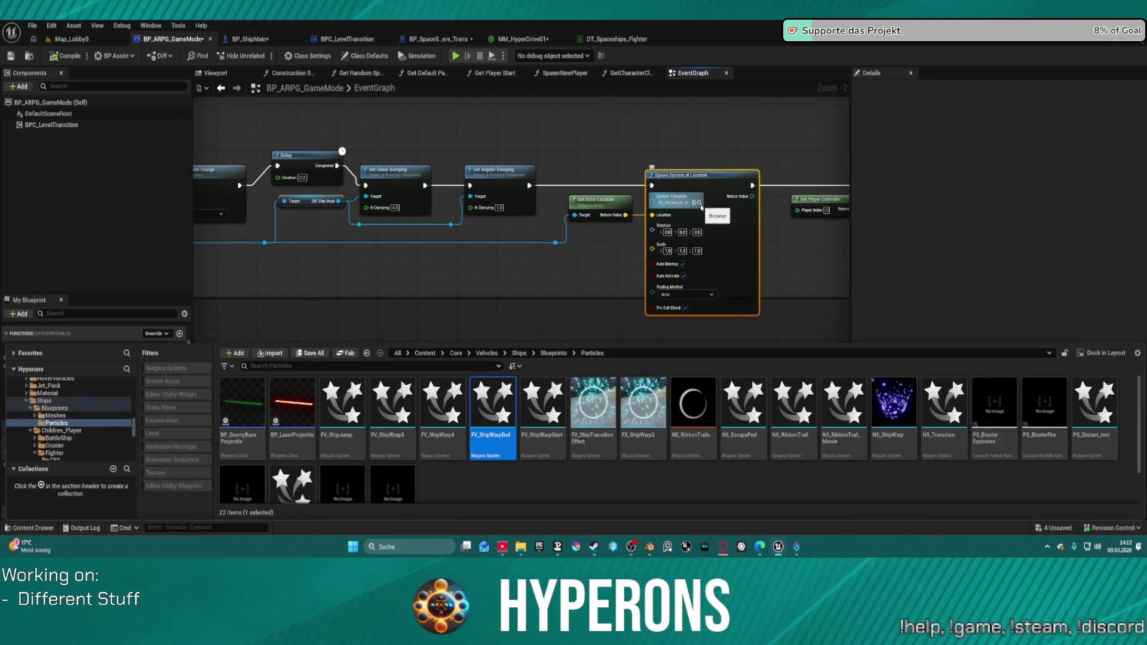
{"action": "right_click", "coordinate": [509, 441]}
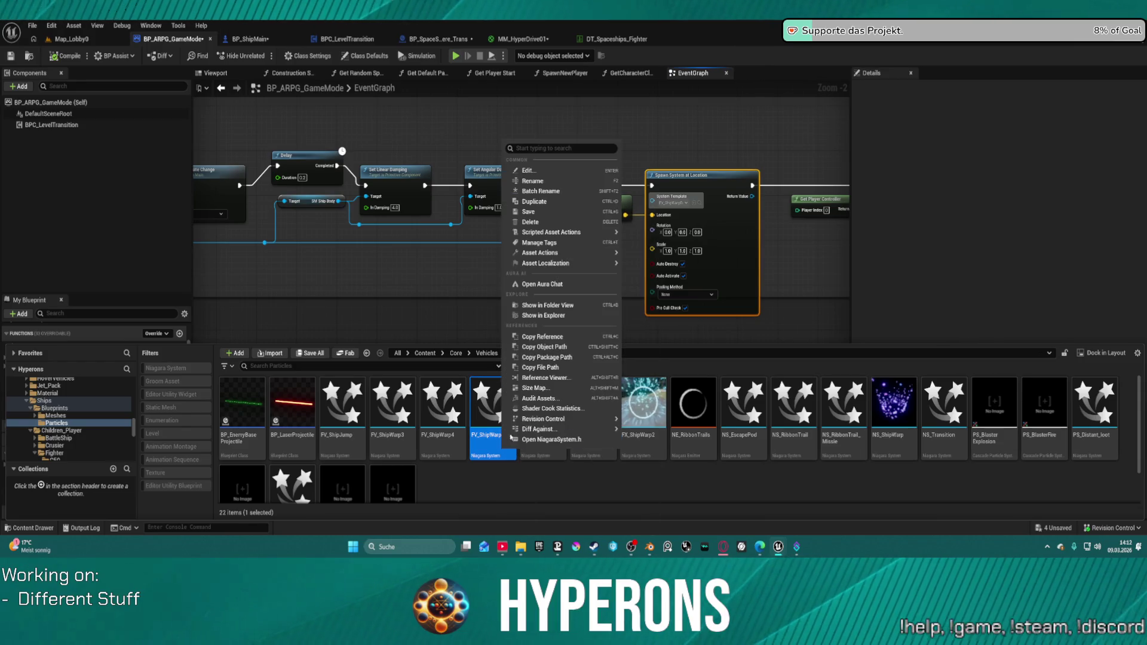
{"action": "left_click", "coordinate": [563, 203]}
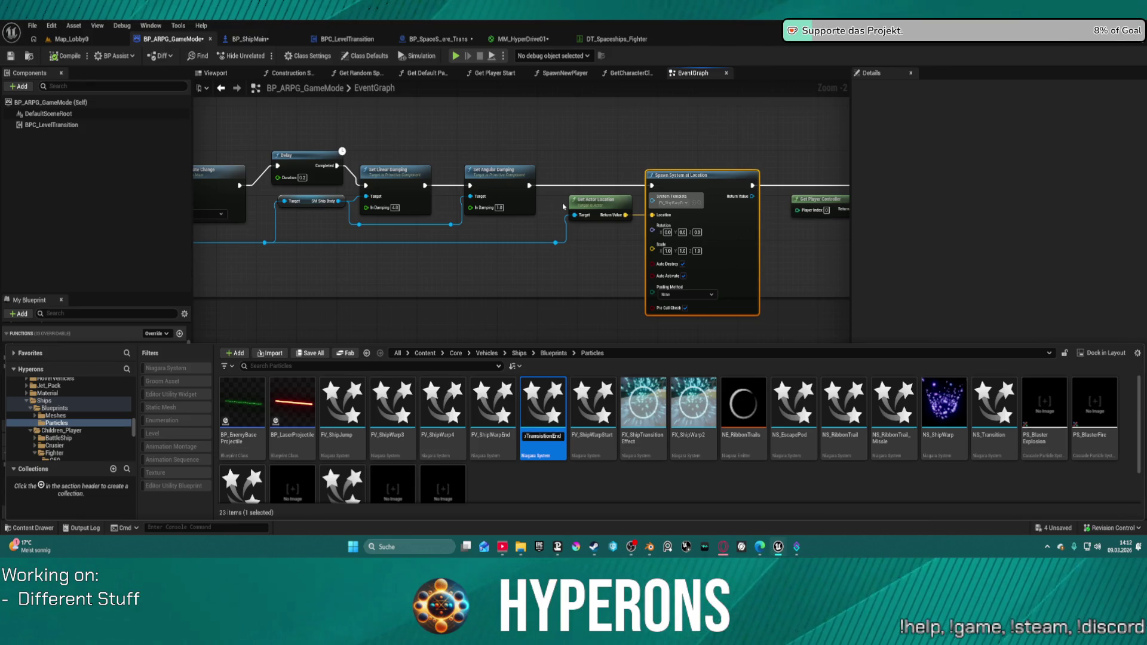
{"action": "key", "text": "ctrl+s"}
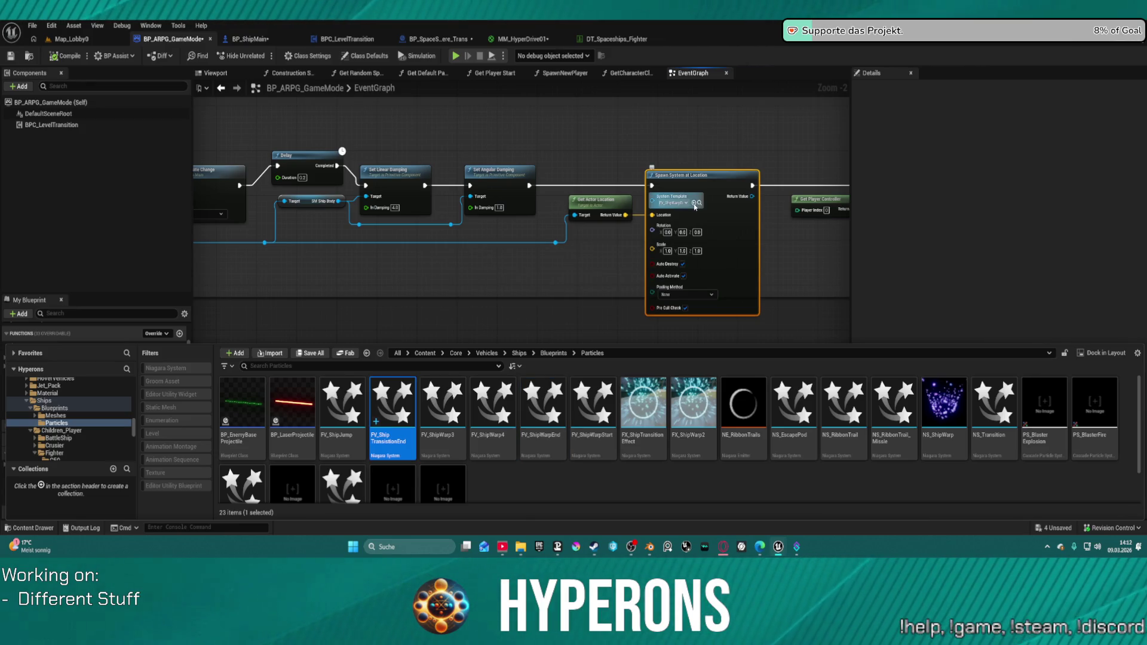
Assign FV_ShipTransitionEnd as the Spawn System at Location node's System Template
{"action": "left_click", "coordinate": [694, 204]}
{"action": "key", "text": "ctrl+space"}
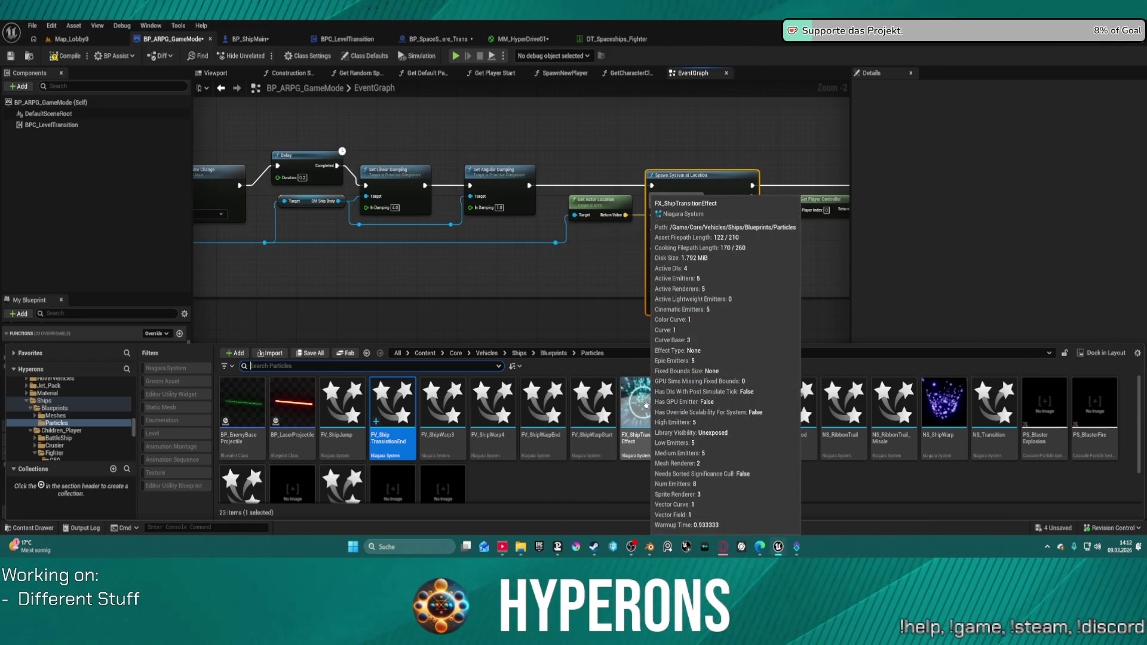
{"action": "left_click", "coordinate": [646, 405]}
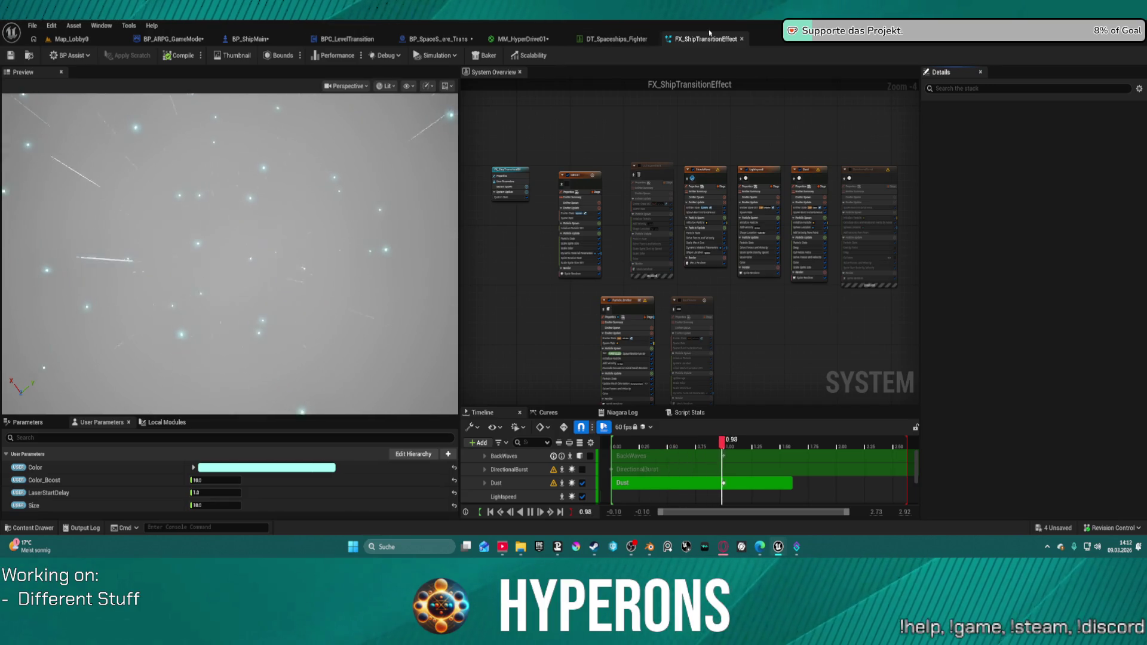
Close the FX_ShipTransitionEffect tab and open FV_ShipJump in the Niagara editor
{"action": "left_click", "coordinate": [740, 39]}
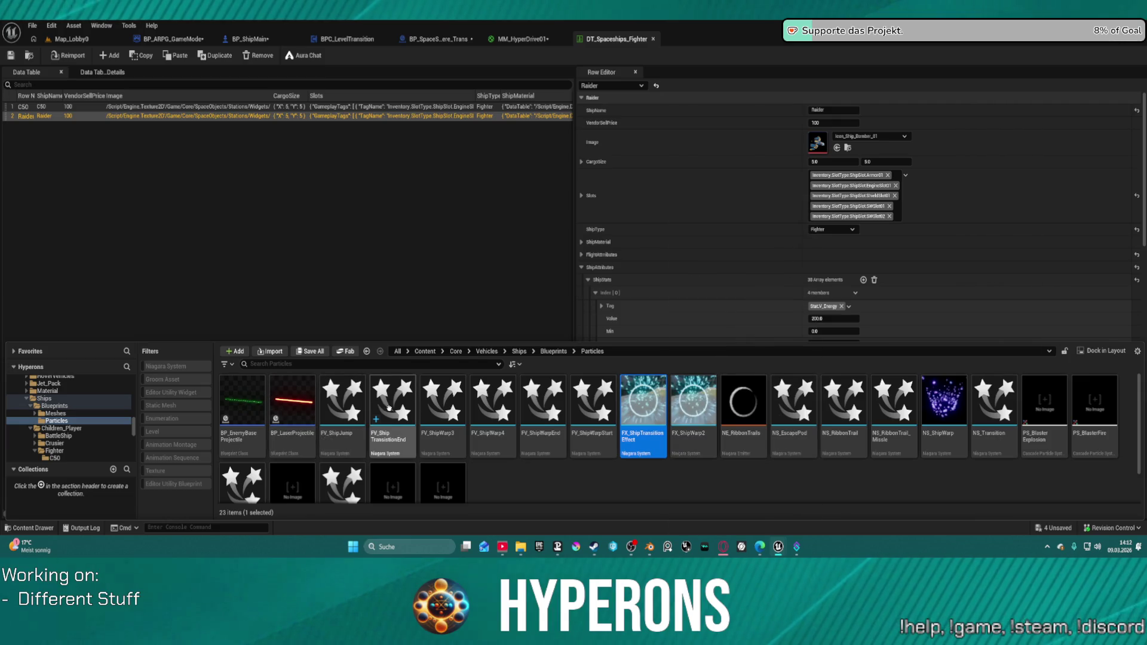
{"action": "left_click", "coordinate": [353, 406]}
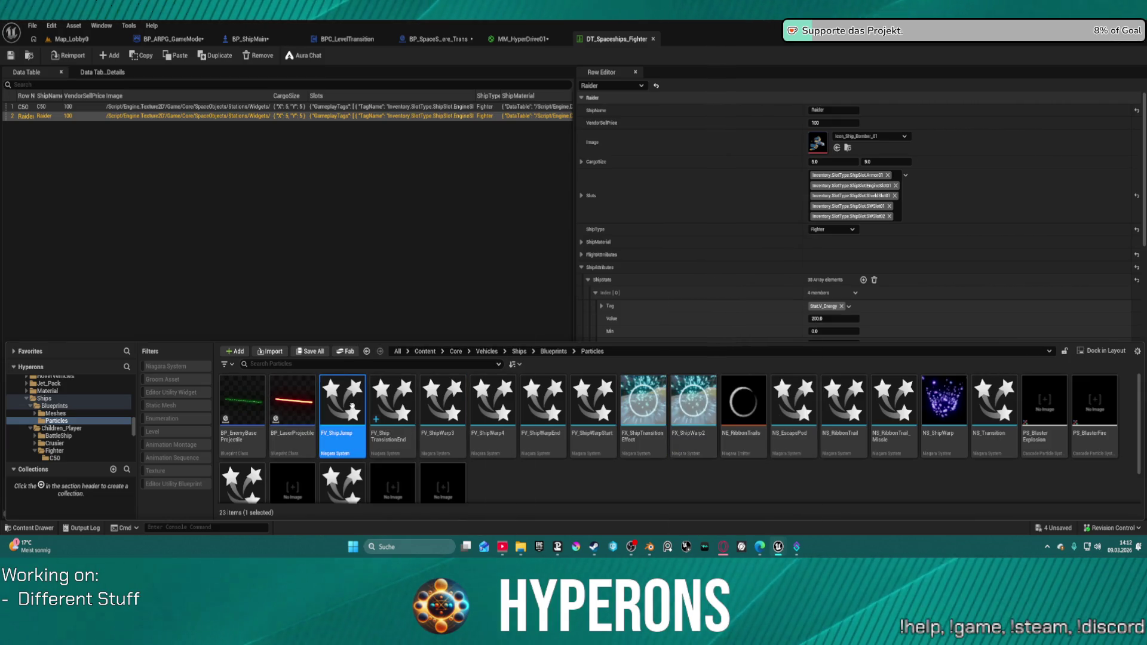
{"action": "double_click", "coordinate": [352, 406]}
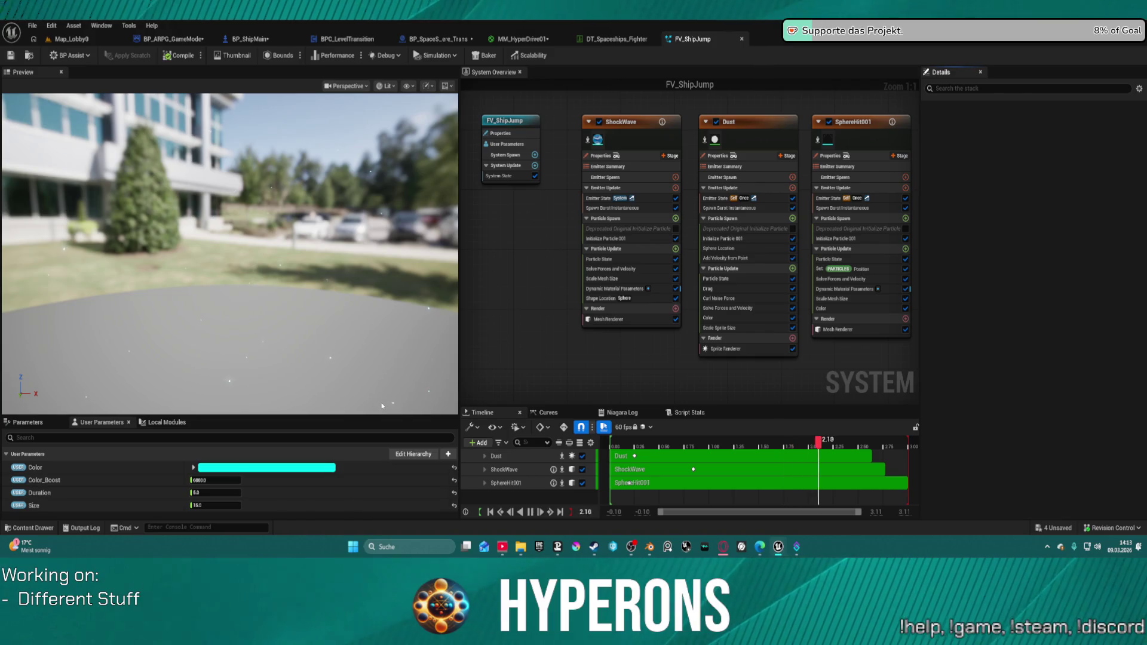
Open FV_ShipTransitionEnd from the Content Drawer as well
{"action": "key", "text": "ctrl+space"}
{"action": "left_click", "coordinate": [404, 416]}
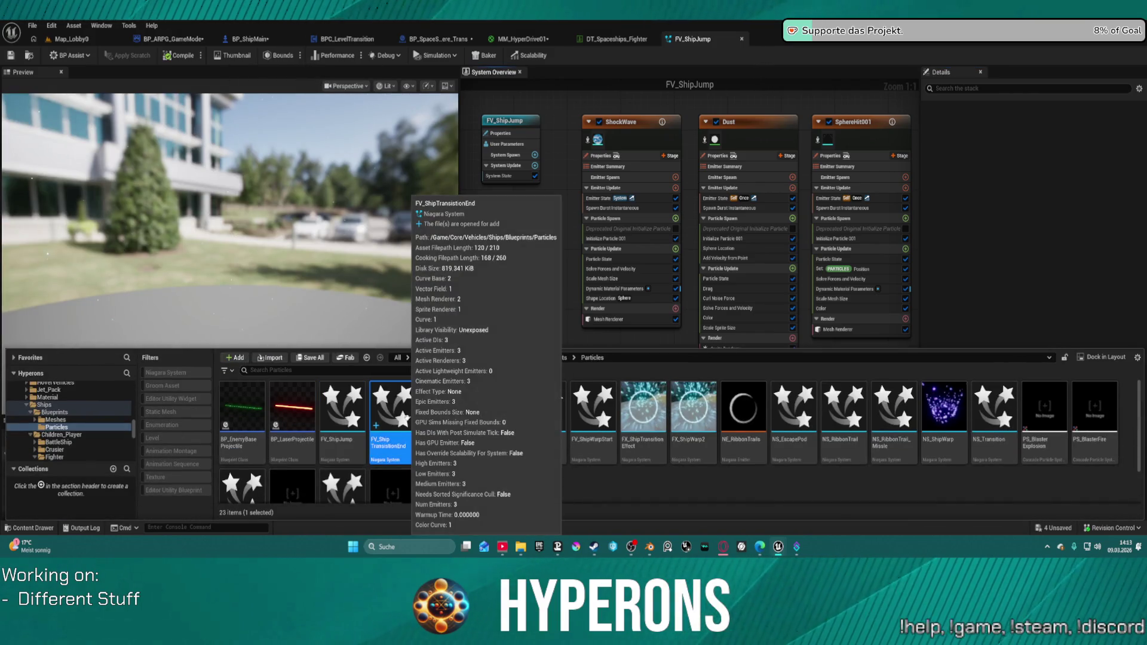
{"action": "double_click", "coordinate": [403, 416]}
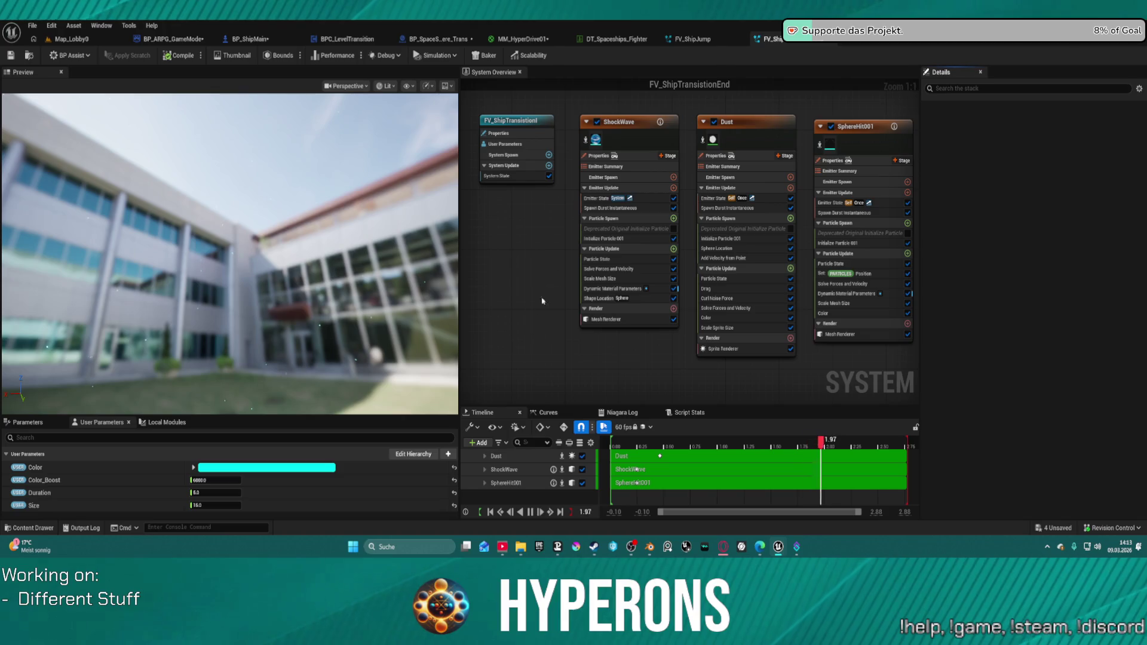
Orbit the preview closer and toggle the SphereHit001 emitter off and back on
{"action": "scroll", "coordinate": [560, 220], "scroll_direction": "down", "scroll_amount": 2}
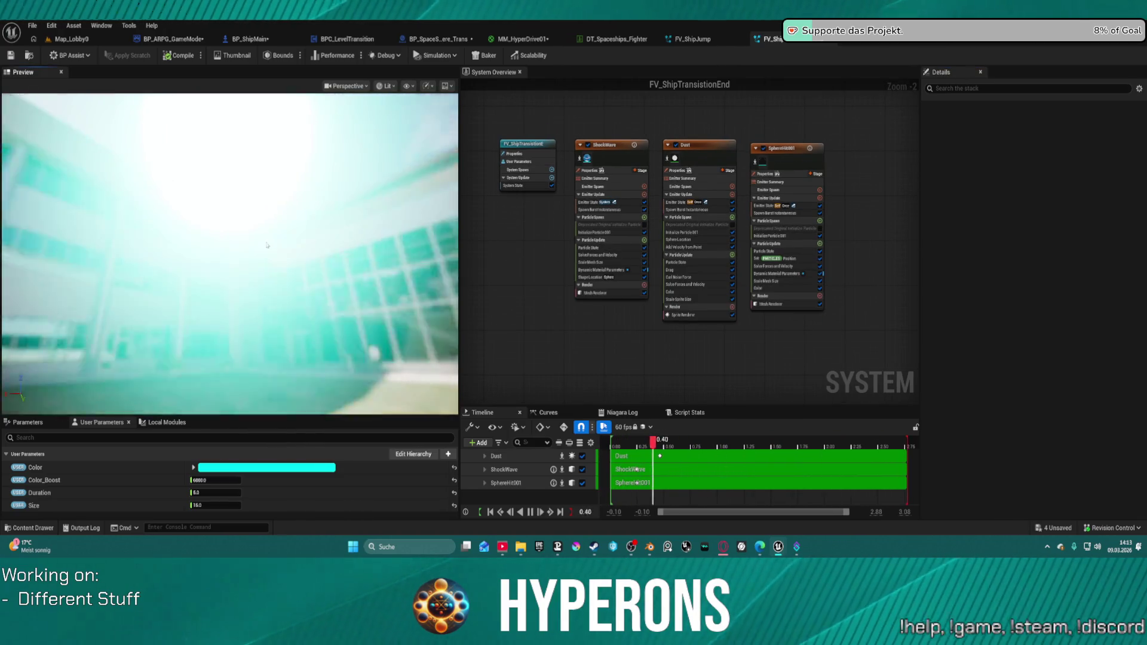
{"action": "left_click", "coordinate": [259, 223]}
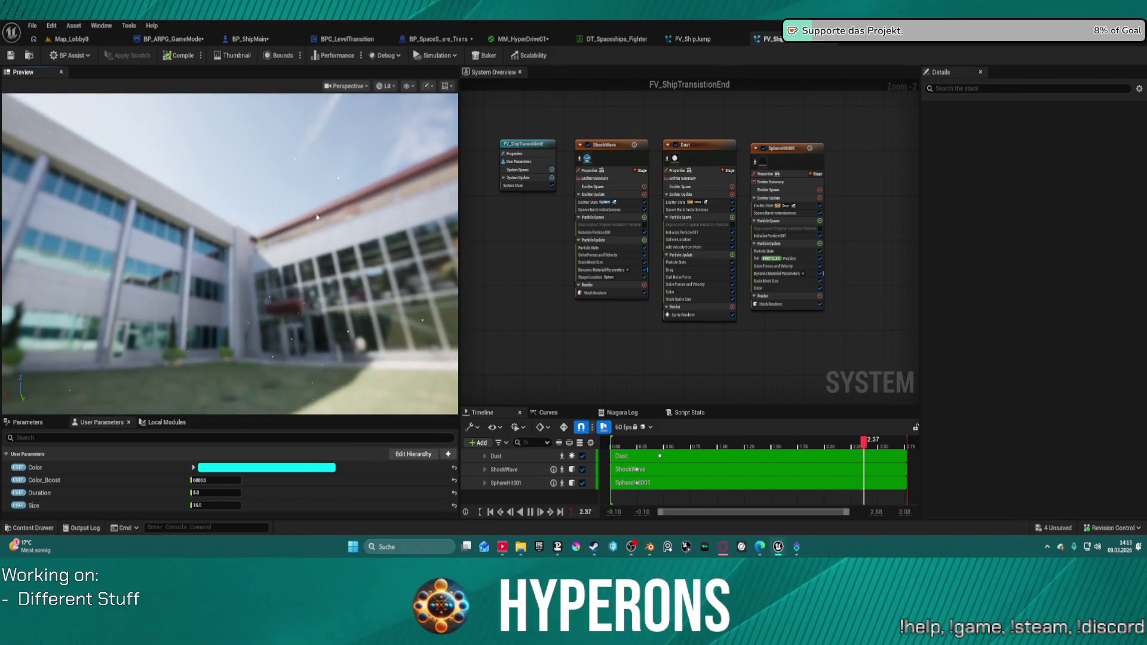
{"action": "left_click_drag", "start_coordinate": [259, 223], "coordinate": [259, 238]}
{"action": "mouse_move", "coordinate": [243, 177]}
{"action": "left_mouse_down"}
{"action": "mouse_move", "coordinate": [244, 209]}
{"action": "mouse_move", "coordinate": [243, 177]}
{"action": "left_mouse_up"}
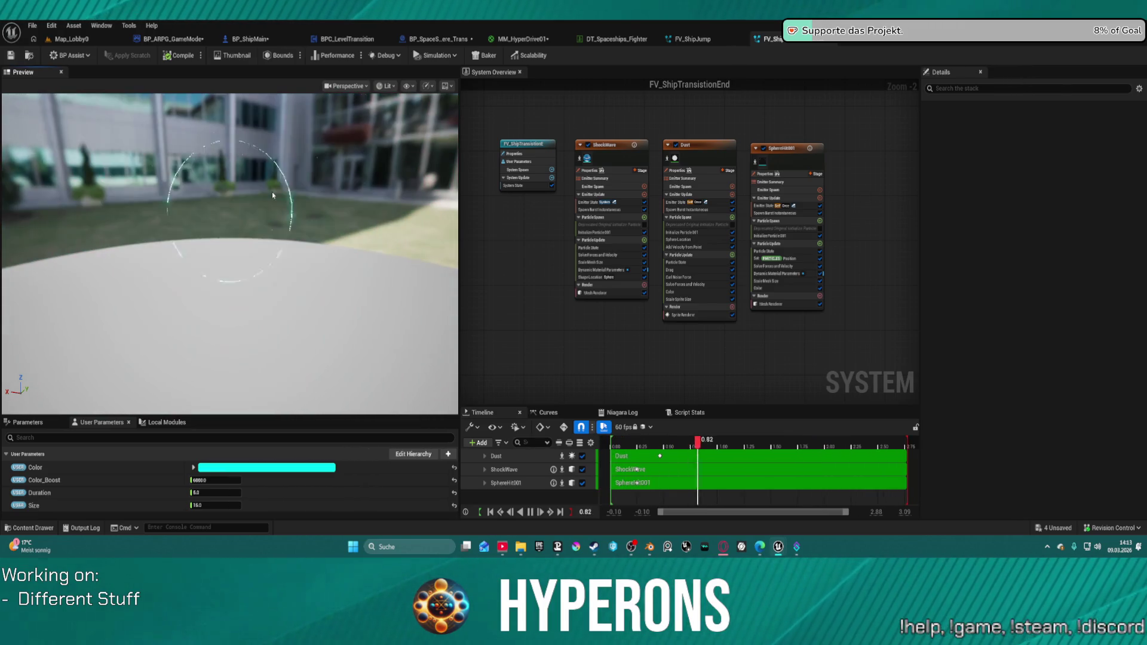
{"action": "left_click", "coordinate": [776, 152]}
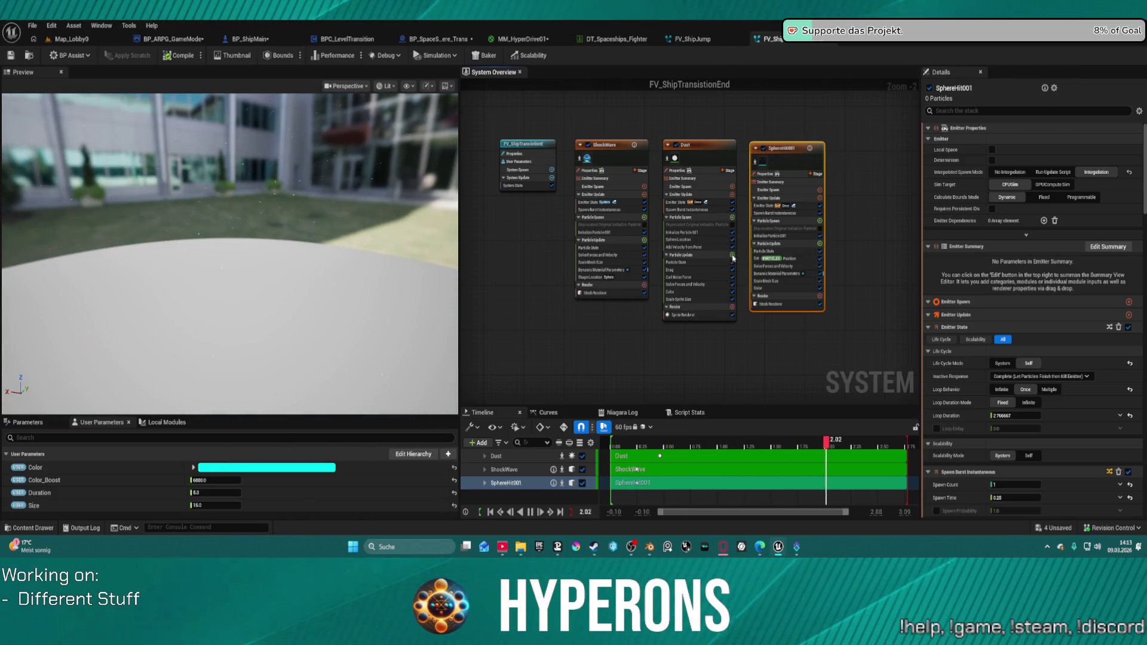
{"action": "left_click", "coordinate": [764, 149]}
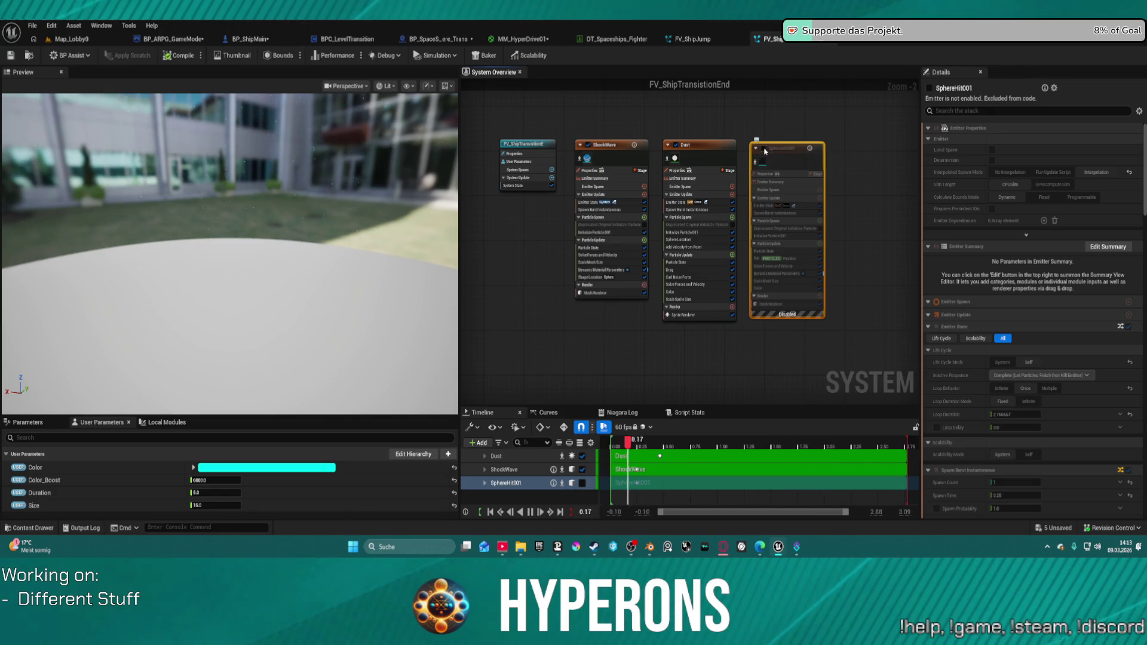
{"action": "left_click", "coordinate": [764, 149]}
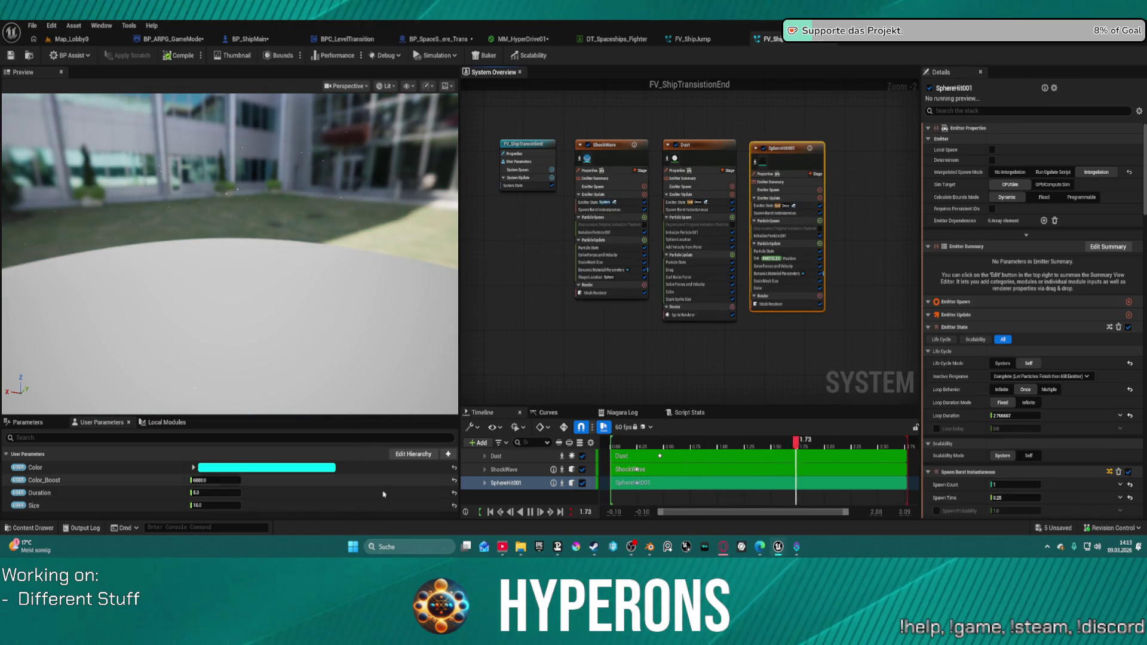
Set the Size user parameter to 50
{"action": "left_click", "coordinate": [221, 505]}
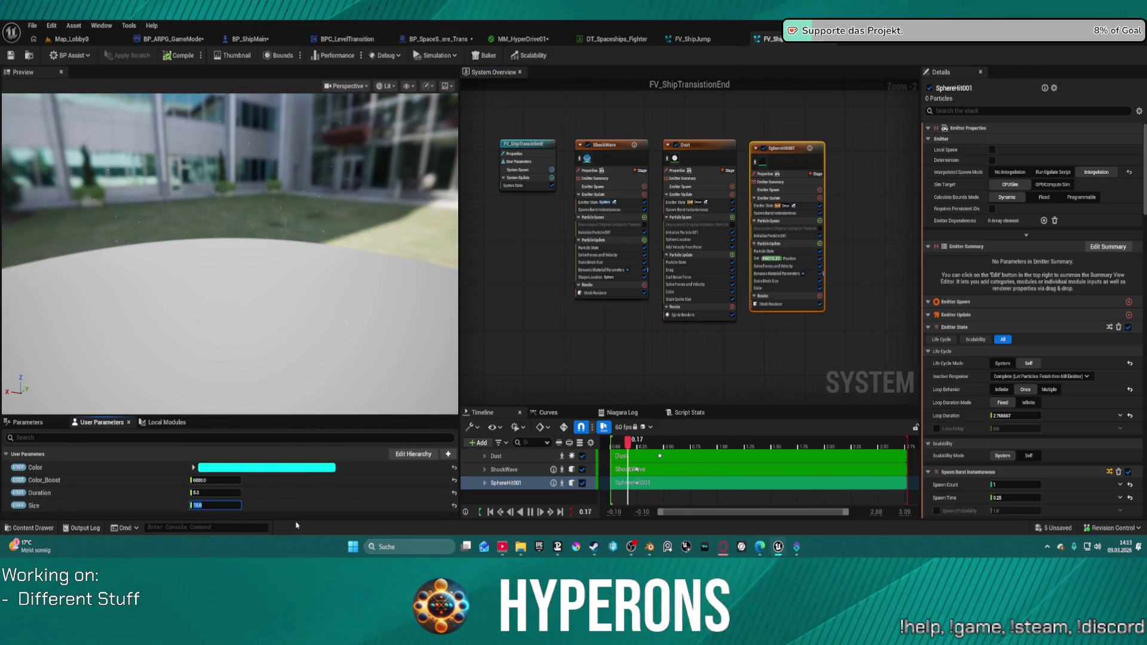
{"action": "type", "text": "50"}
{"action": "key", "text": "Return"}
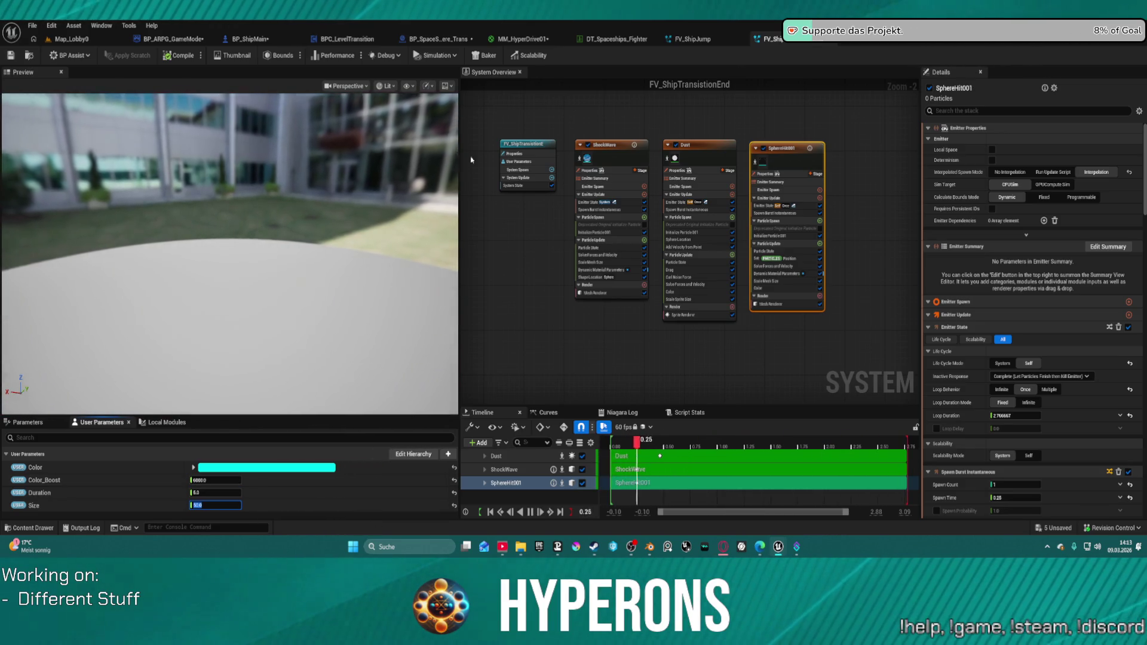
{"action": "scroll", "coordinate": [656, 184], "scroll_direction": "down", "scroll_amount": 9}
{"action": "scroll", "coordinate": [656, 184], "scroll_direction": "up", "scroll_amount": 8}
{"action": "left_click", "coordinate": [667, 174]}
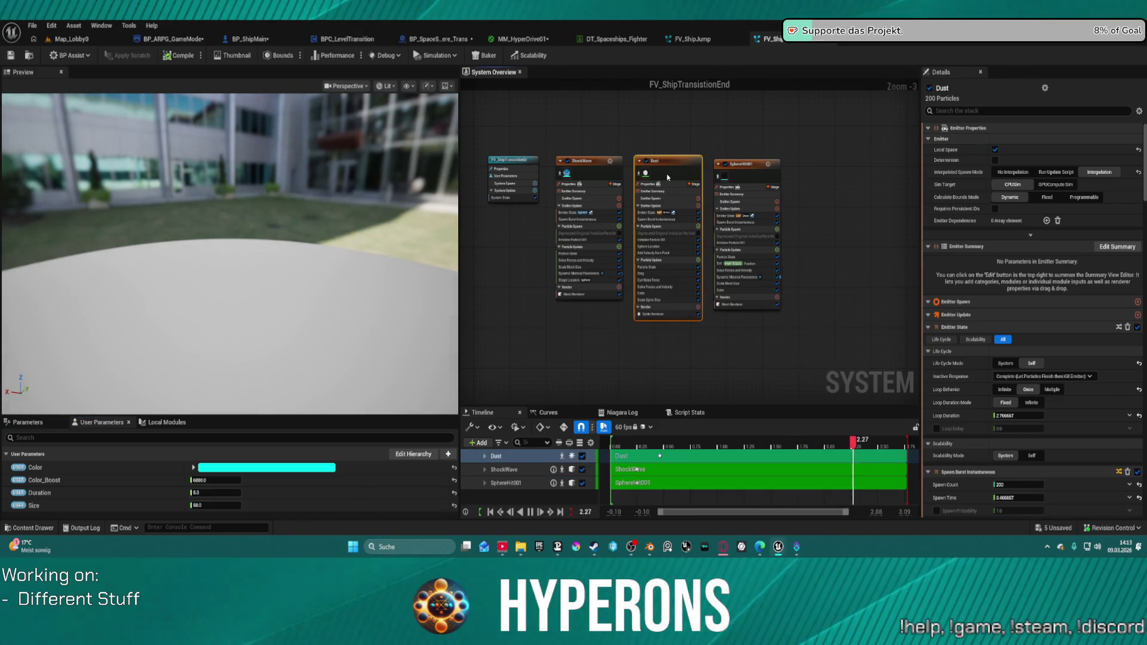
Set the Dust burst's Spawn Count to 2000
{"action": "scroll", "coordinate": [1002, 371], "scroll_direction": "down", "scroll_amount": 10}
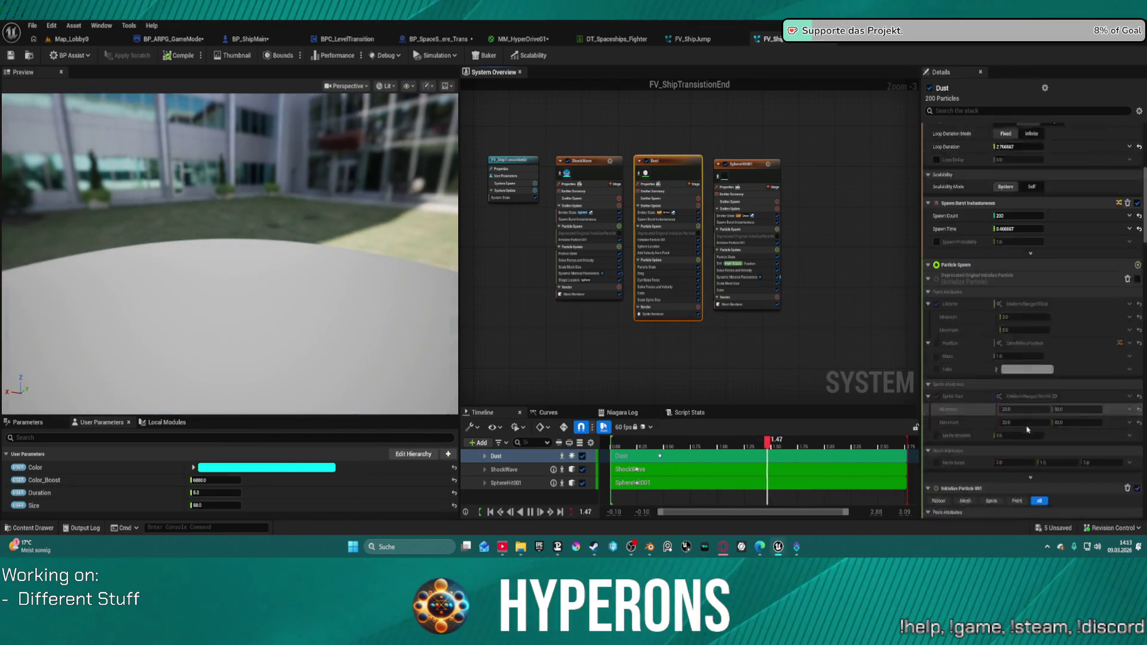
{"action": "left_click", "coordinate": [1024, 173]}
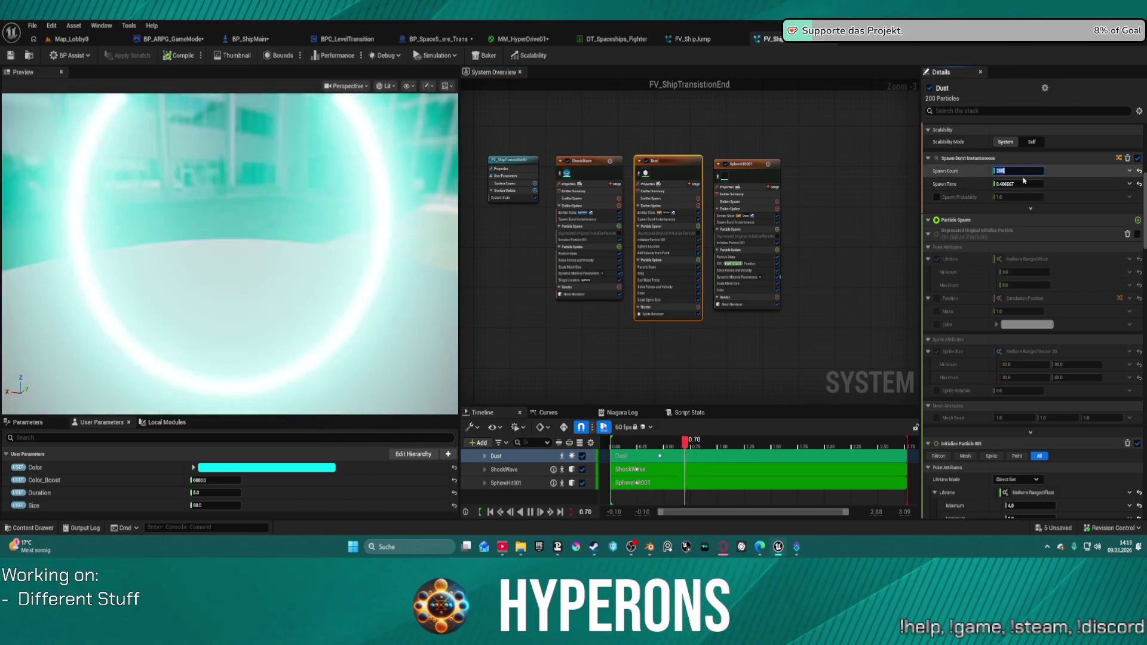
{"action": "type", "text": "2000"}
{"action": "key", "text": "Return"}
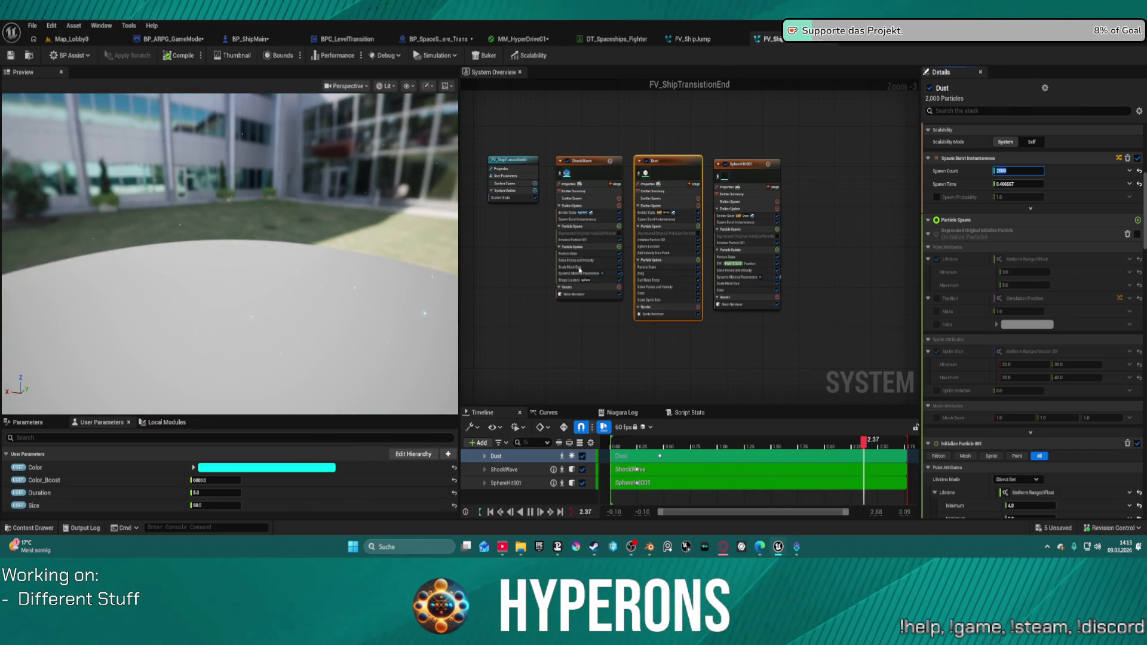
Shrink the Dust sprite size range to 3 minimum, 10 maximum, then return to Map_Lobby0
{"action": "scroll", "coordinate": [1030, 295], "scroll_direction": "down", "scroll_amount": 10}
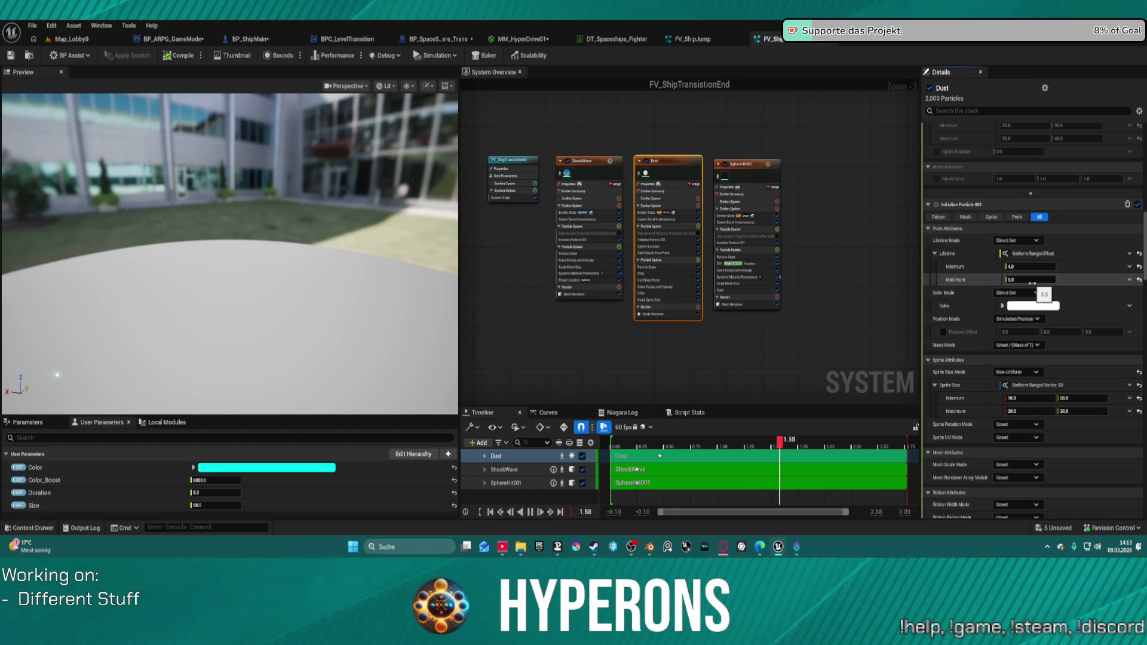
{"action": "scroll", "coordinate": [1030, 295], "scroll_direction": "down", "scroll_amount": 10}
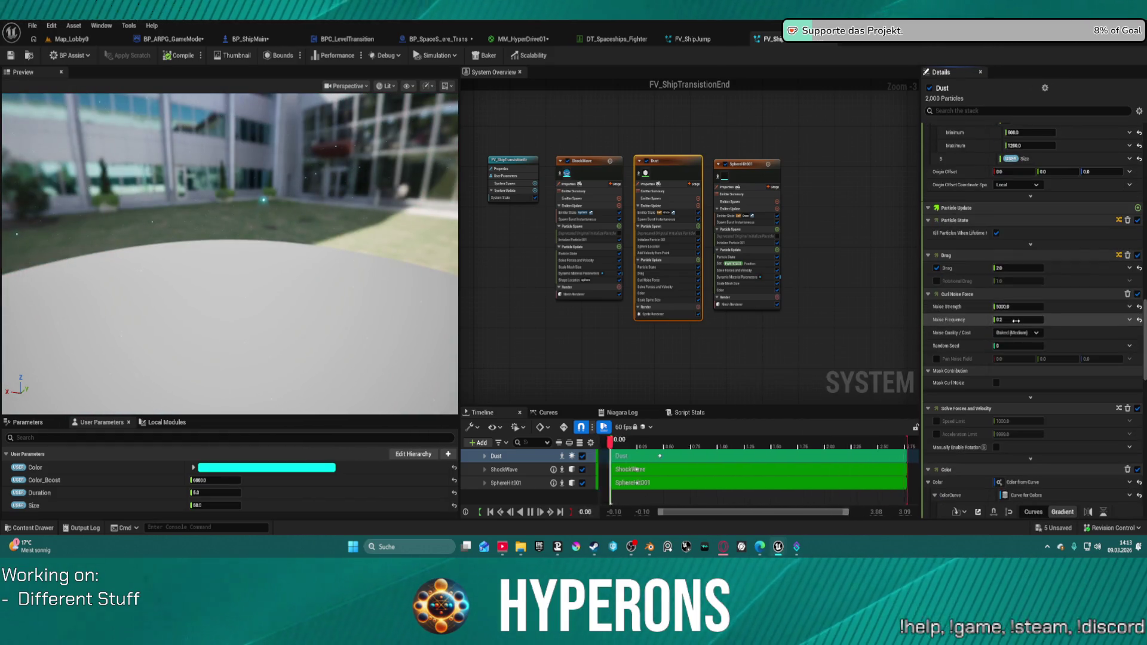
{"action": "scroll", "coordinate": [1018, 347], "scroll_direction": "down", "scroll_amount": 2}
{"action": "scroll", "coordinate": [1019, 341], "scroll_direction": "up", "scroll_amount": 5}
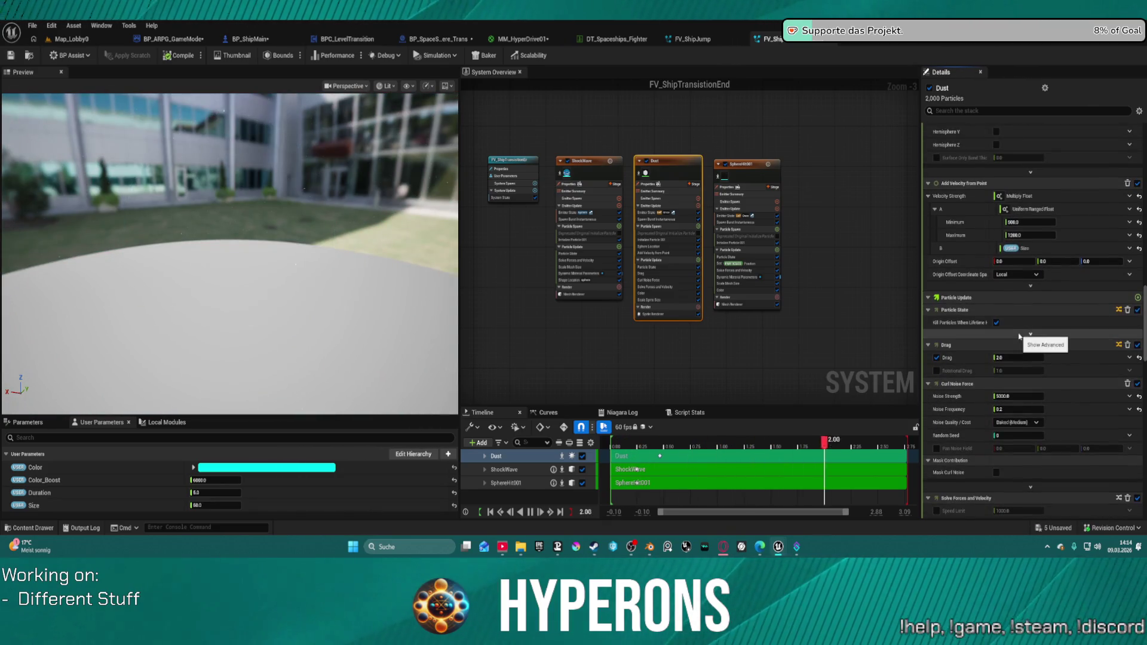
{"action": "scroll", "coordinate": [1020, 336], "scroll_direction": "up", "scroll_amount": 15}
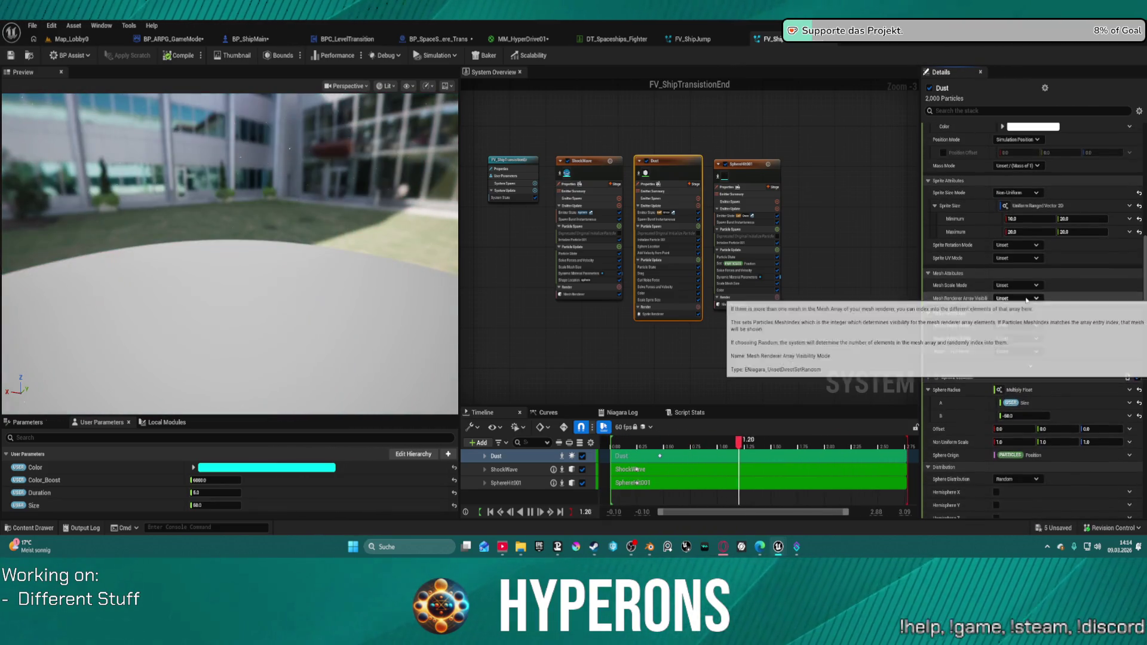
{"action": "left_click", "coordinate": [1028, 219]}
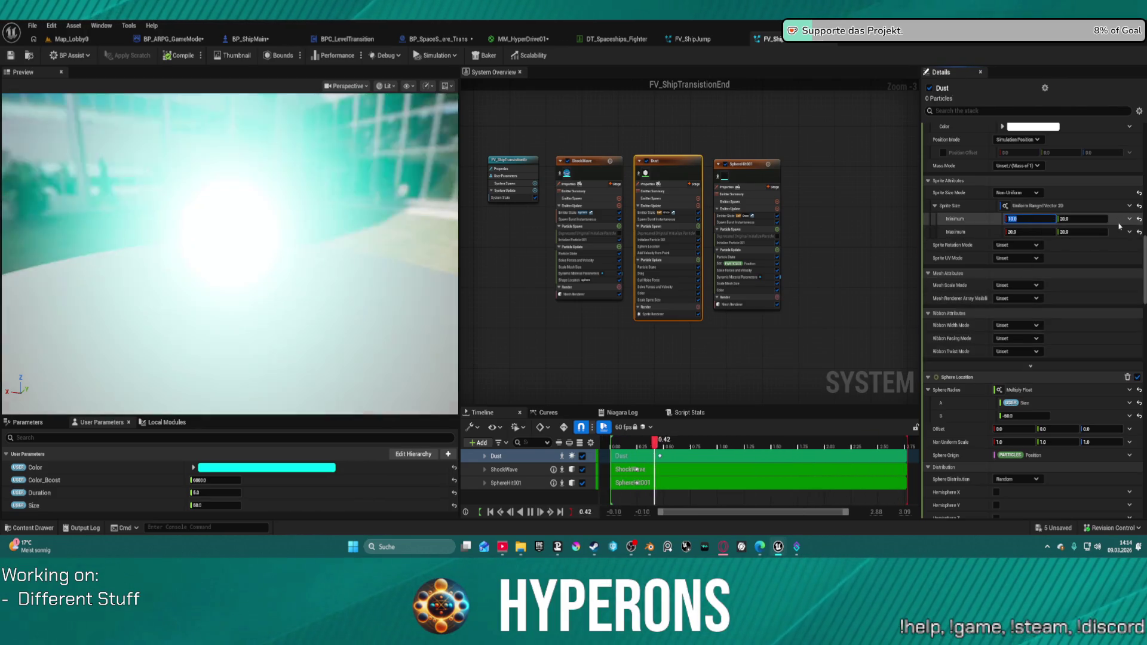
{"action": "type", "text": "3"}
{"action": "key", "text": "Tab"}
{"action": "type", "text": "3"}
{"action": "type", "text": "1"}
{"action": "type", "text": "10"}
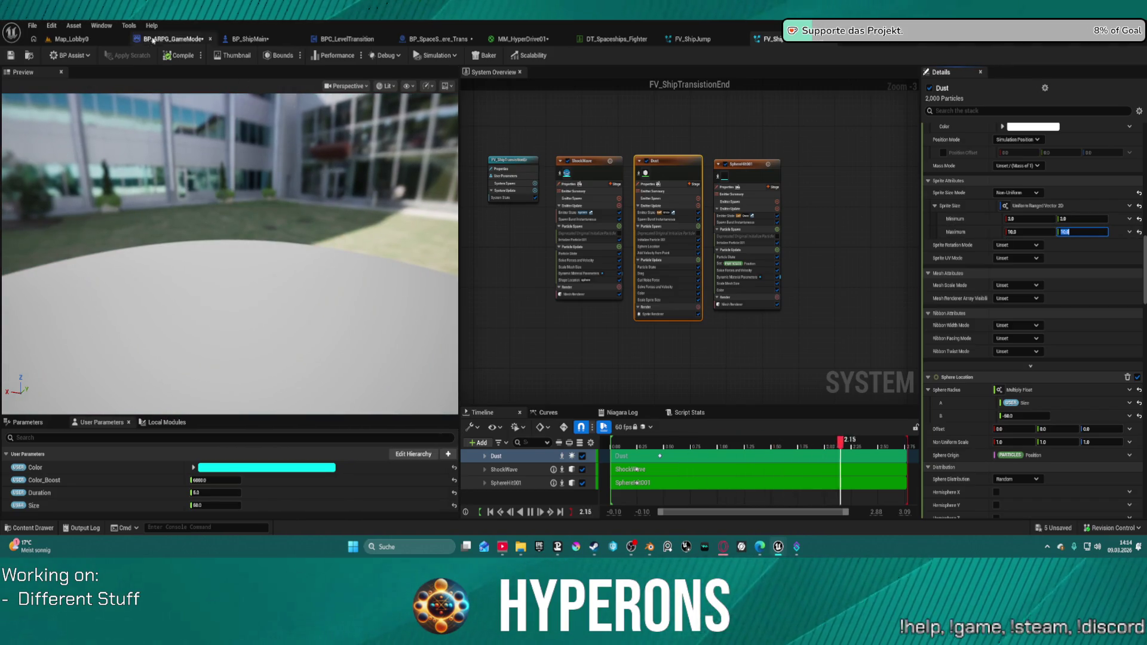
{"action": "left_click", "coordinate": [71, 39]}
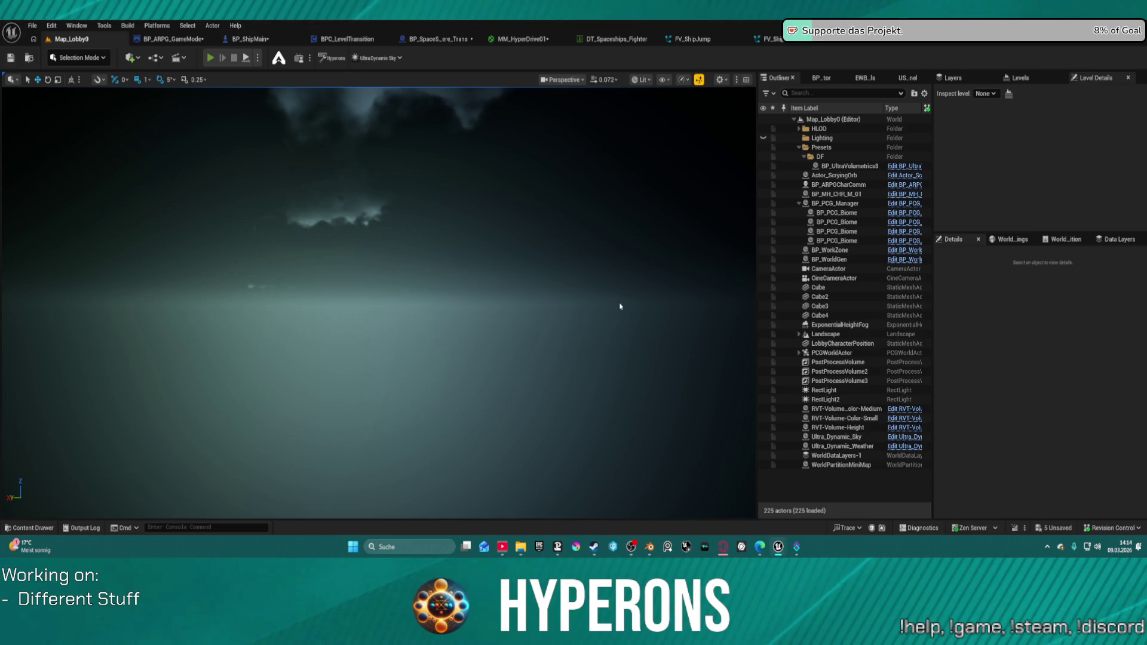
{"action": "key", "text": "alt+p"}
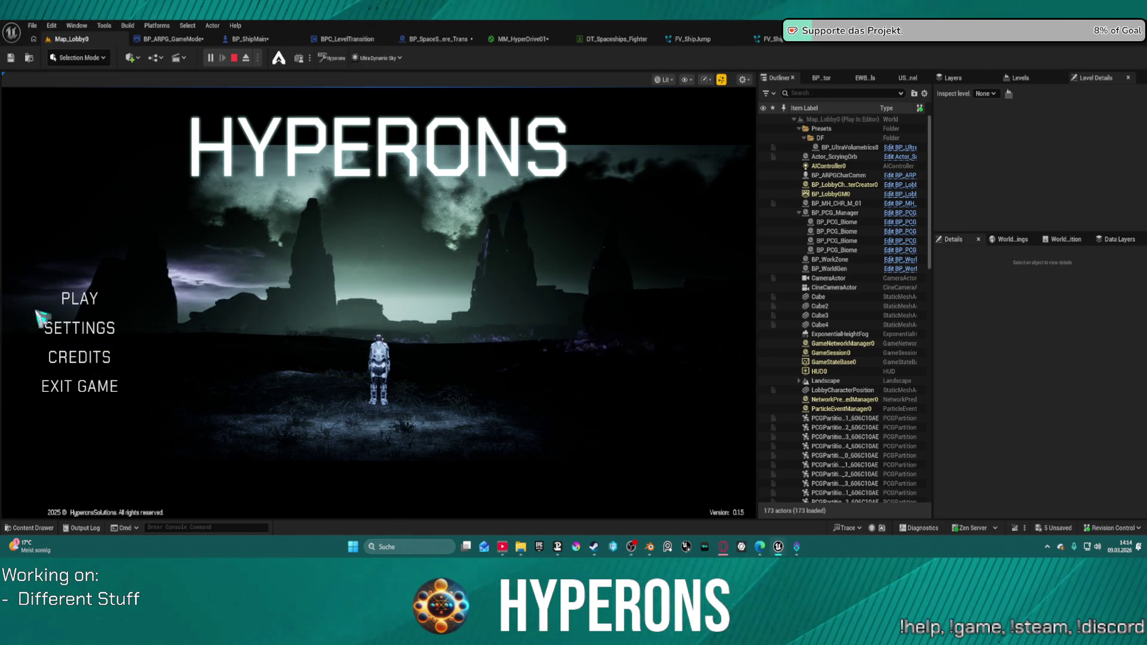
{"action": "left_click", "coordinate": [89, 300]}
{"action": "left_click", "coordinate": [241, 276]}
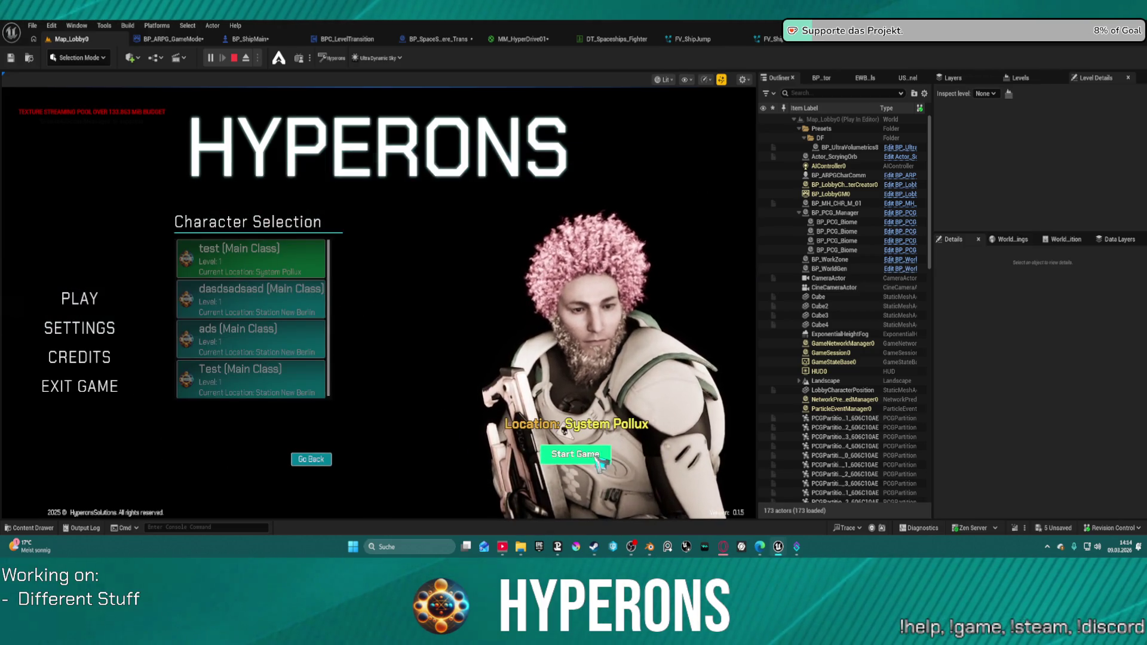
{"action": "left_click", "coordinate": [574, 454]}
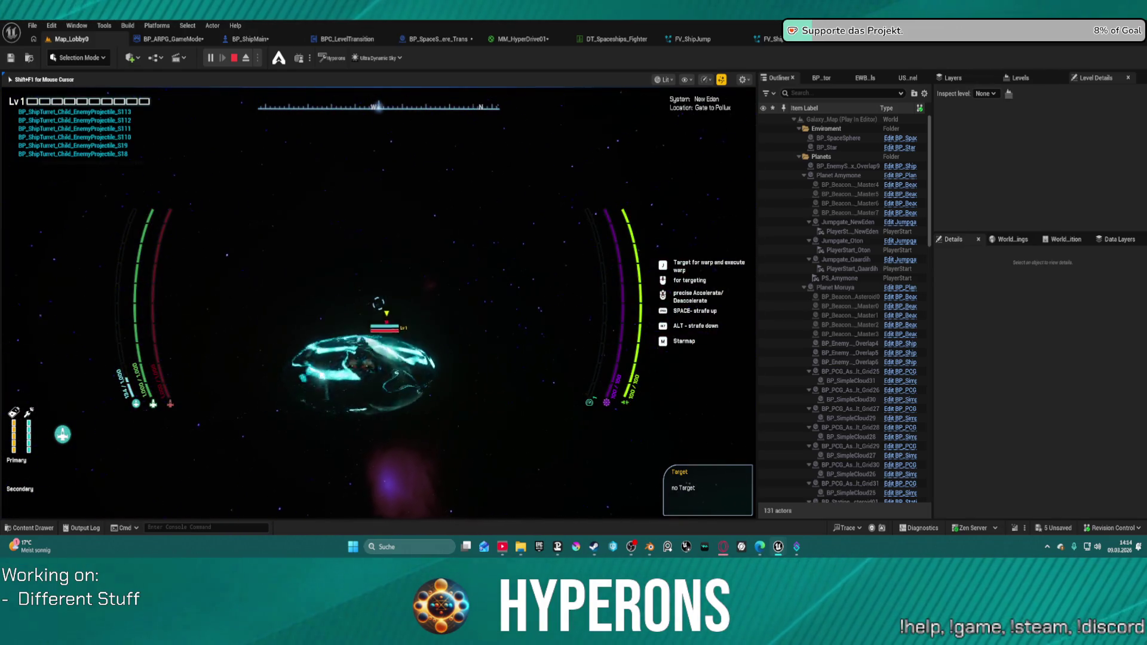
{"action": "key", "text": "Escape"}
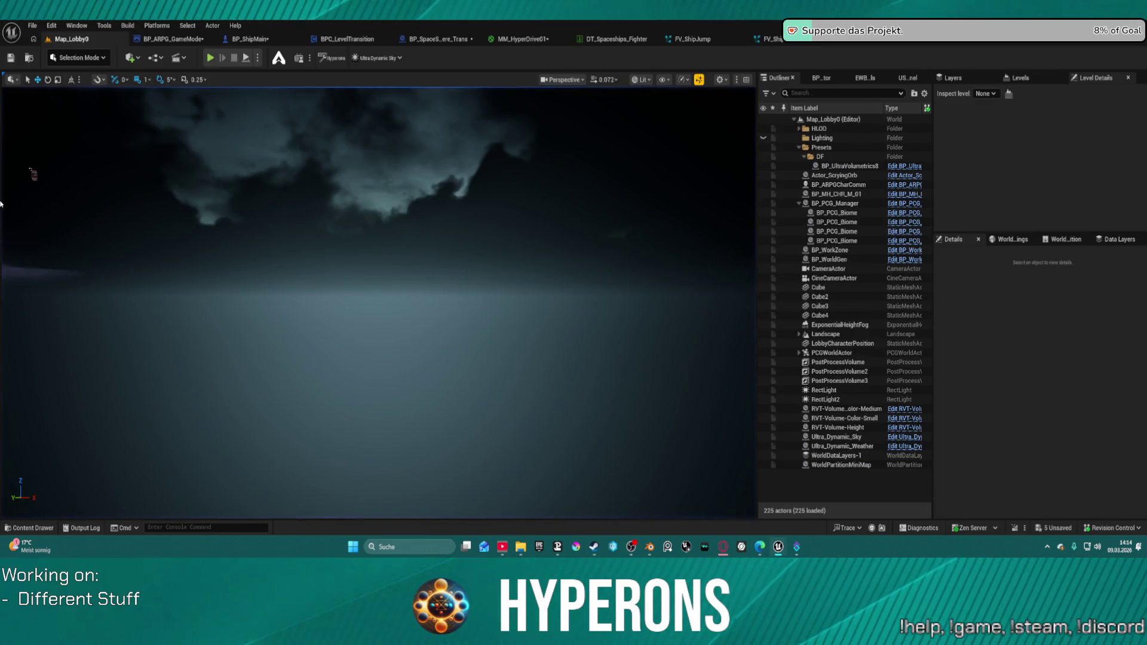
Look at the DT_Spaceships_Fighter data table, then go back to the Map_Lobby0 level
{"action": "left_click", "coordinate": [605, 43]}
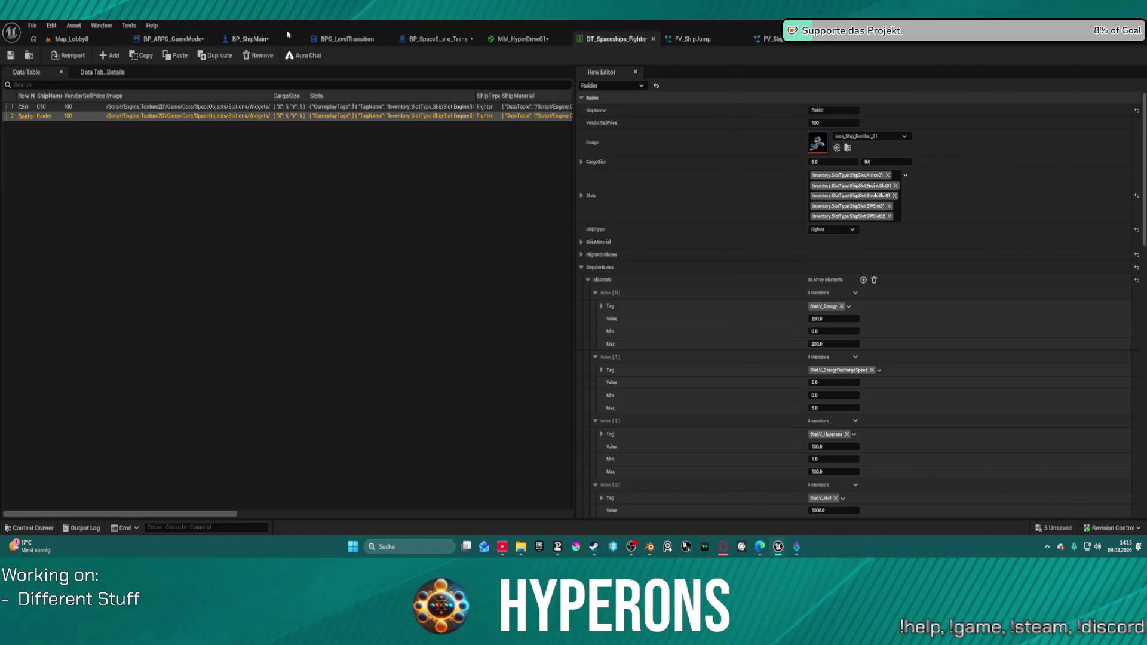
{"action": "left_click", "coordinate": [64, 39]}
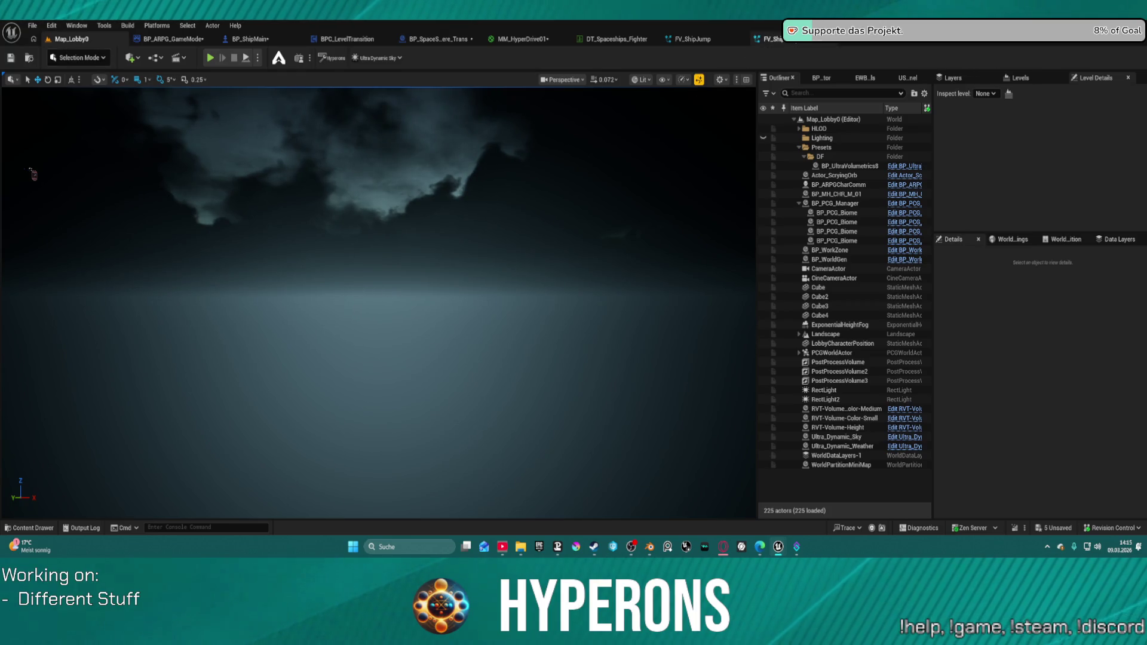
{"action": "left_click", "coordinate": [690, 39]}
{"action": "left_click", "coordinate": [89, 40]}
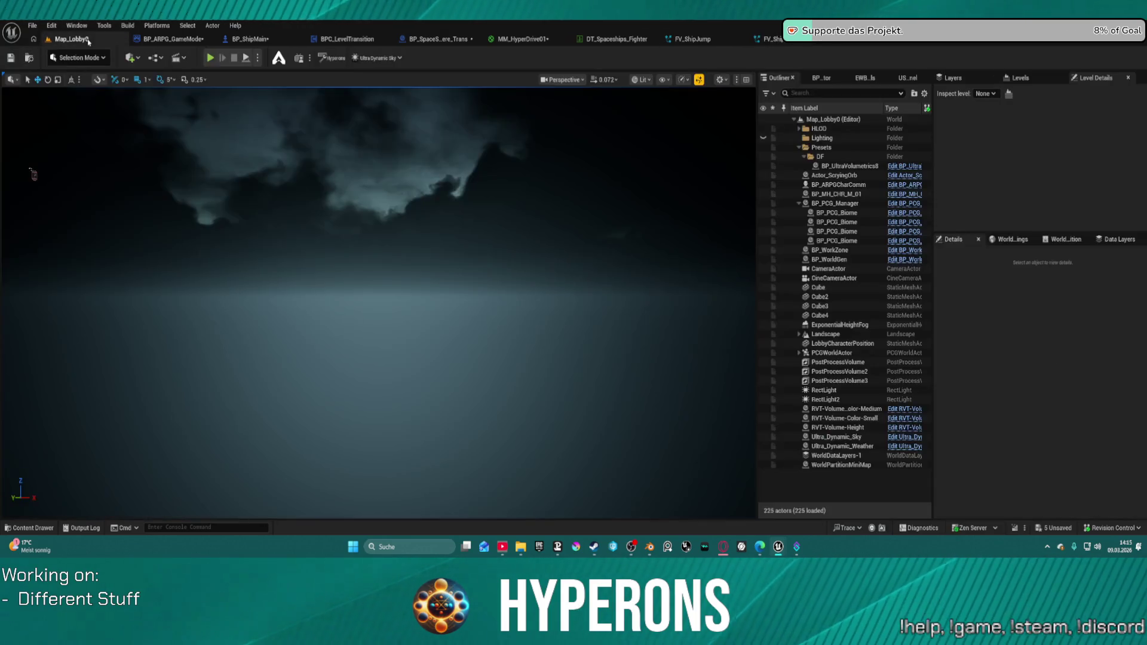
Place FV_ShipTransitionEnd in Map_Lobby0, frame it, and switch to its Niagara tab
{"action": "key", "text": "ctrl+space"}
{"action": "mouse_move", "coordinate": [393, 306]}
{"action": "left_mouse_down"}
{"action": "mouse_move", "coordinate": [410, 200]}
{"action": "mouse_move", "coordinate": [461, 279]}
{"action": "left_mouse_up"}
{"action": "left_click_drag", "start_coordinate": [512, 236], "coordinate": [493, 165]}
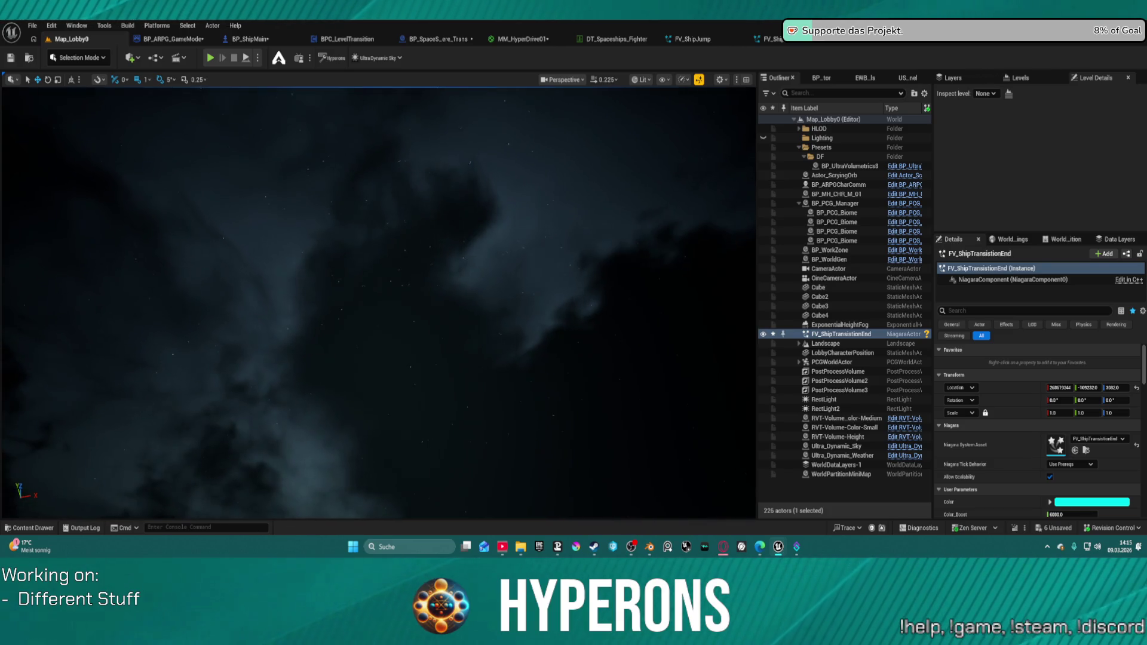
{"action": "key", "text": "f"}
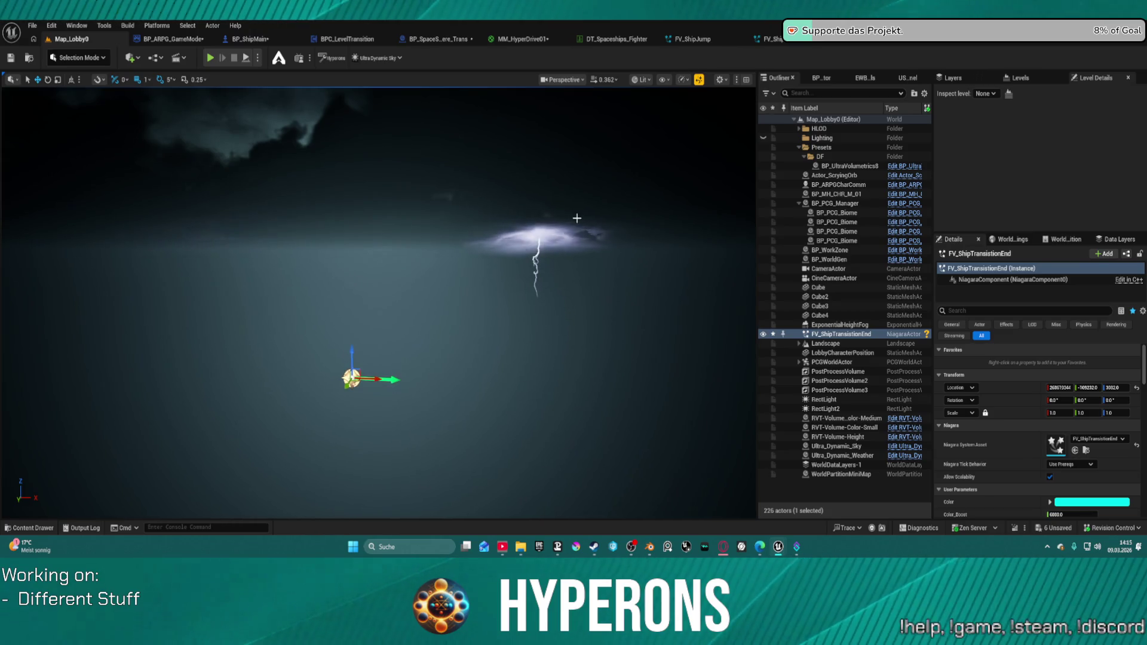
{"action": "left_click", "coordinate": [806, 43]}
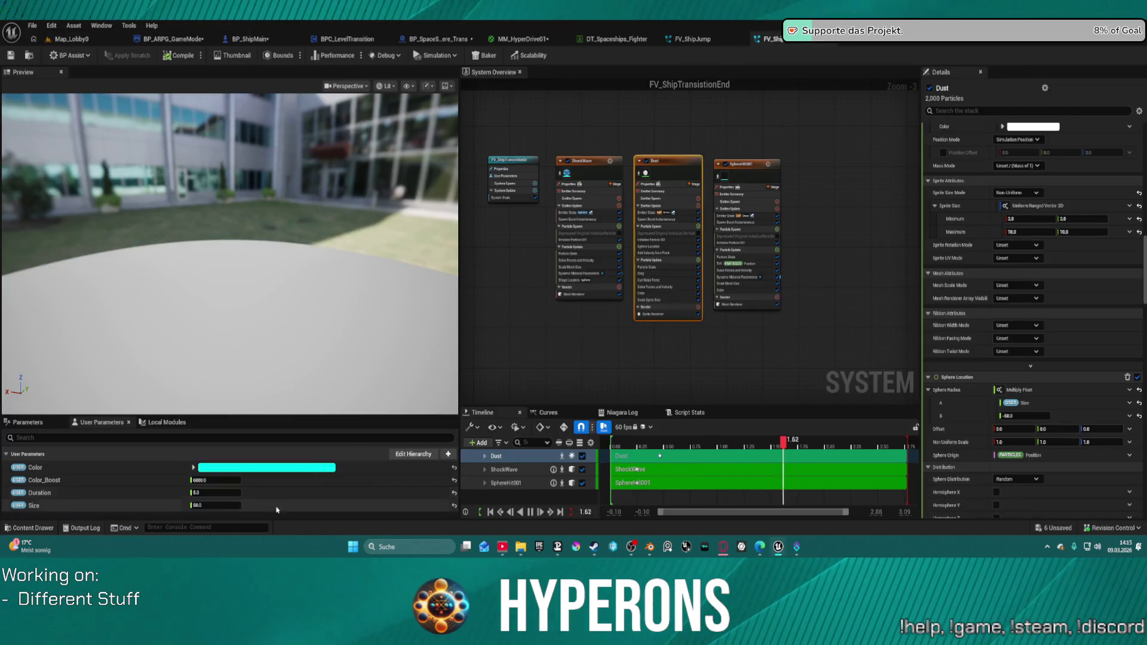
Set the effect's Size user parameter to 16
{"action": "left_click", "coordinate": [216, 505]}
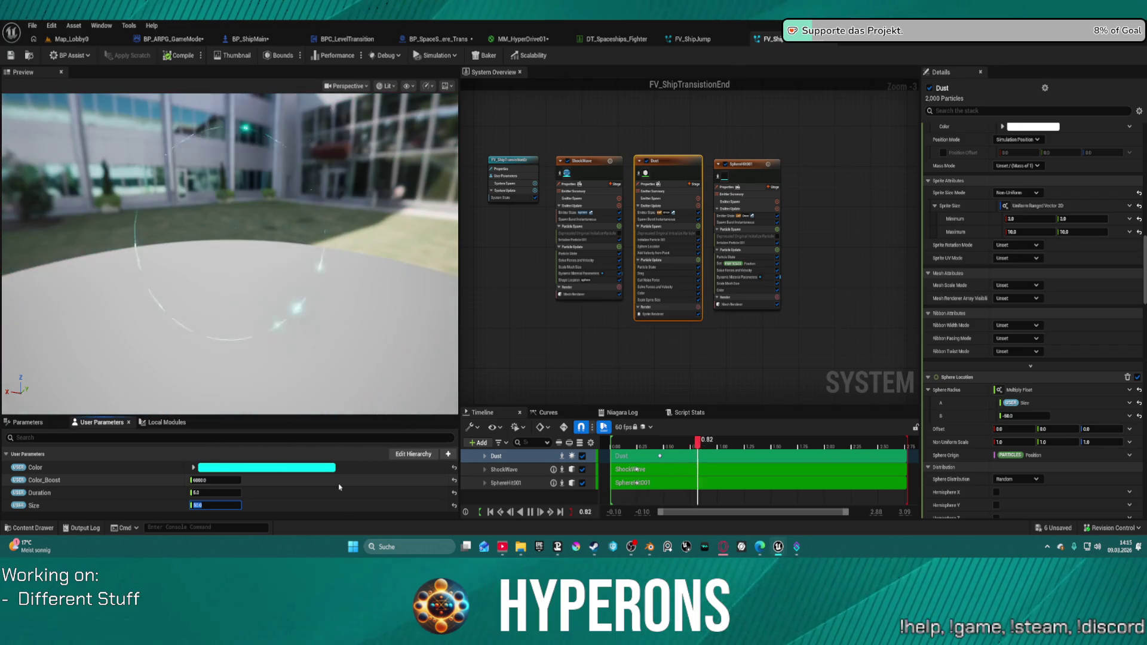
{"action": "type", "text": "16"}
{"action": "key", "text": "Return"}
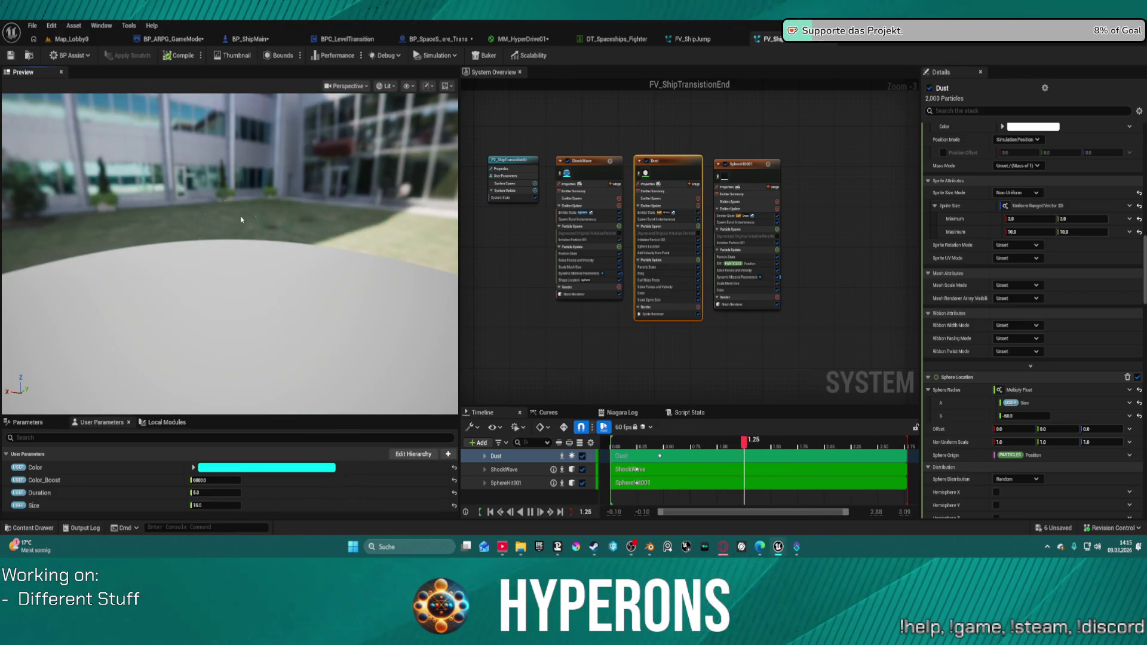
Edit the SphereHit001 emitter's Mesh Scale B value
{"action": "left_click", "coordinate": [750, 175]}
{"action": "left_click", "coordinate": [1029, 261]}
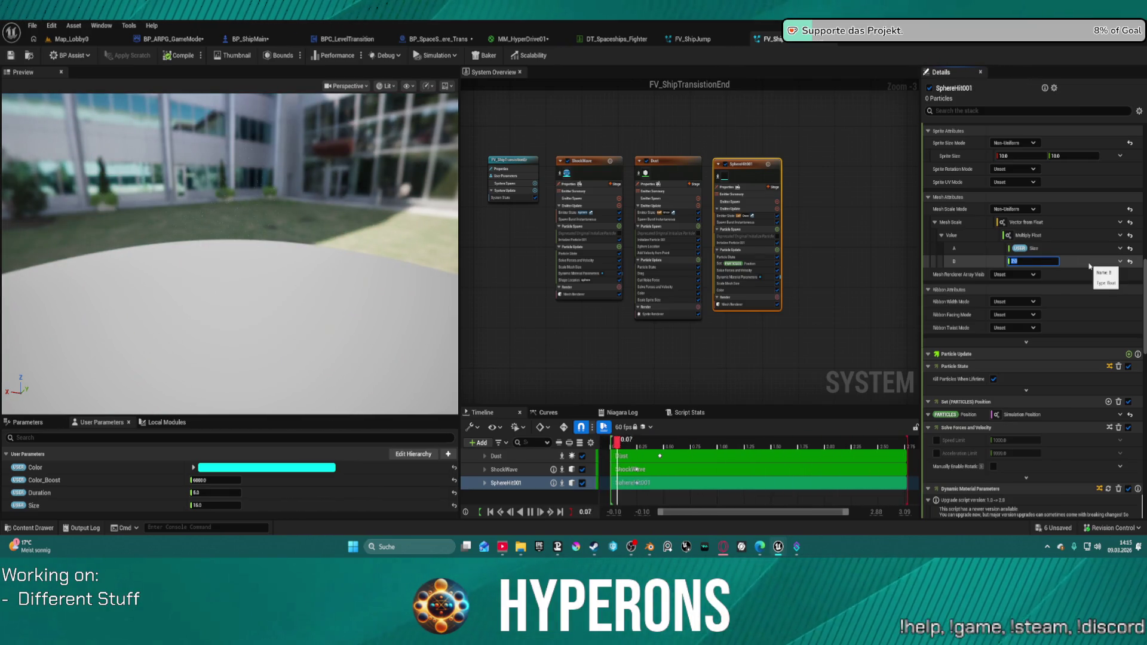
{"action": "scroll", "coordinate": [1070, 272], "scroll_direction": "down", "scroll_amount": 4}
{"action": "scroll", "coordinate": [1051, 280], "scroll_direction": "down", "scroll_amount": 4}
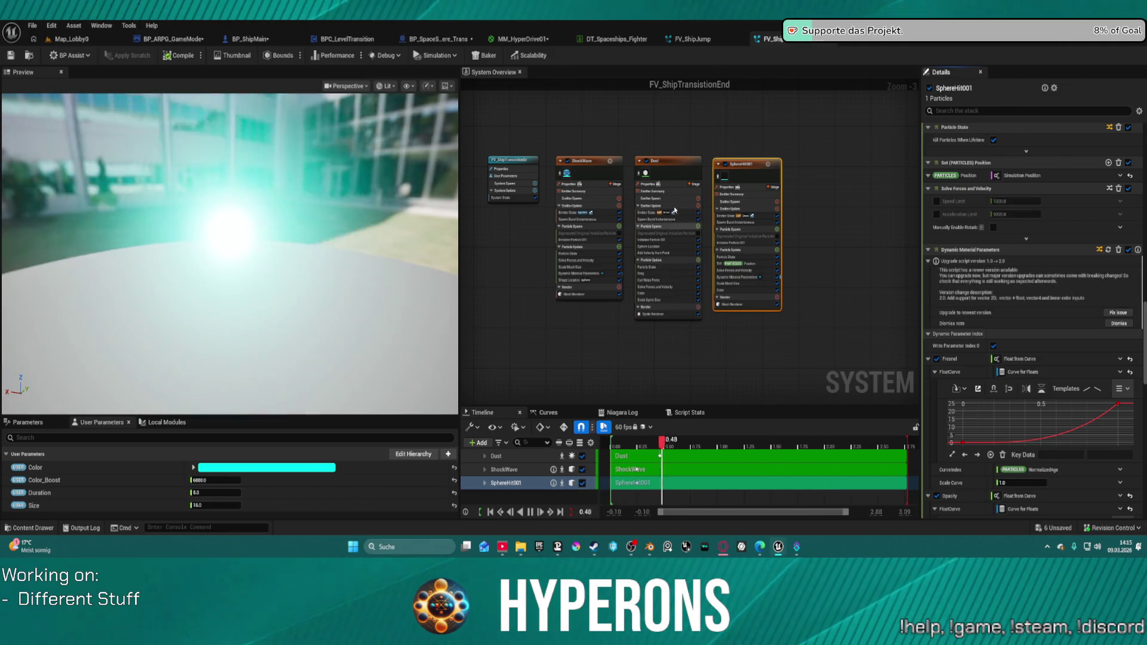
Select the ShockWave emitter and start changing its Sphere Radius from 250
{"action": "left_click", "coordinate": [588, 161]}
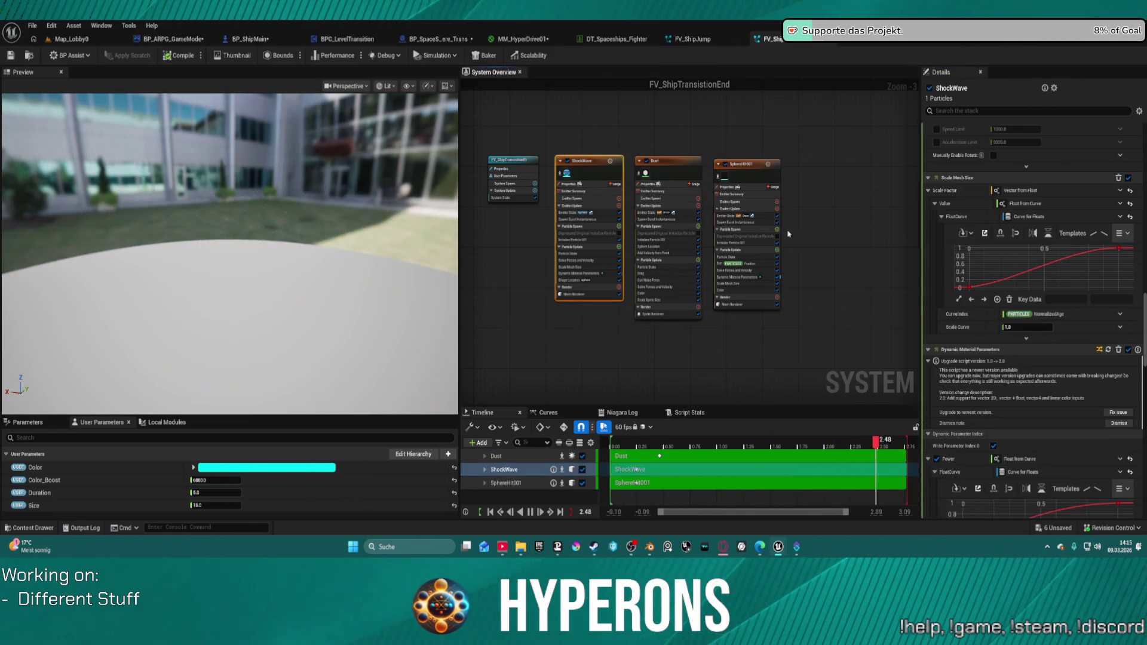
{"action": "scroll", "coordinate": [582, 205], "scroll_direction": "up", "scroll_amount": 3}
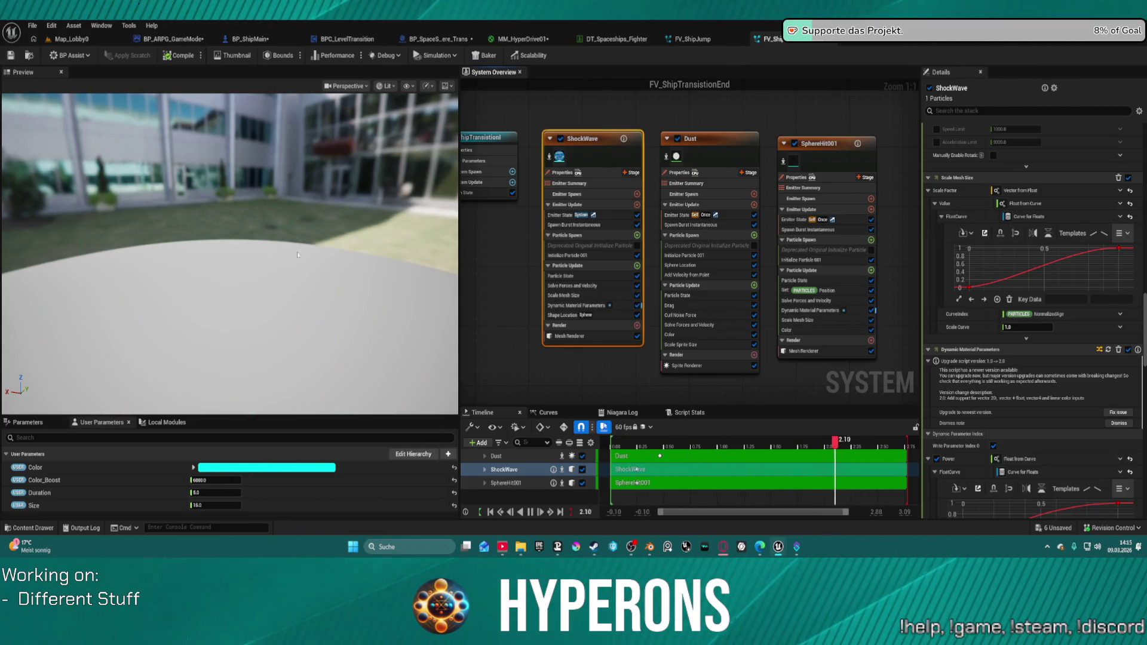
{"action": "scroll", "coordinate": [1043, 354], "scroll_direction": "down", "scroll_amount": 5}
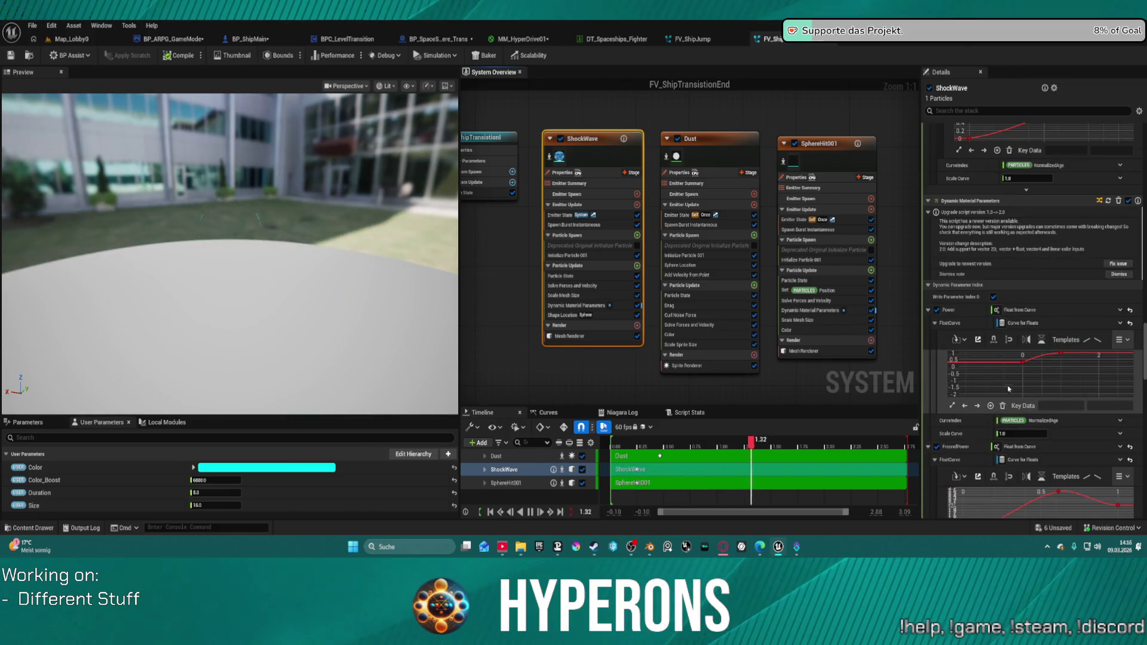
{"action": "scroll", "coordinate": [1008, 389], "scroll_direction": "down", "scroll_amount": 3}
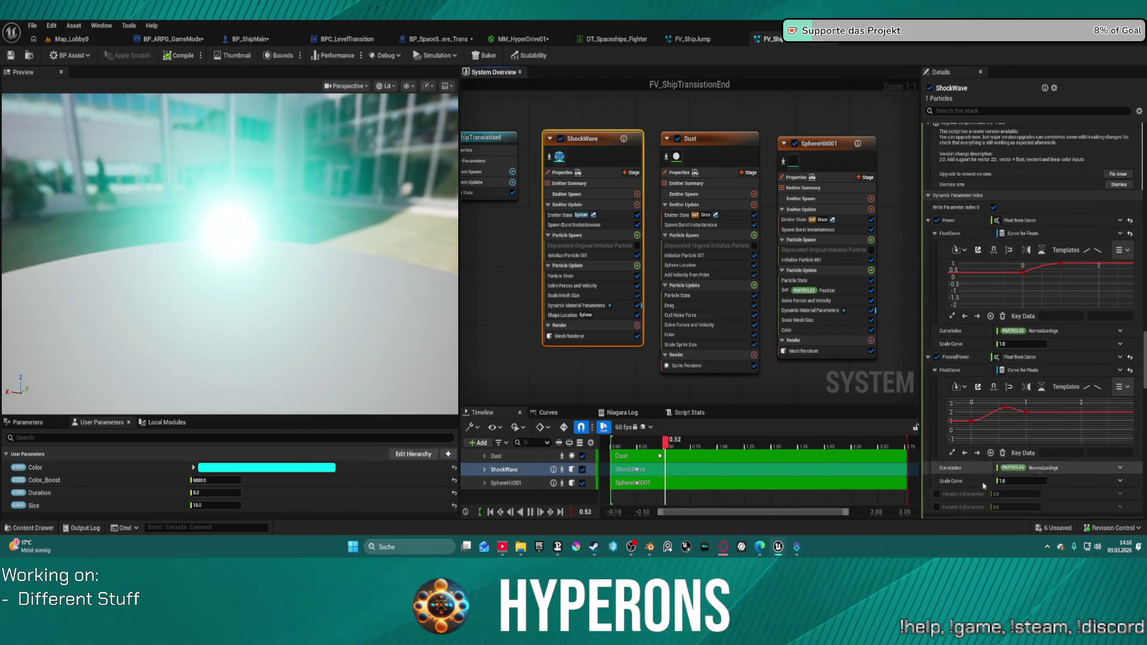
{"action": "scroll", "coordinate": [984, 486], "scroll_direction": "down", "scroll_amount": 6}
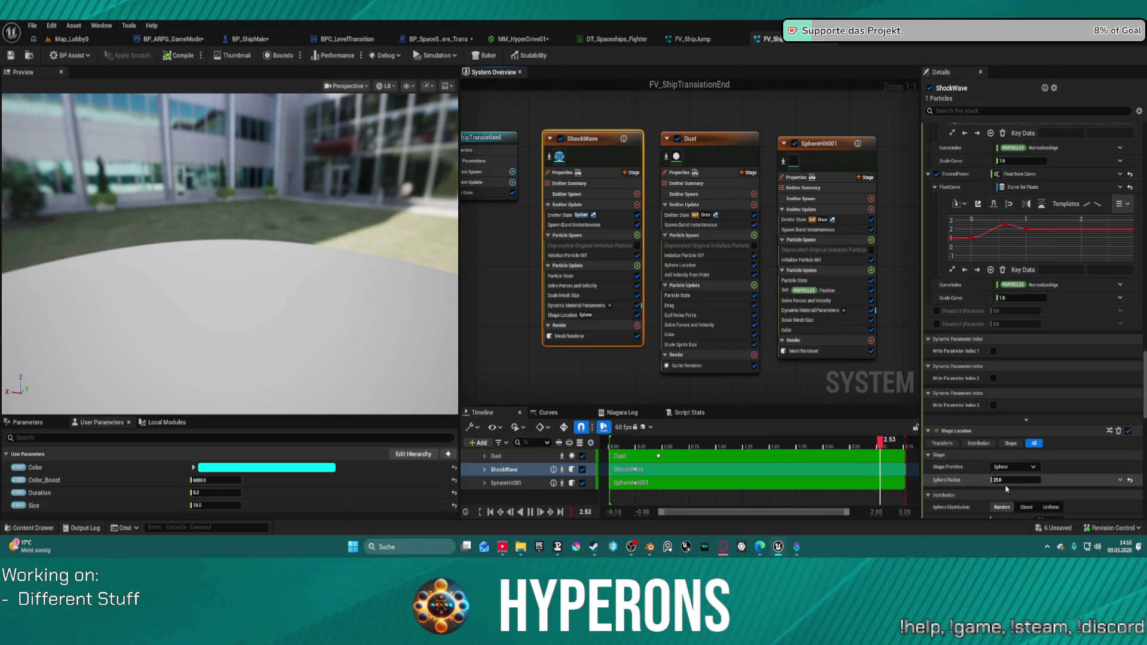
{"action": "left_click", "coordinate": [1015, 479]}
{"action": "type", "text": "1000"}
Try ShockWave Sphere Radius values of 50 and 1000, settling on 100
{"action": "key", "text": "Return"}
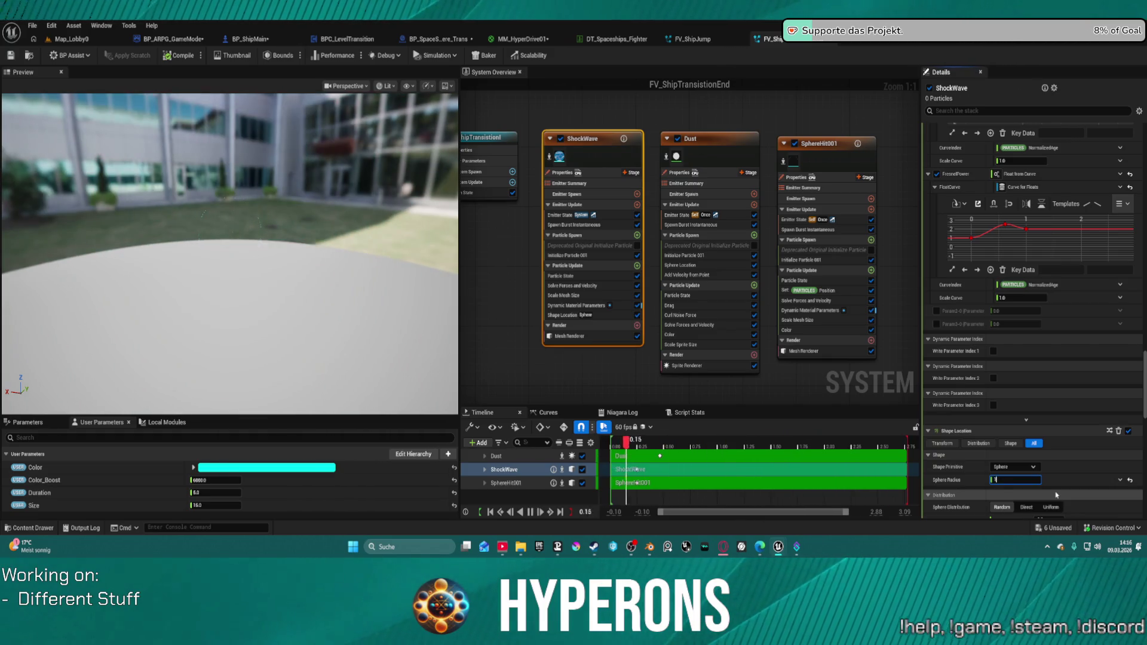
{"action": "key", "text": "Return"}
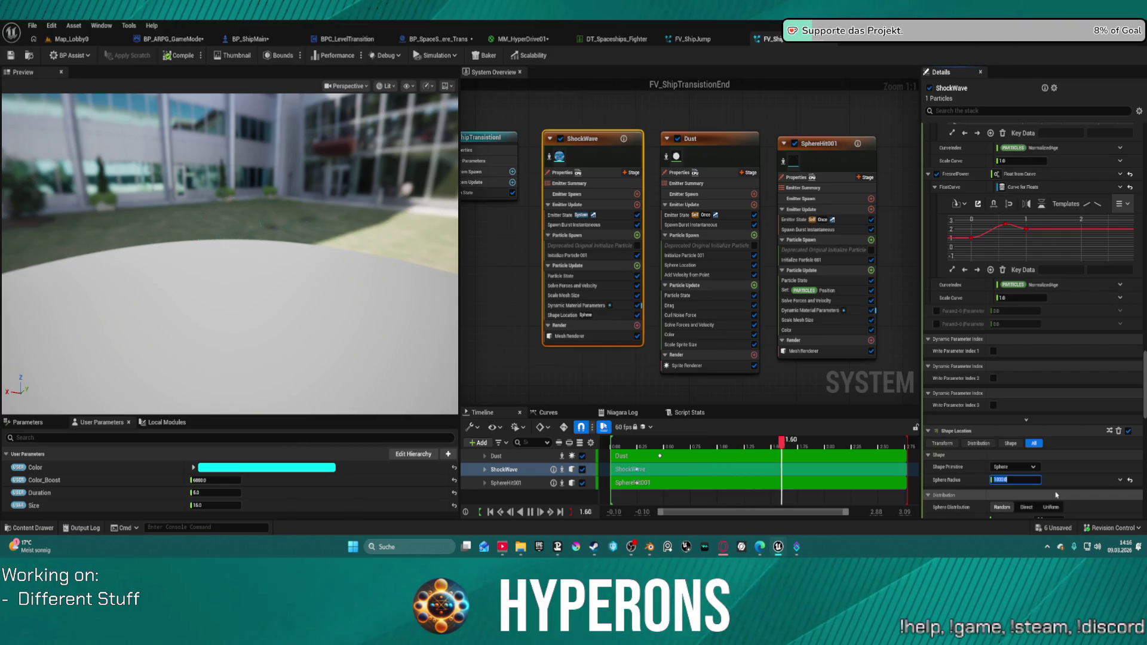
{"action": "type", "text": "1"}
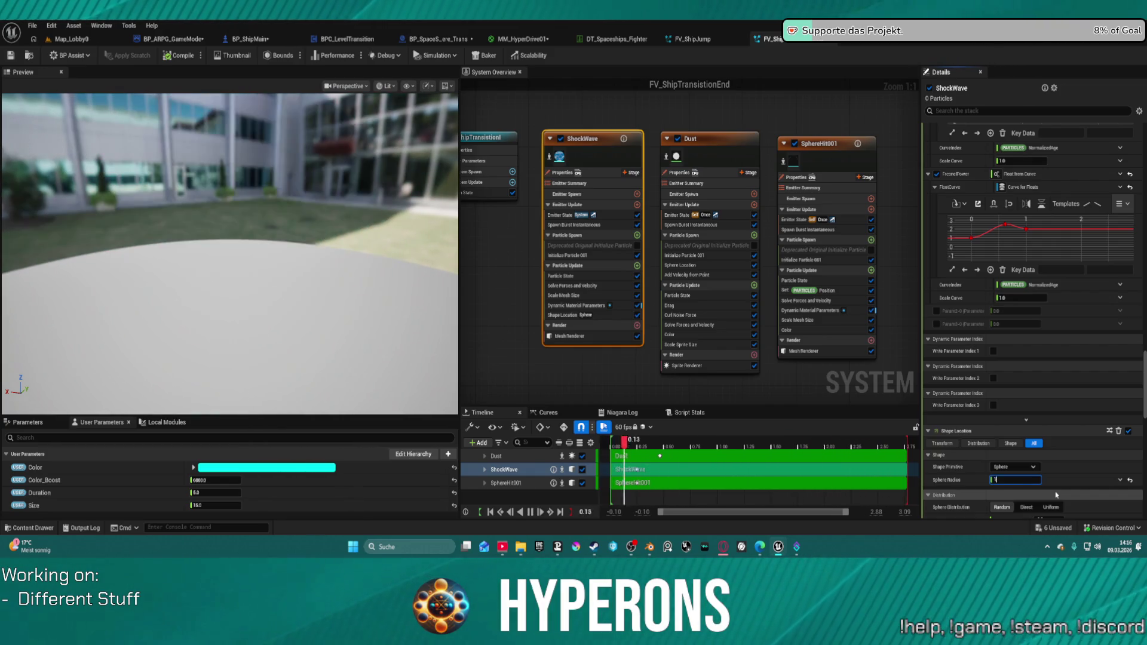
{"action": "key", "text": "Return"}
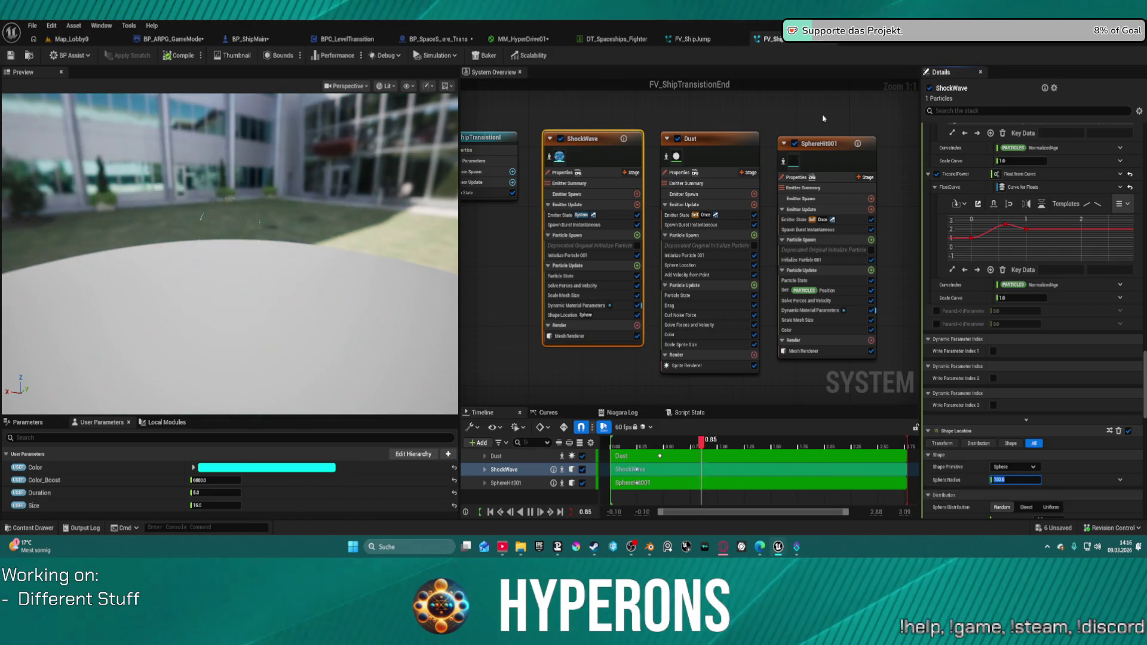
Disable the SphereHit001 and ShockWave emitters in FV_ShipTransitionEnd
{"action": "left_click", "coordinate": [794, 144]}
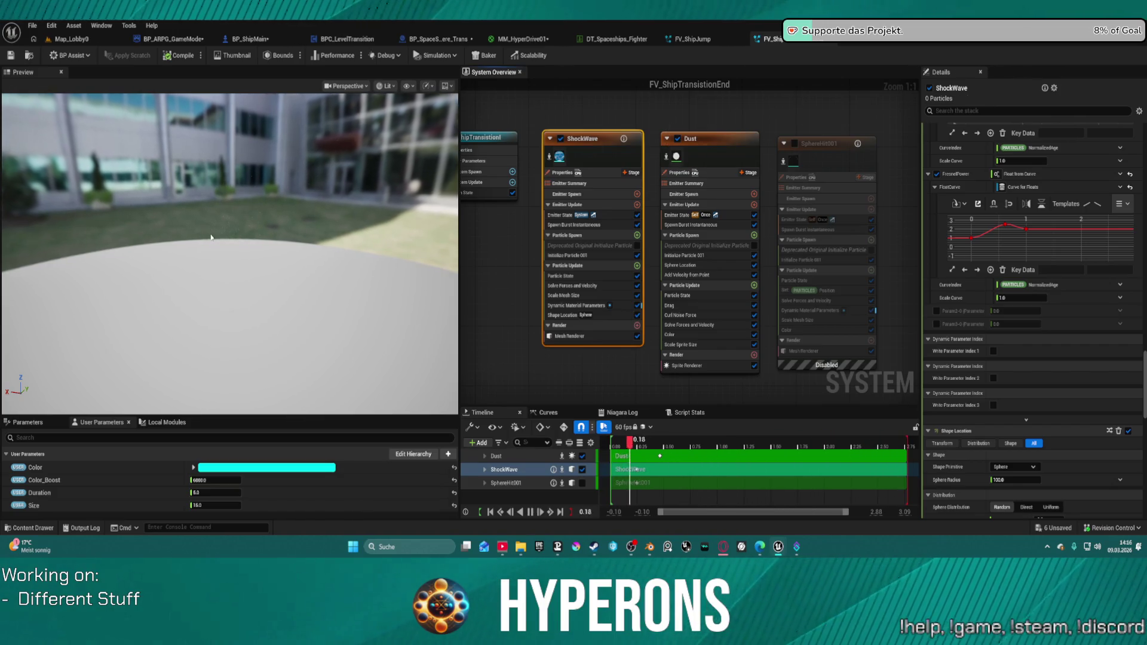
{"action": "left_click", "coordinate": [560, 140]}
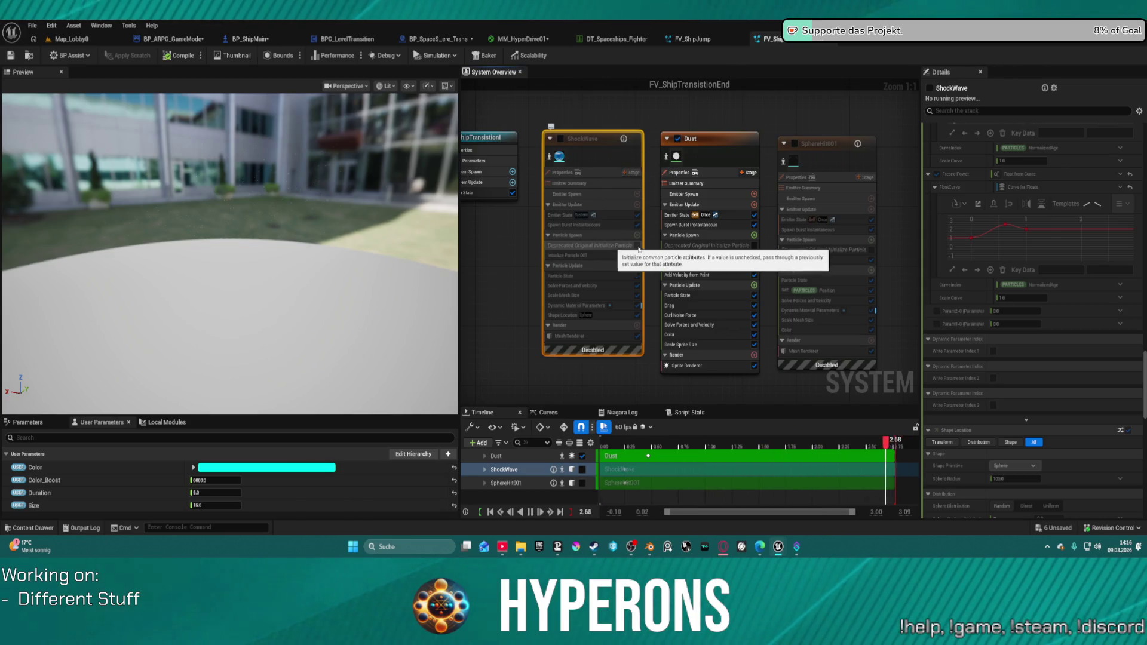
{"action": "left_click", "coordinate": [978, 152]}
{"action": "scroll", "coordinate": [977, 157], "scroll_direction": "up", "scroll_amount": 10}
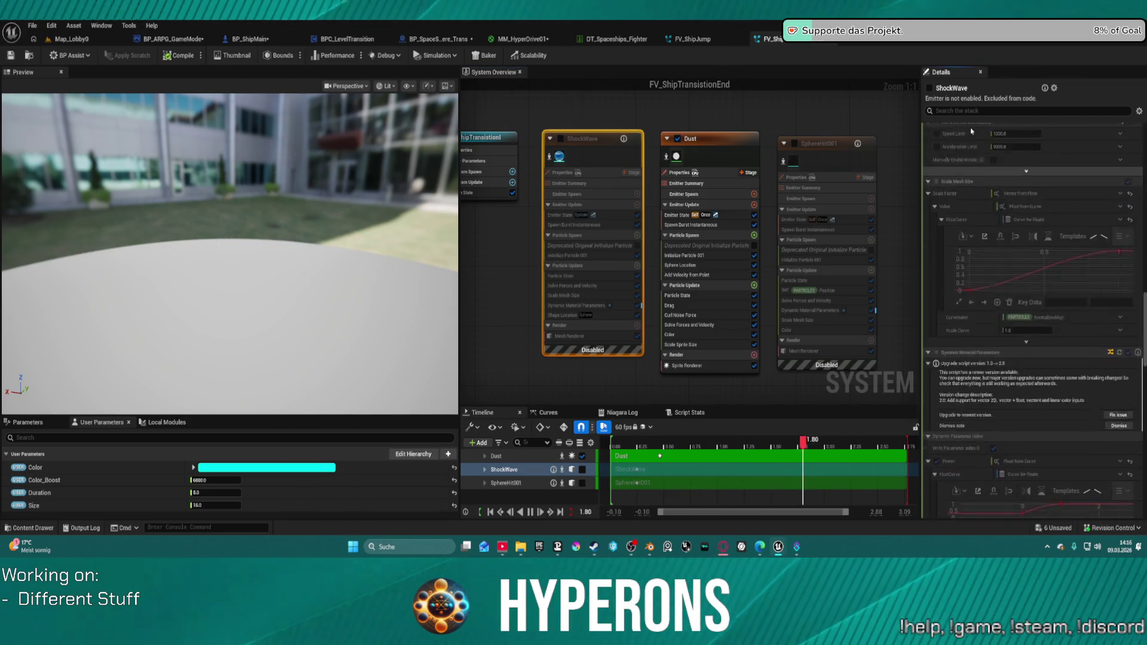
Re-enable the ShockWave emitter and return to the Map_Lobby0 level
{"action": "left_click", "coordinate": [561, 139]}
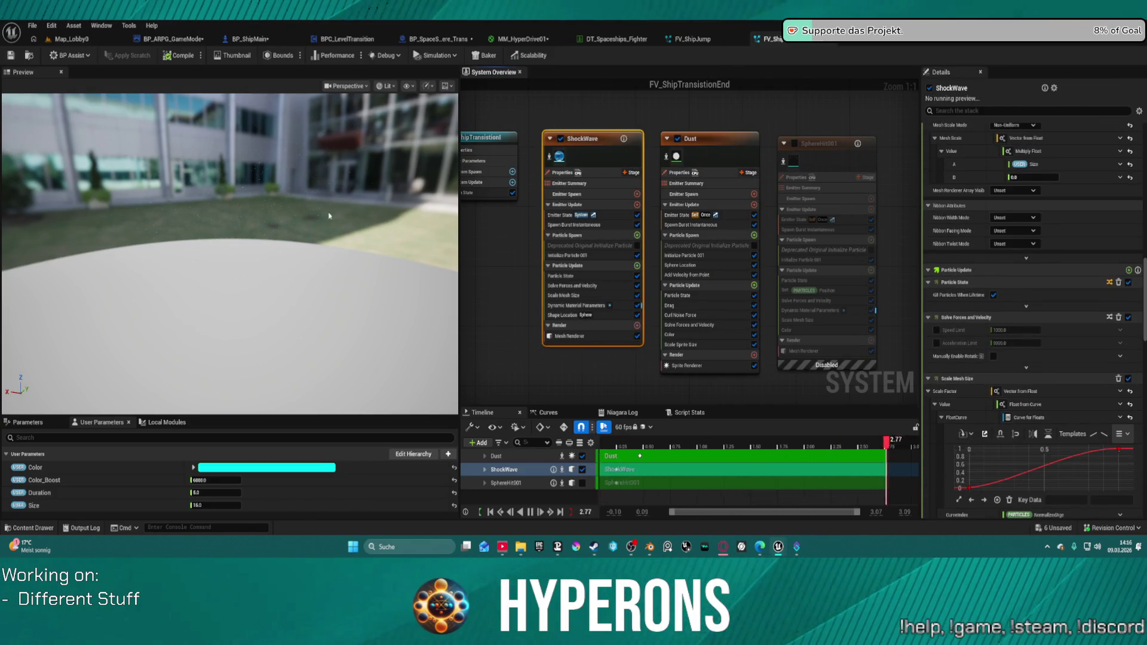
{"action": "scroll", "coordinate": [1039, 209], "scroll_direction": "up", "scroll_amount": 8}
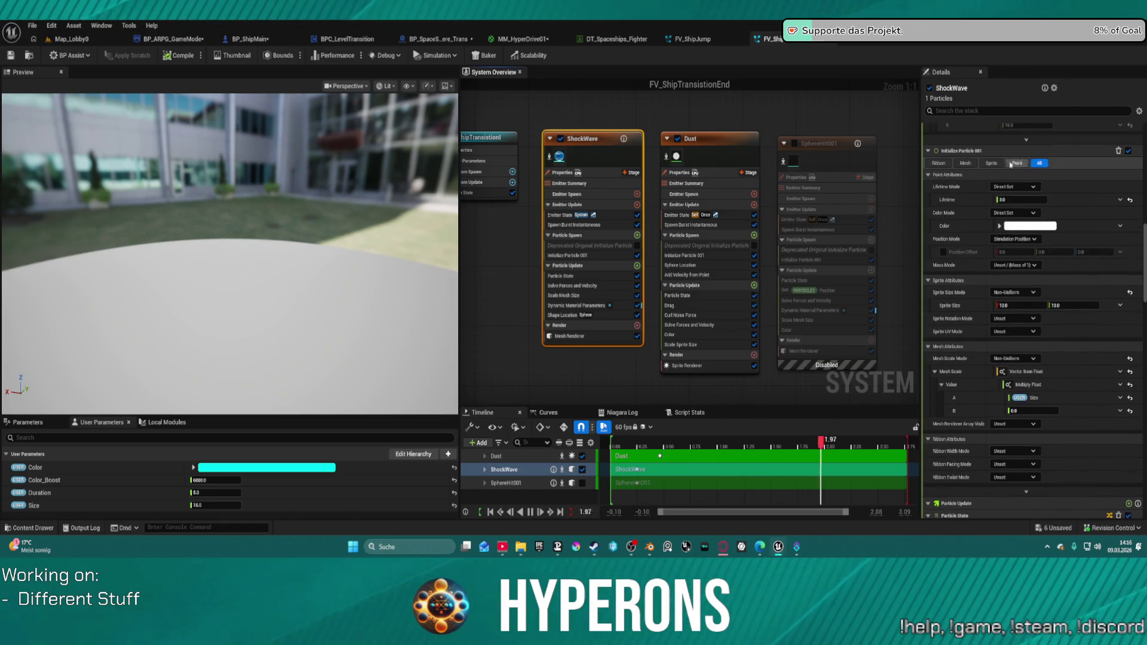
{"action": "scroll", "coordinate": [590, 329], "scroll_direction": "down", "scroll_amount": 4}
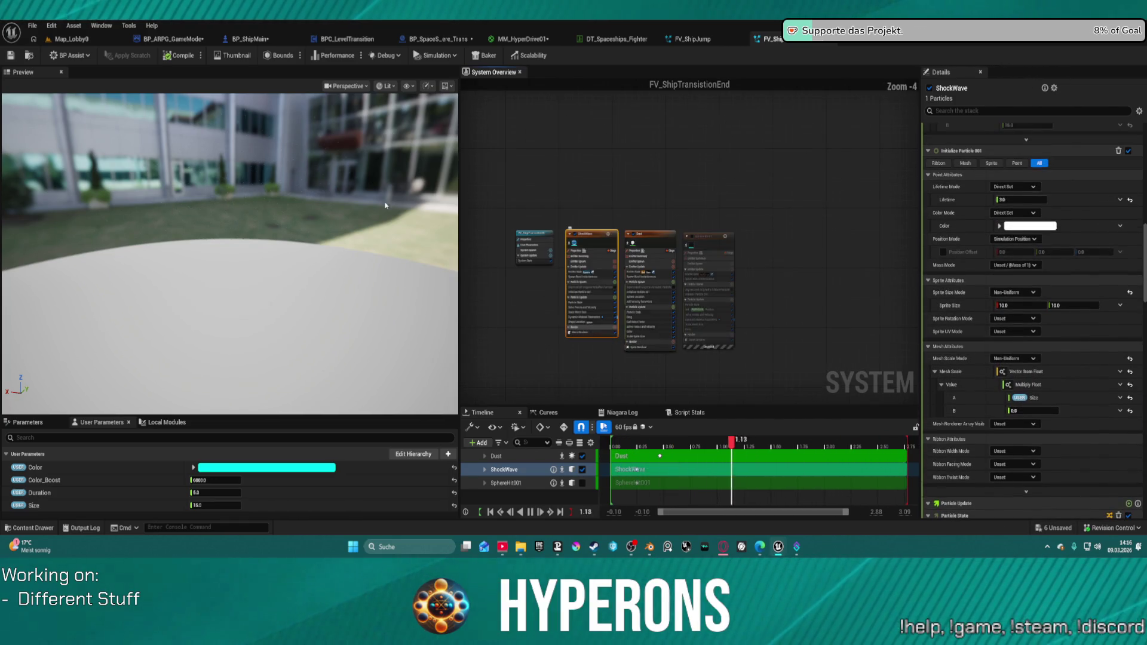
{"action": "left_click", "coordinate": [70, 39]}
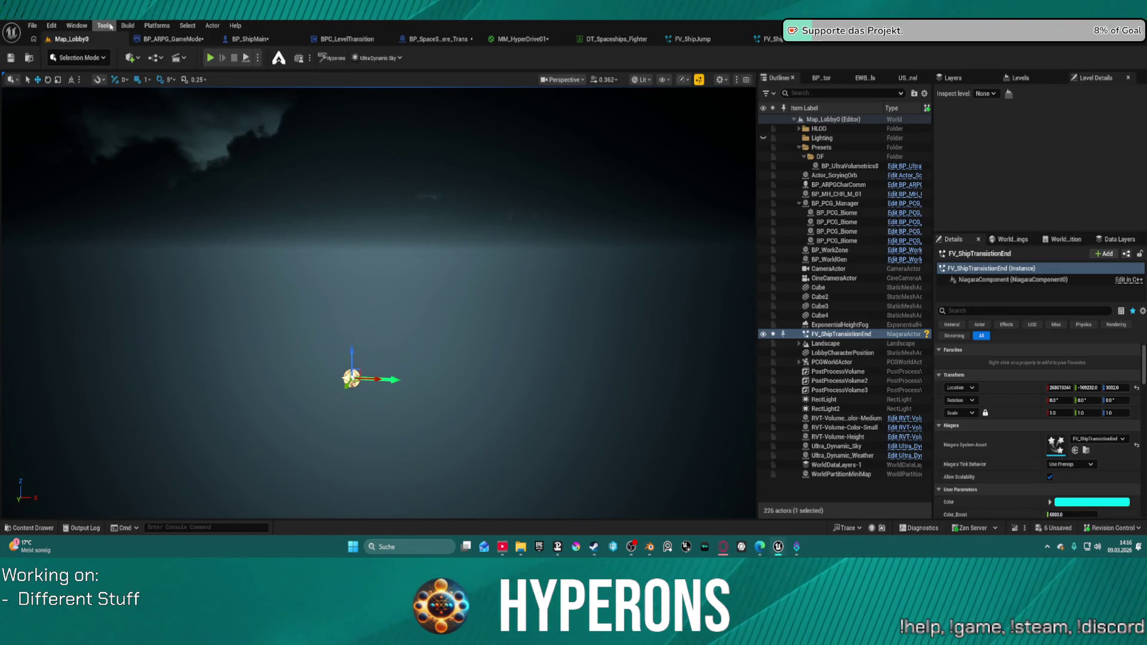
Open Content Browser 2 from the Window menu
{"action": "left_click", "coordinate": [77, 26]}
{"action": "mouse_move", "coordinate": [147, 101]}
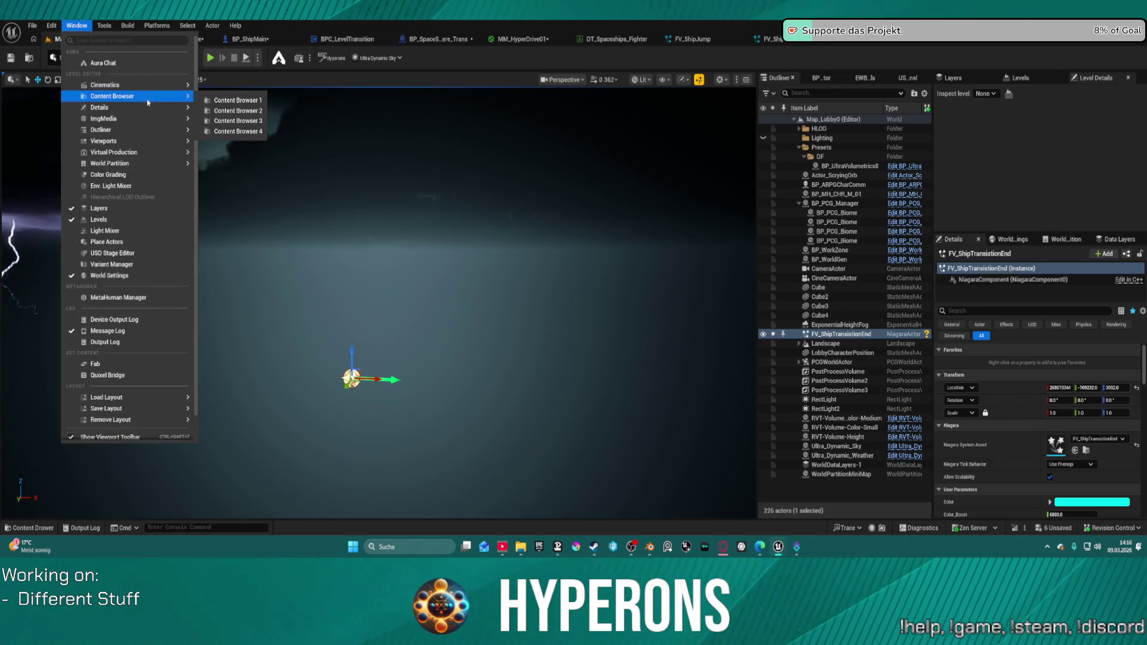
{"action": "left_click", "coordinate": [237, 111]}
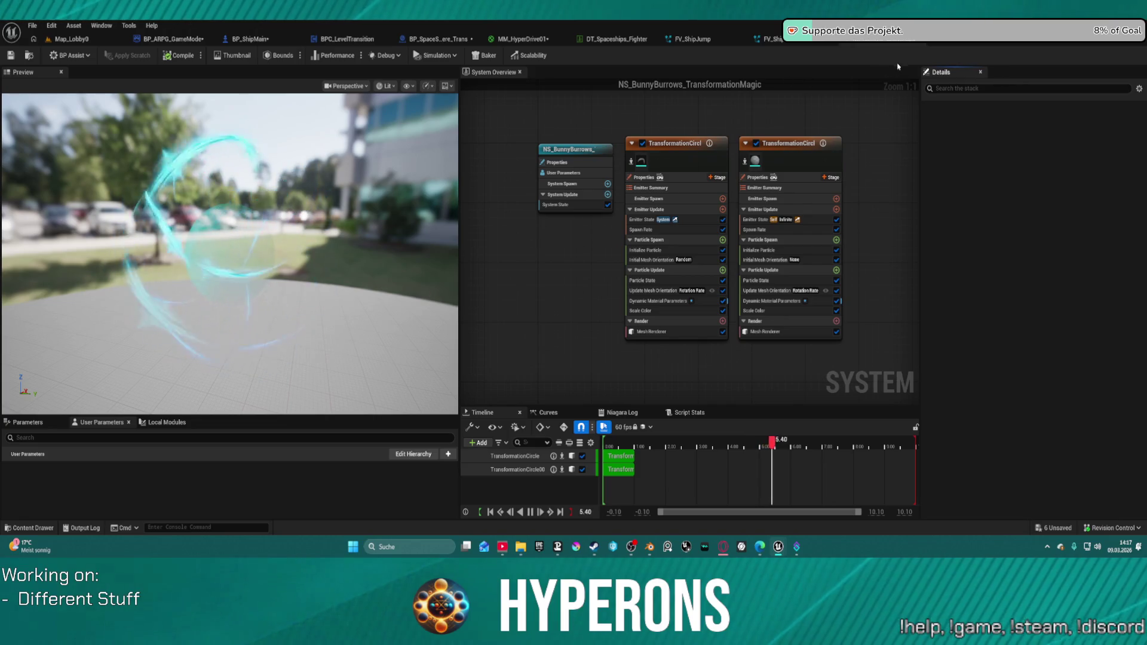
Cycle through FV_ShipTransitionEnd and NS_BulletUnderwater2 to reach NS_Environment_Fog_Space
{"action": "left_click", "coordinate": [771, 39]}
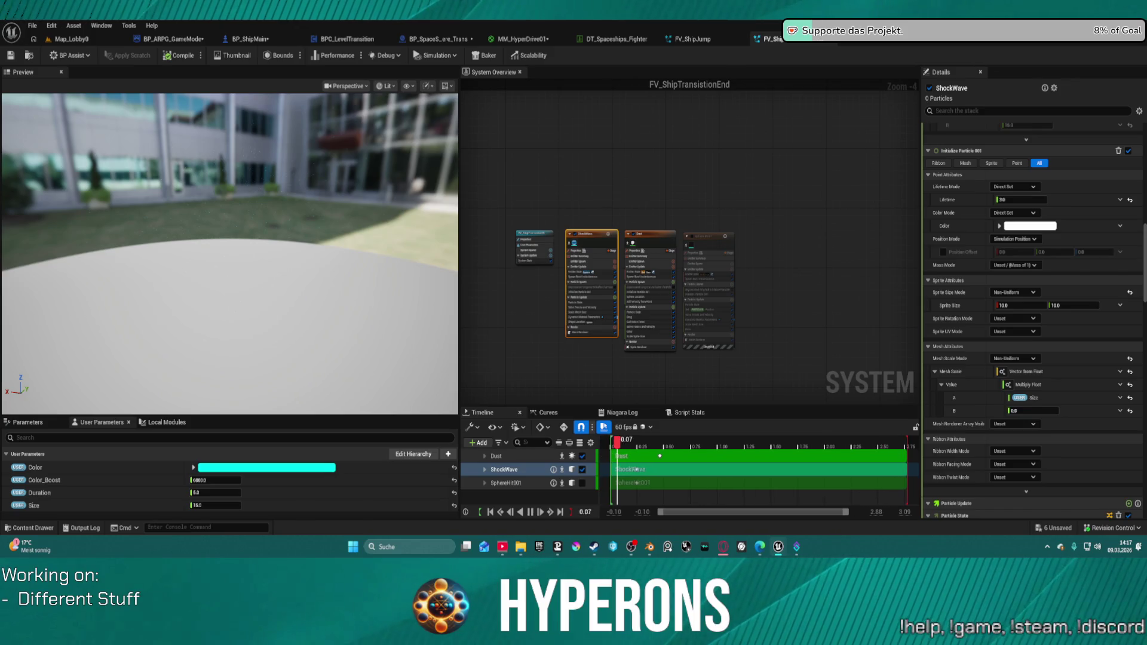
{"action": "left_click", "coordinate": [824, 38]}
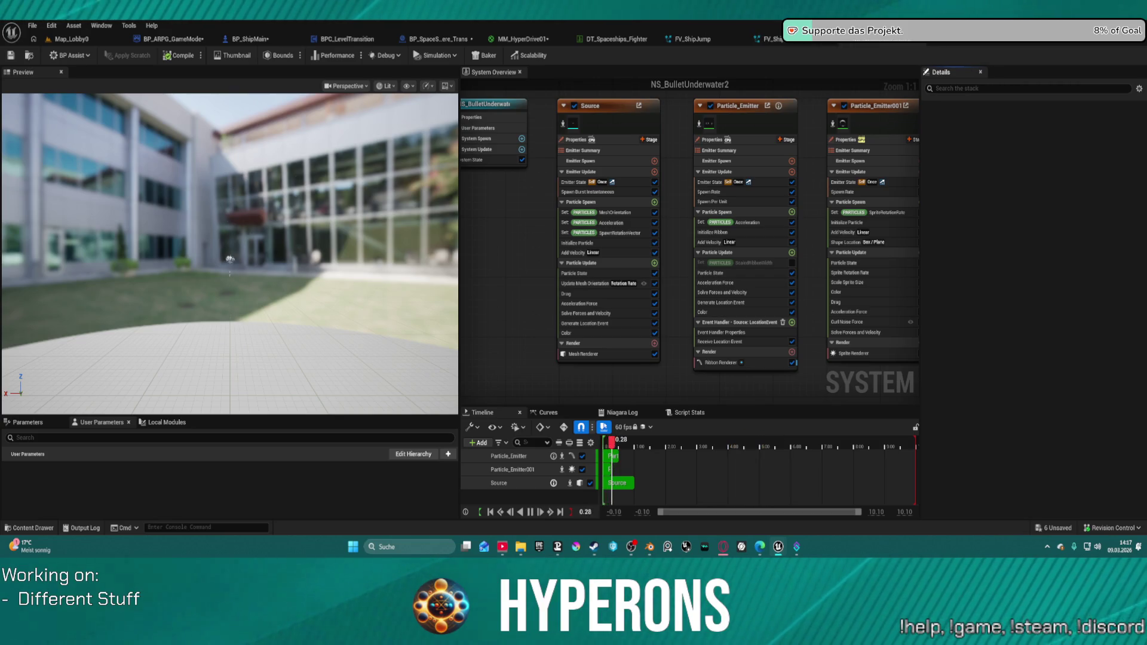
{"action": "key", "text": "ctrl+Tab"}
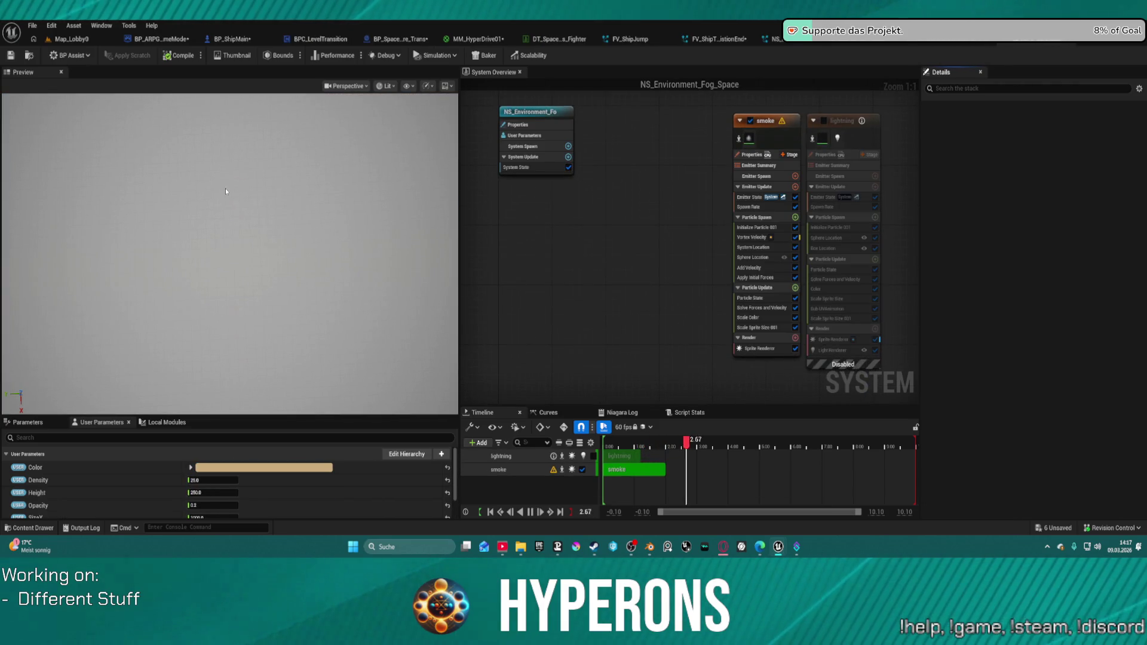
Place NS_Environment_Fog_Space in Map_Lobby0, toggling game view and framing the fog actor
{"action": "left_click", "coordinate": [72, 39]}
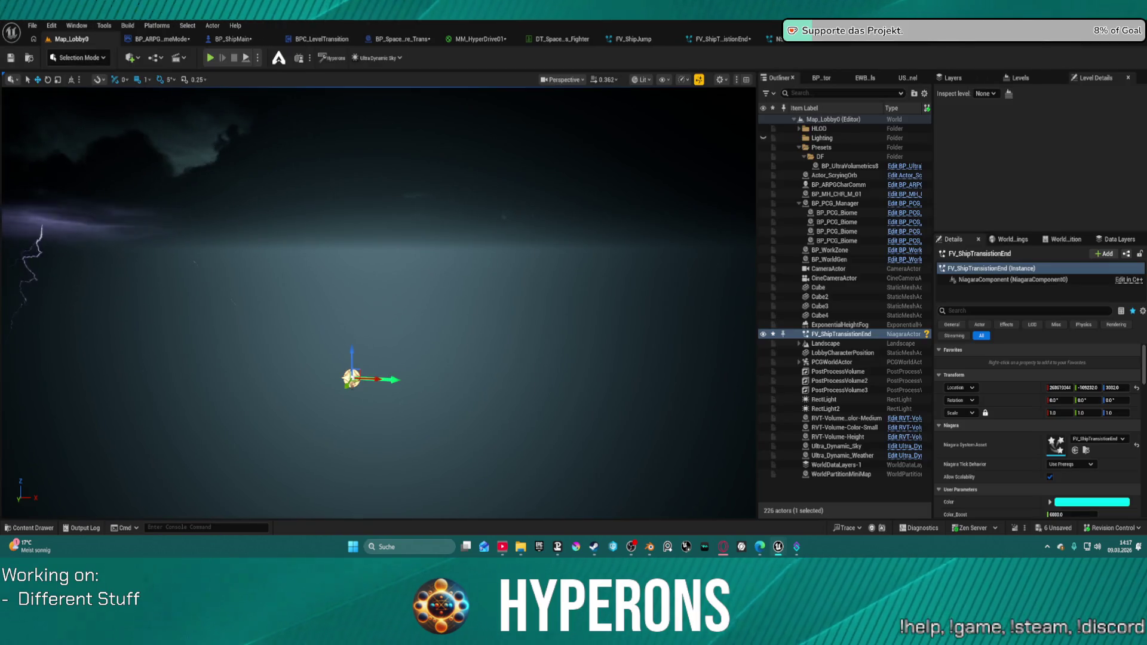
{"action": "mouse_move", "coordinate": [1146, 445]}
{"action": "left_mouse_down"}
{"action": "mouse_move", "coordinate": [425, 335]}
{"action": "mouse_move", "coordinate": [429, 323]}
{"action": "left_mouse_up"}
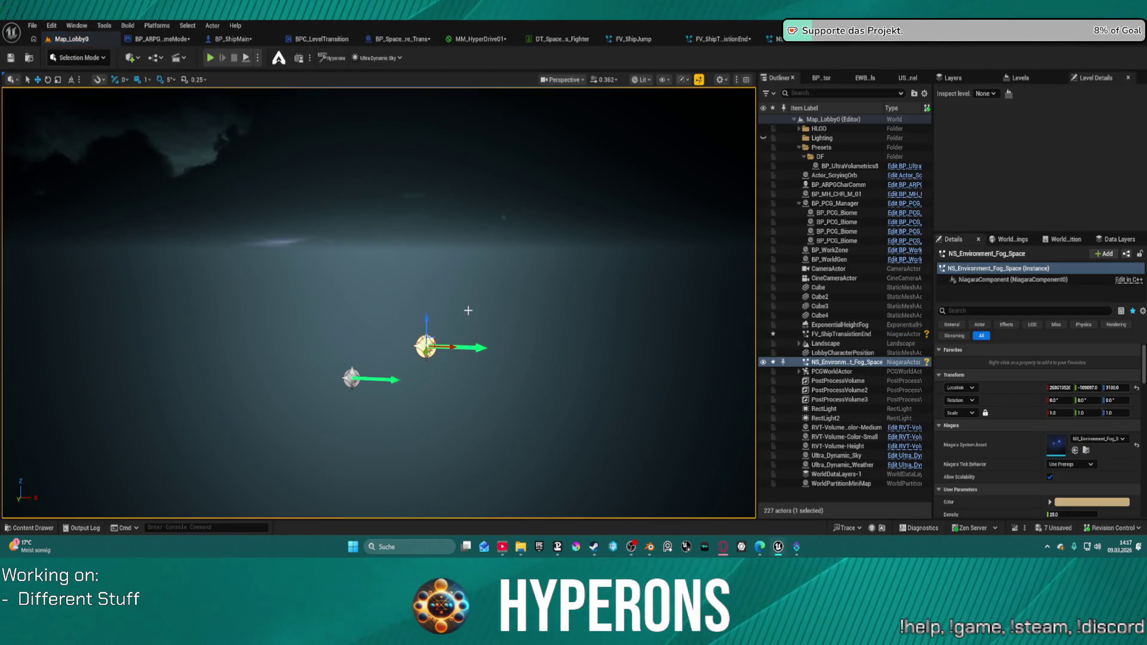
{"action": "key", "text": "g"}
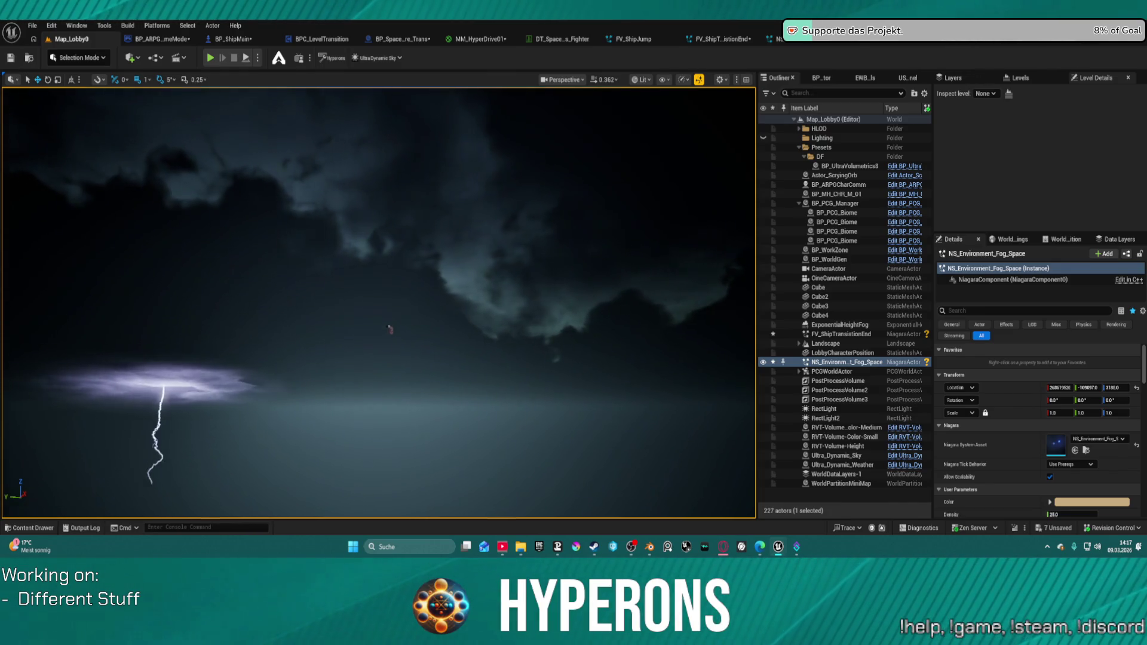
{"action": "key", "text": "g"}
{"action": "key", "text": "f"}
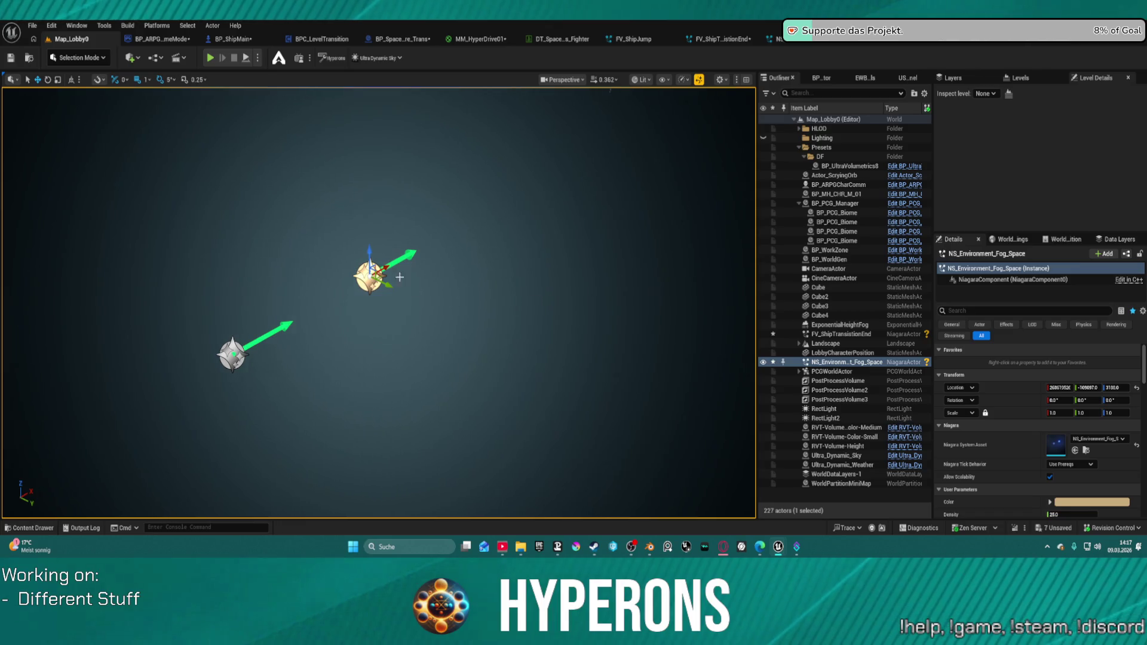
Delete the fog actor and the FV_ShipTransitionEnd actor from the level
{"action": "key", "text": "Delete"}
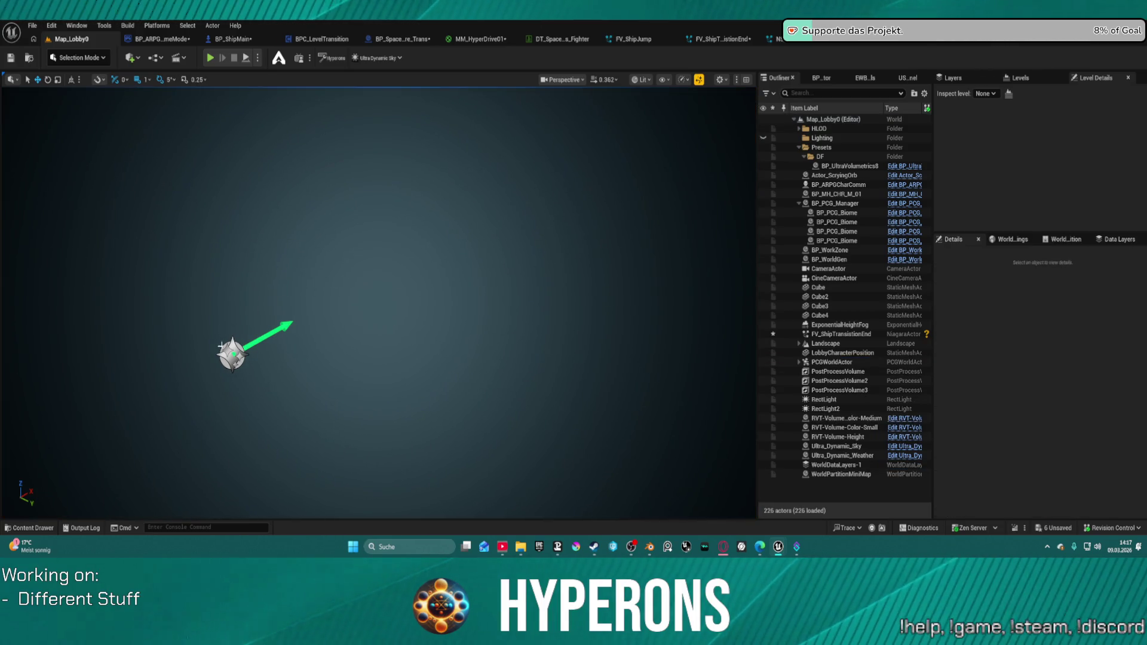
{"action": "left_click", "coordinate": [232, 355]}
{"action": "key", "text": "Delete"}
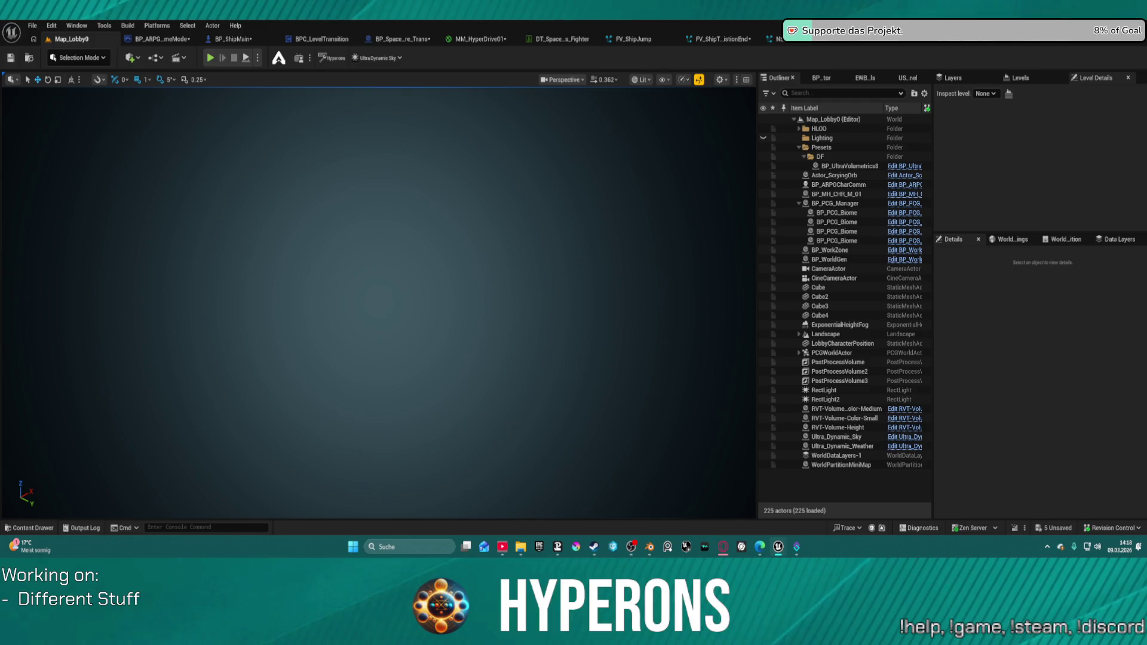
{"action": "key", "text": "ctrl+z"}
{"action": "key", "text": "f"}
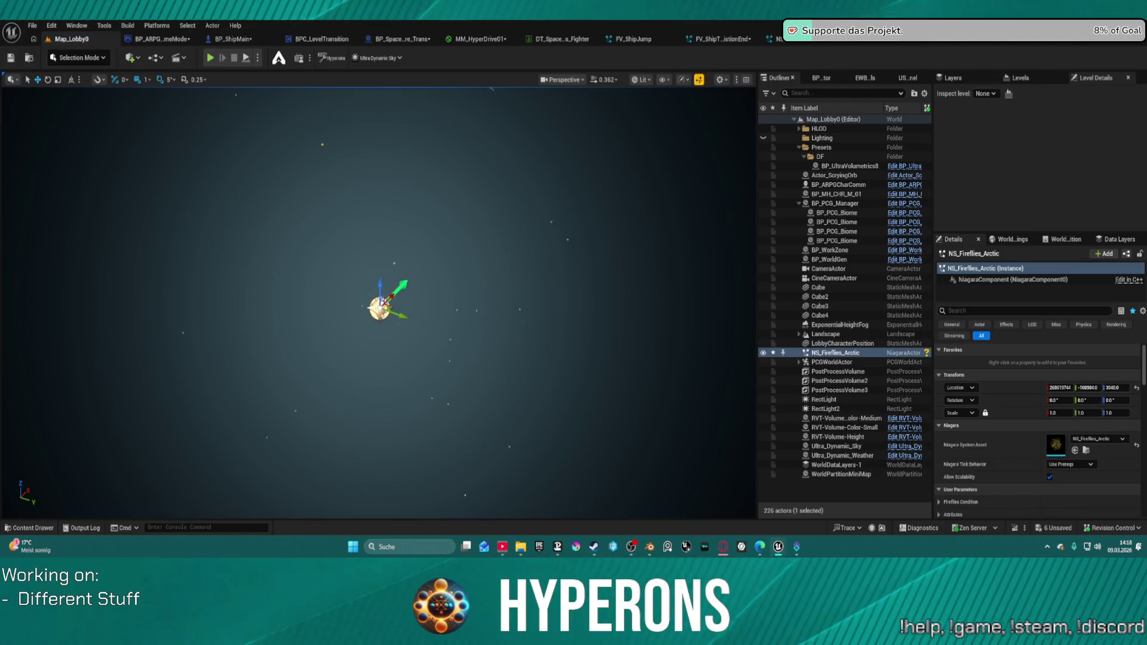
{"action": "scroll", "coordinate": [378, 303], "scroll_direction": "up", "scroll_amount": 3}
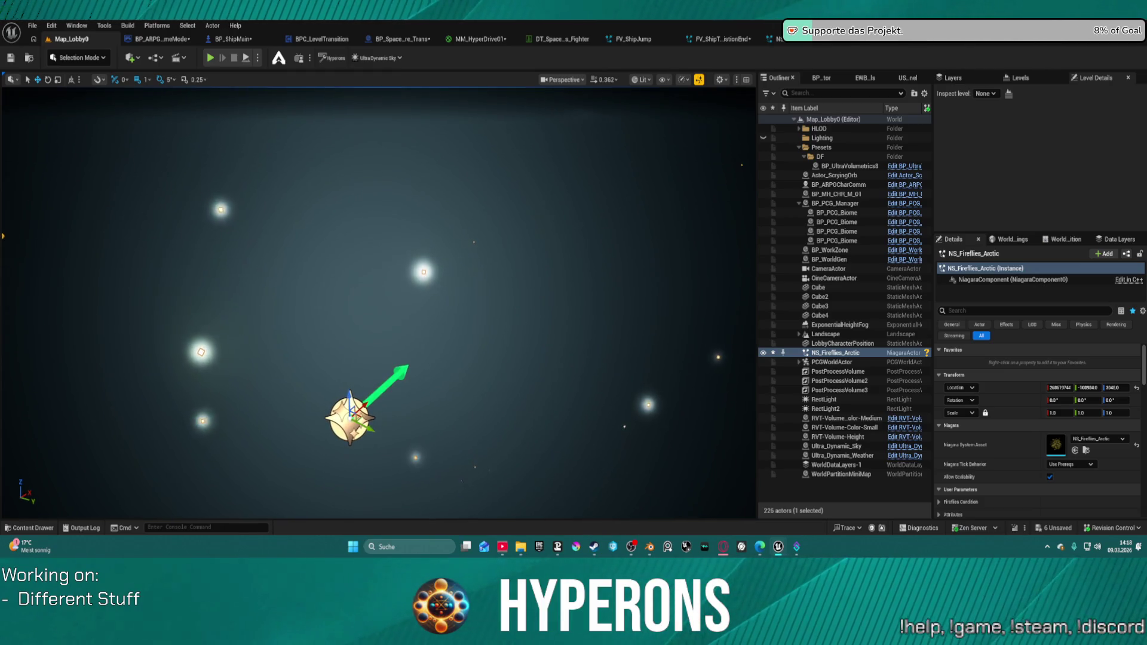
{"action": "scroll", "coordinate": [378, 303], "scroll_direction": "up", "scroll_amount": 5}
{"action": "key", "text": "f"}
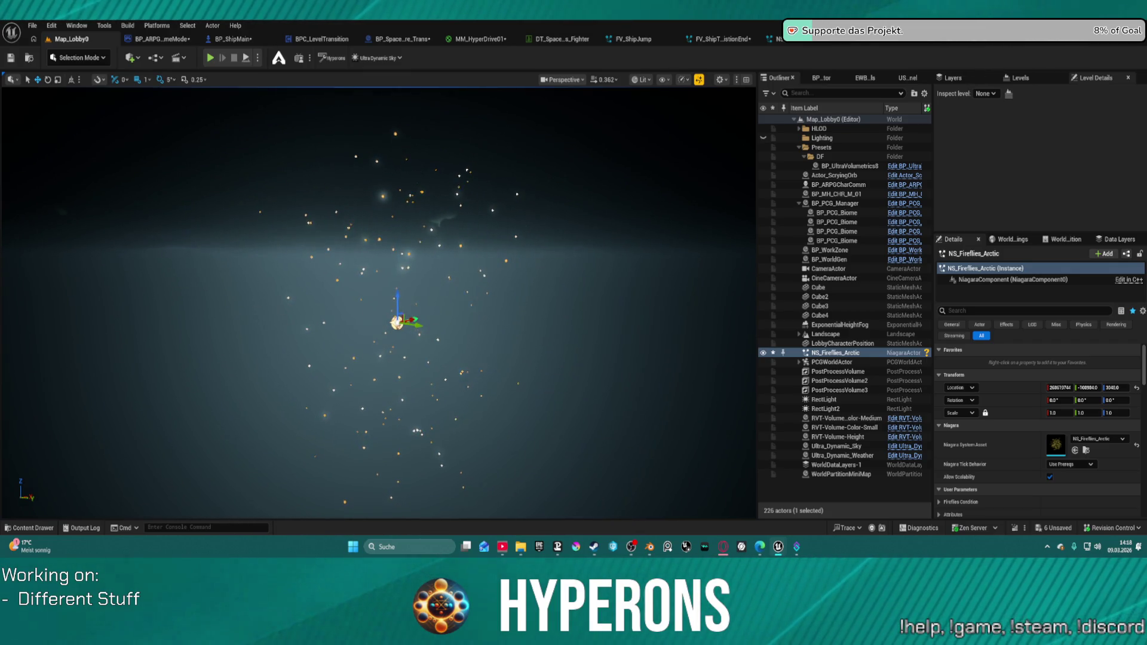
{"action": "key", "text": "Delete"}
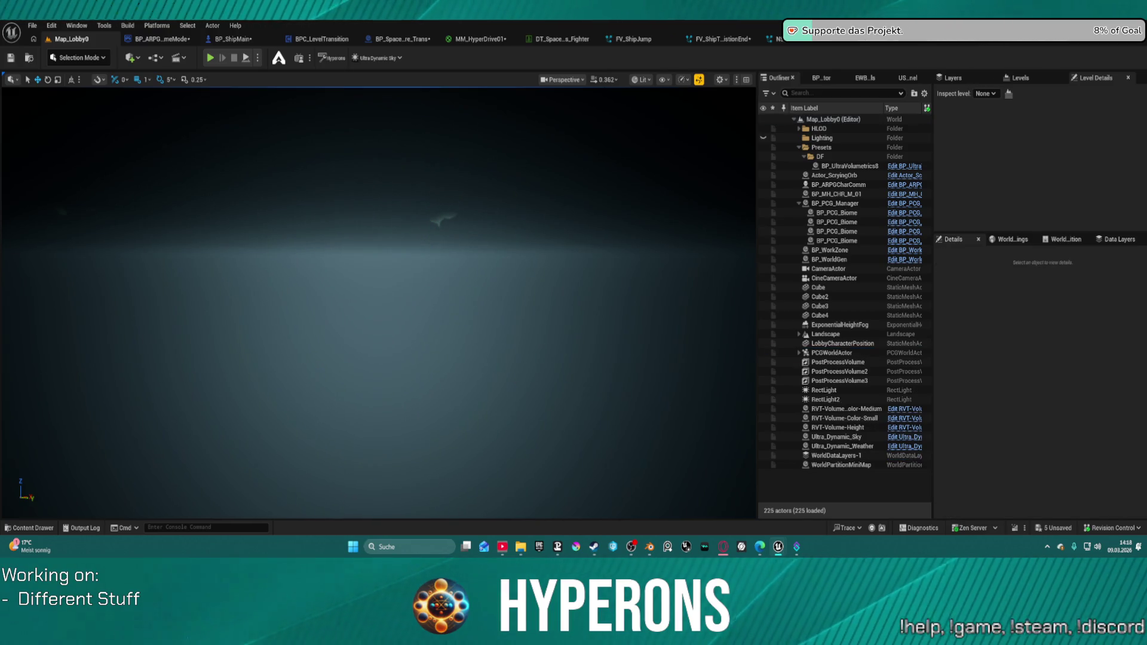
{"action": "left_click_drag", "start_coordinate": [493, 291], "coordinate": [495, 291]}
{"action": "key", "text": "f"}
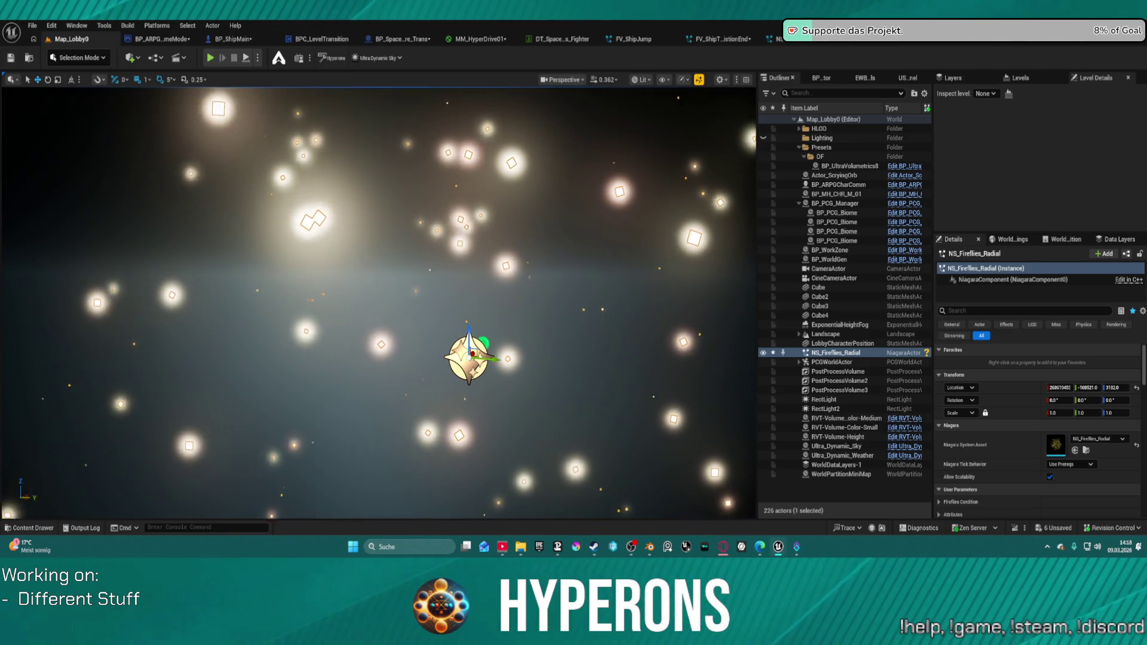
{"action": "scroll", "coordinate": [378, 303], "scroll_direction": "down", "scroll_amount": 5}
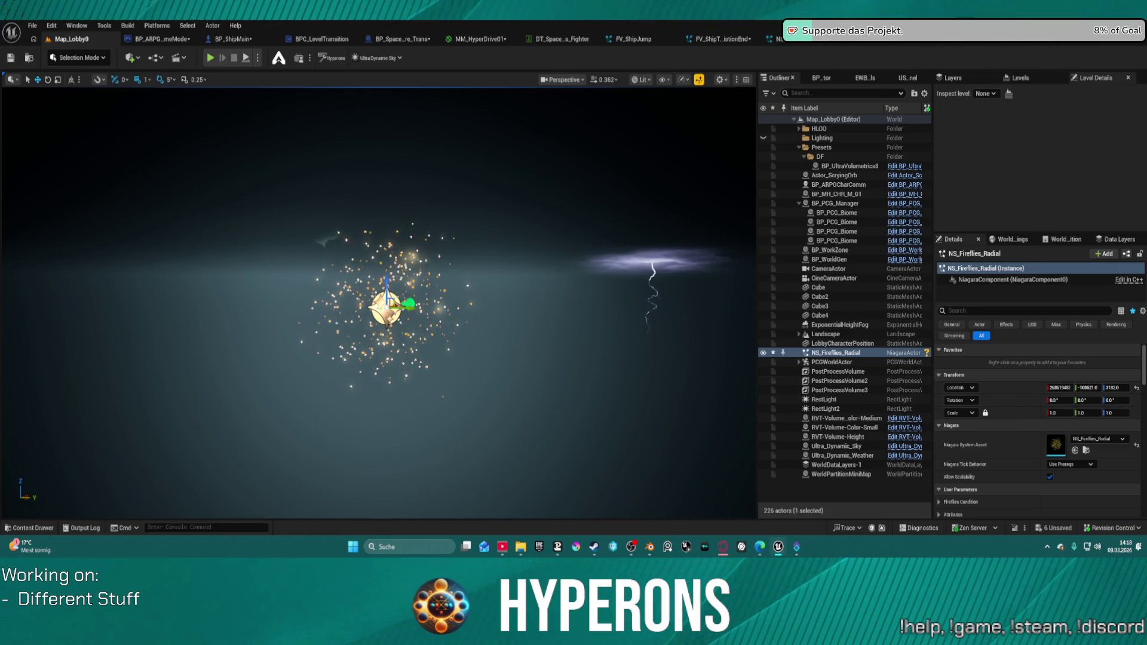
{"action": "key", "text": "Delete"}
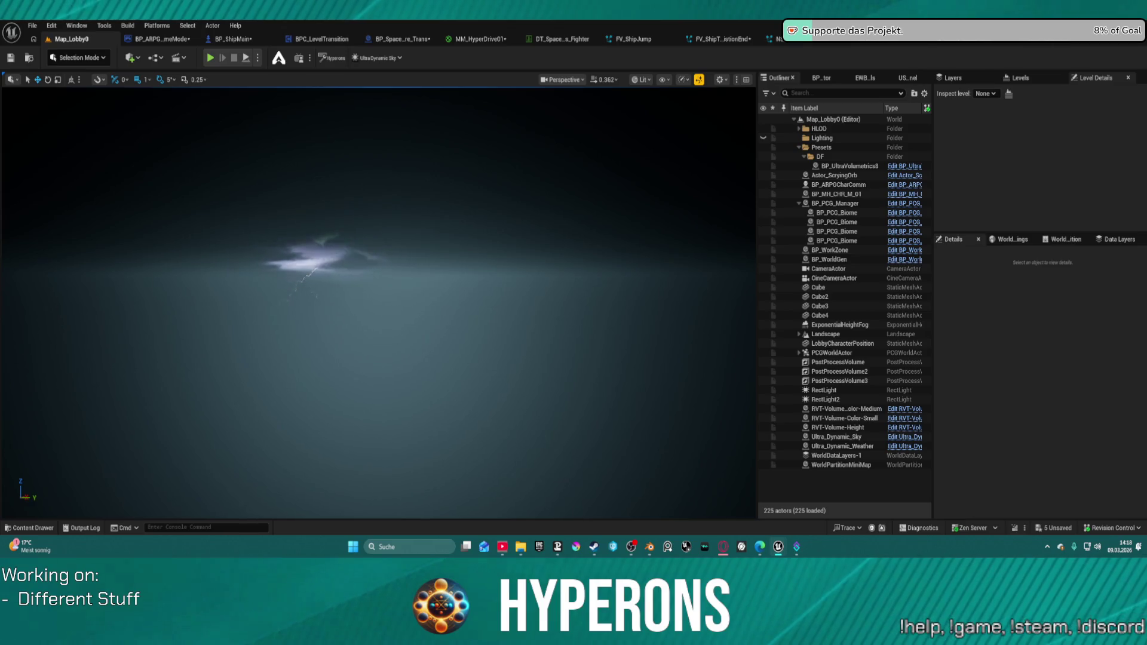
{"action": "left_click_drag", "start_coordinate": [0, 223], "coordinate": [486, 225]}
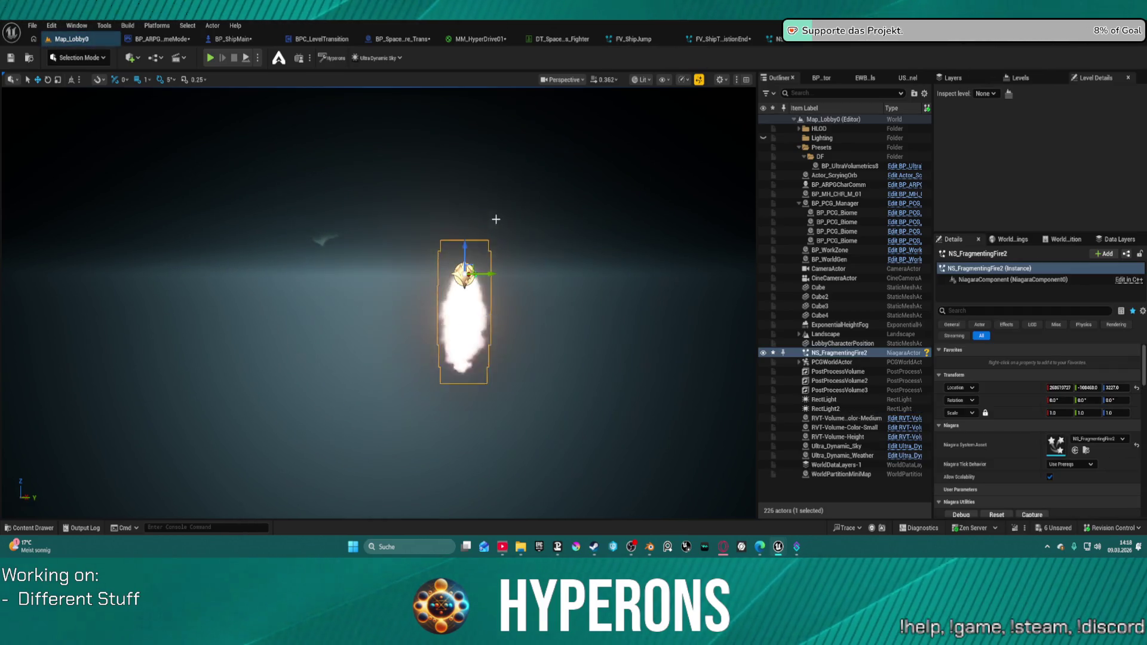
{"action": "key", "text": "ctrl+z"}
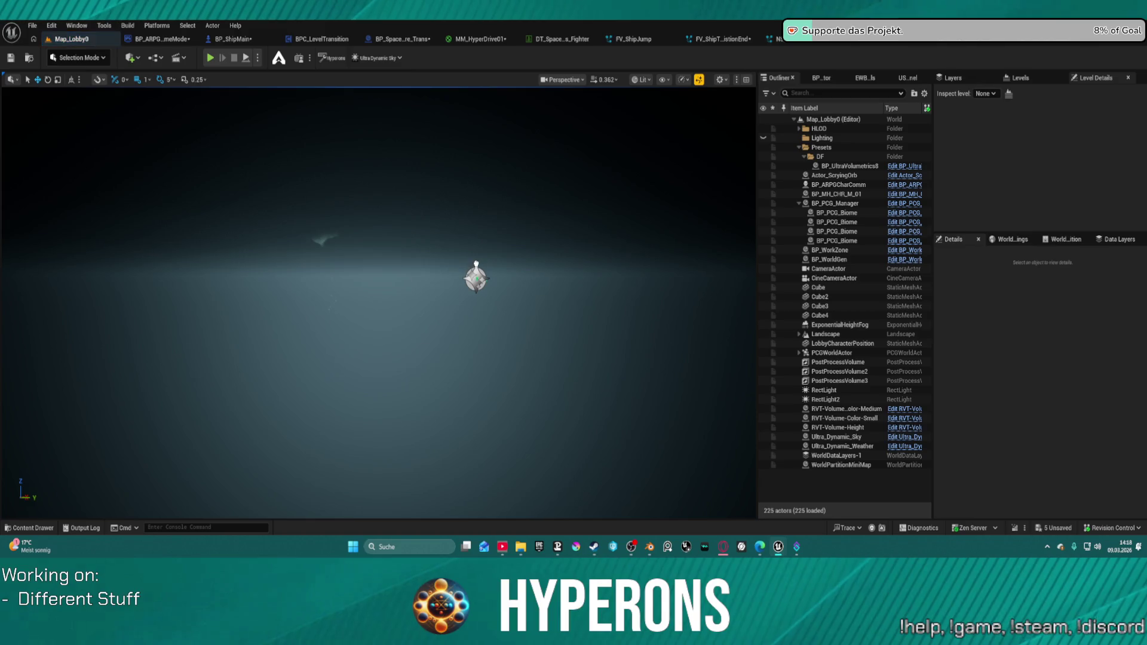
{"action": "left_click_drag", "start_coordinate": [476, 263], "coordinate": [476, 264]}
{"action": "mouse_move", "coordinate": [542, 207]}
{"action": "left_mouse_down"}
{"action": "mouse_move", "coordinate": [541, 238]}
{"action": "mouse_move", "coordinate": [535, 185]}
{"action": "mouse_move", "coordinate": [529, 221]}
{"action": "mouse_move", "coordinate": [513, 212]}
{"action": "mouse_move", "coordinate": [528, 221]}
{"action": "left_mouse_up"}
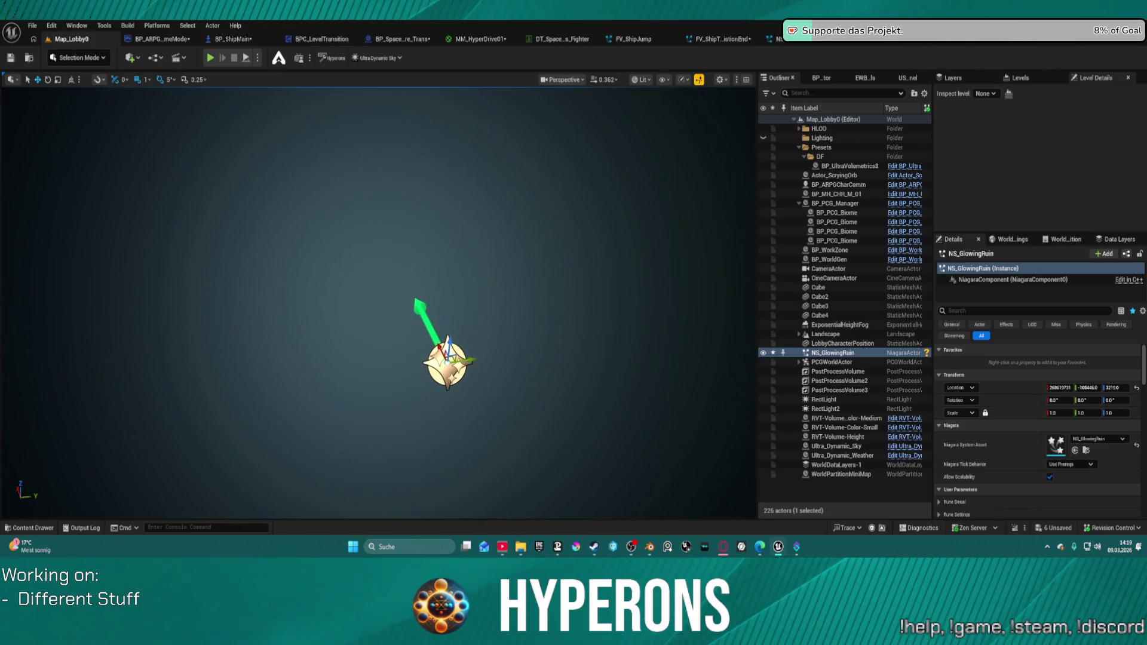
{"action": "key", "text": "Delete"}
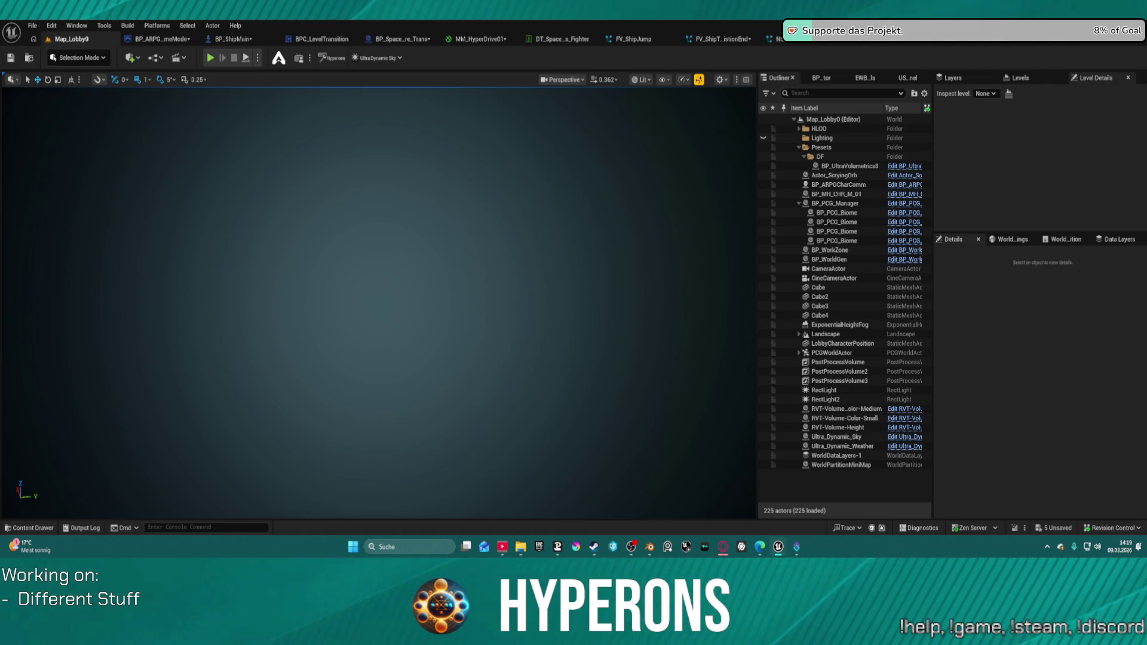
{"action": "left_click_drag", "start_coordinate": [532, 308], "coordinate": [513, 328]}
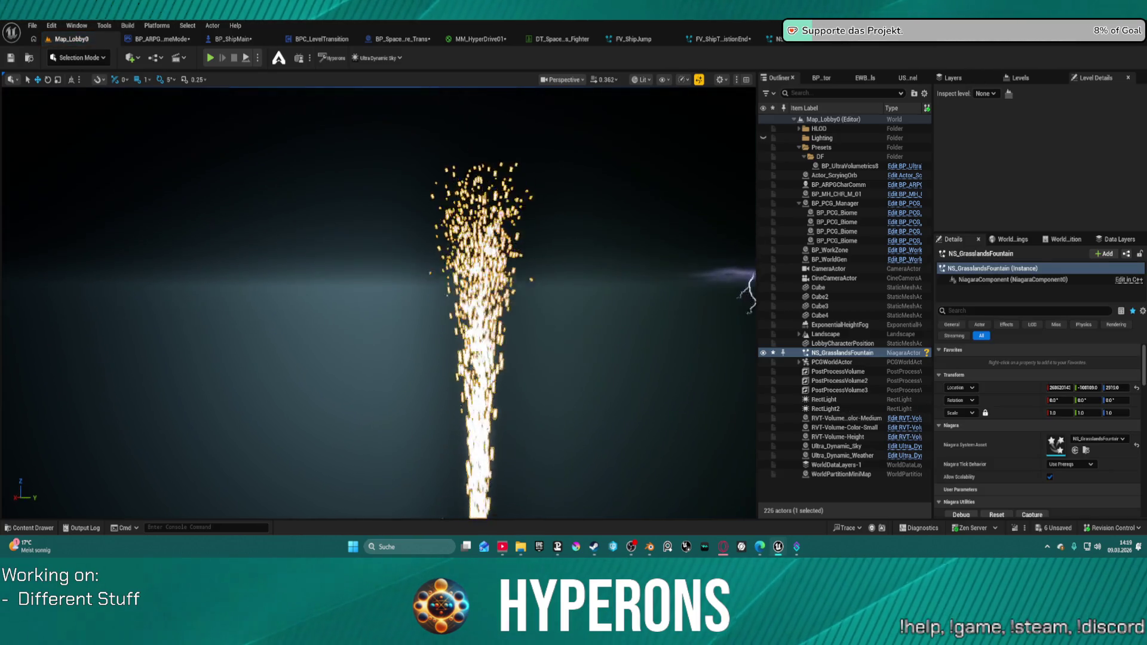
{"action": "key", "text": "f"}
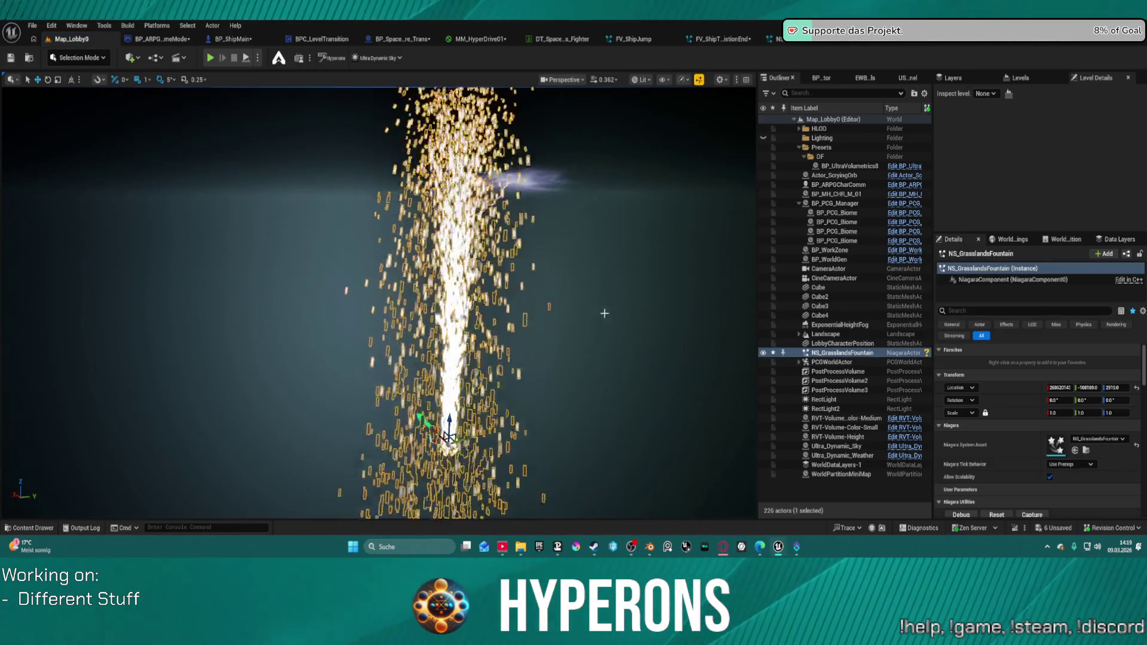
{"action": "left_click", "coordinate": [670, 239]}
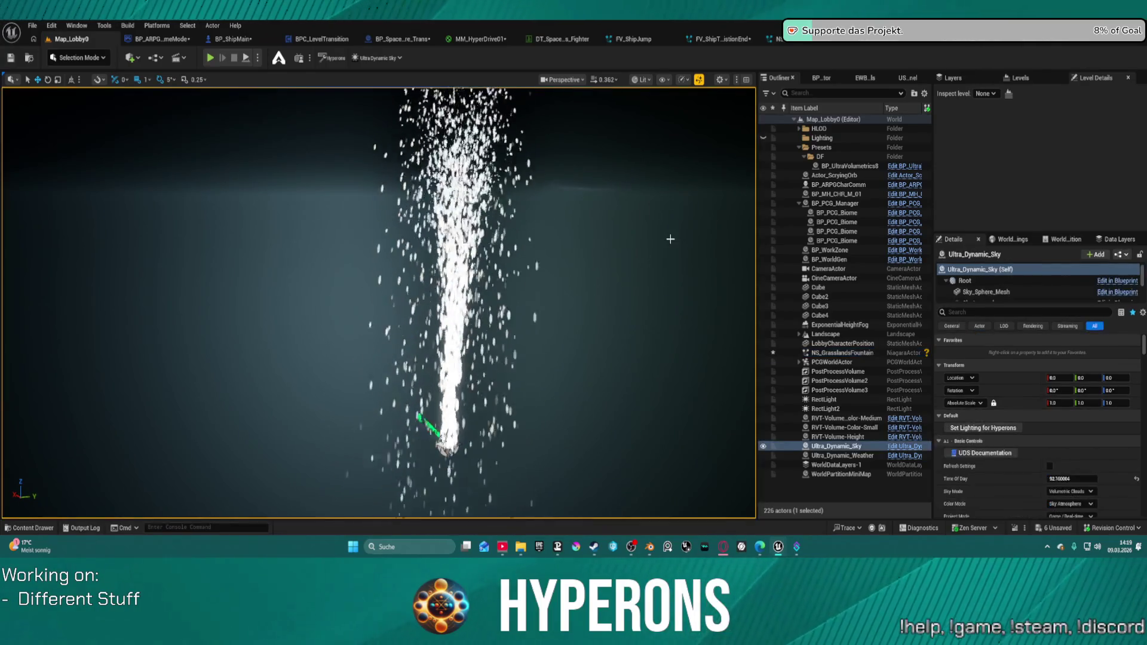
{"action": "key", "text": "Delete"}
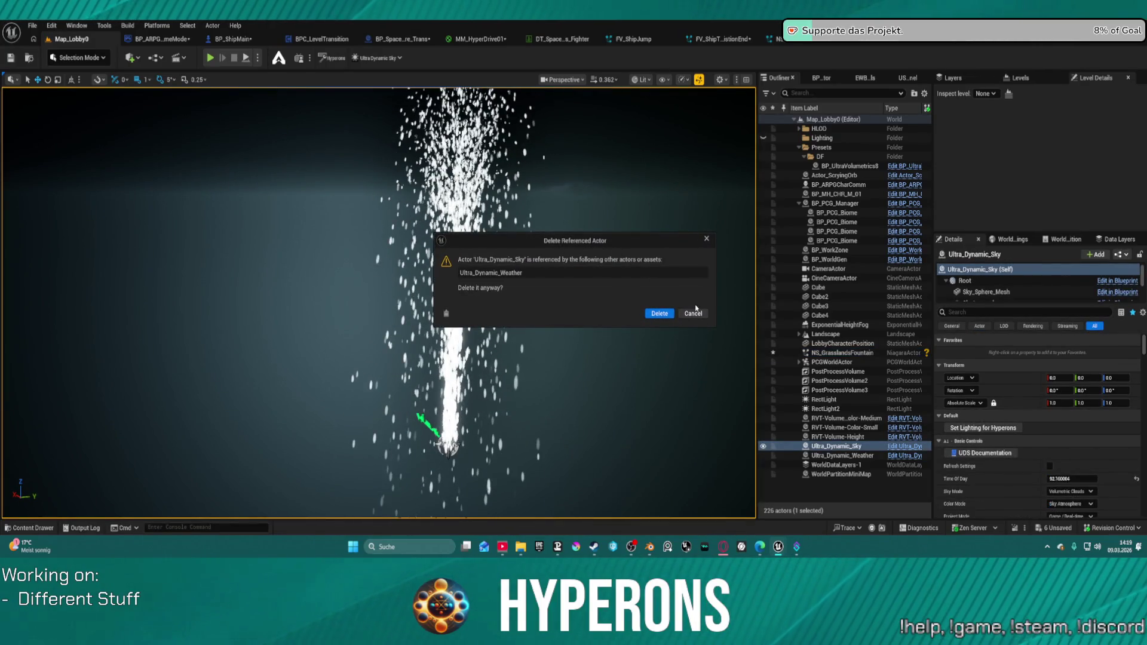
{"action": "left_click", "coordinate": [693, 314]}
{"action": "left_click", "coordinate": [839, 352]}
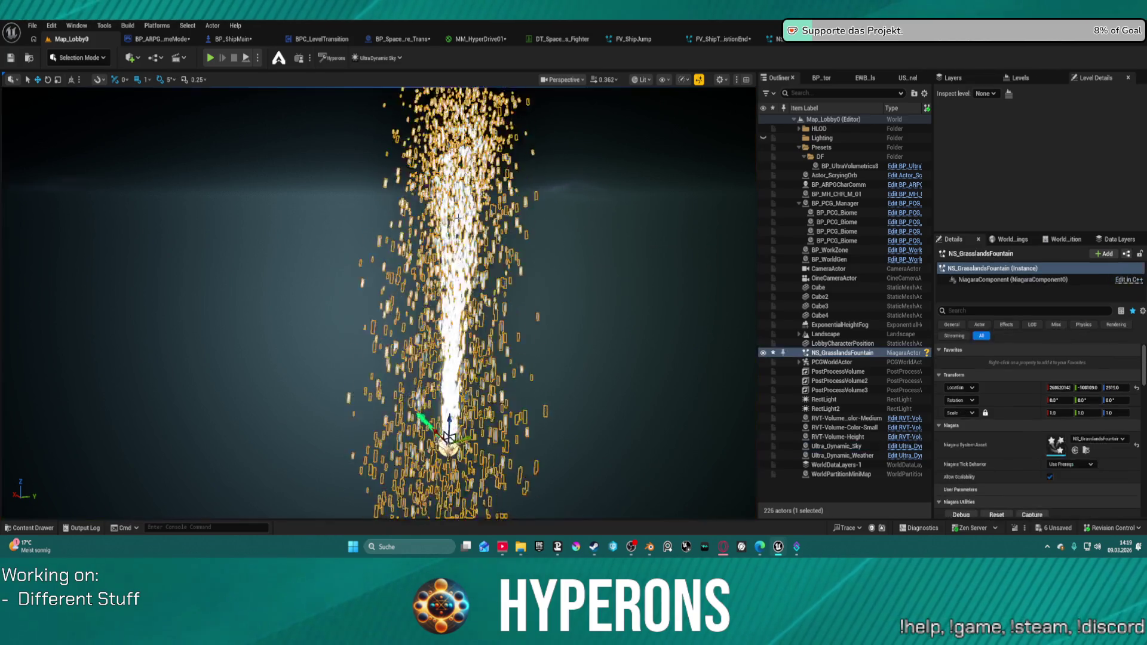
{"action": "key", "text": "Delete"}
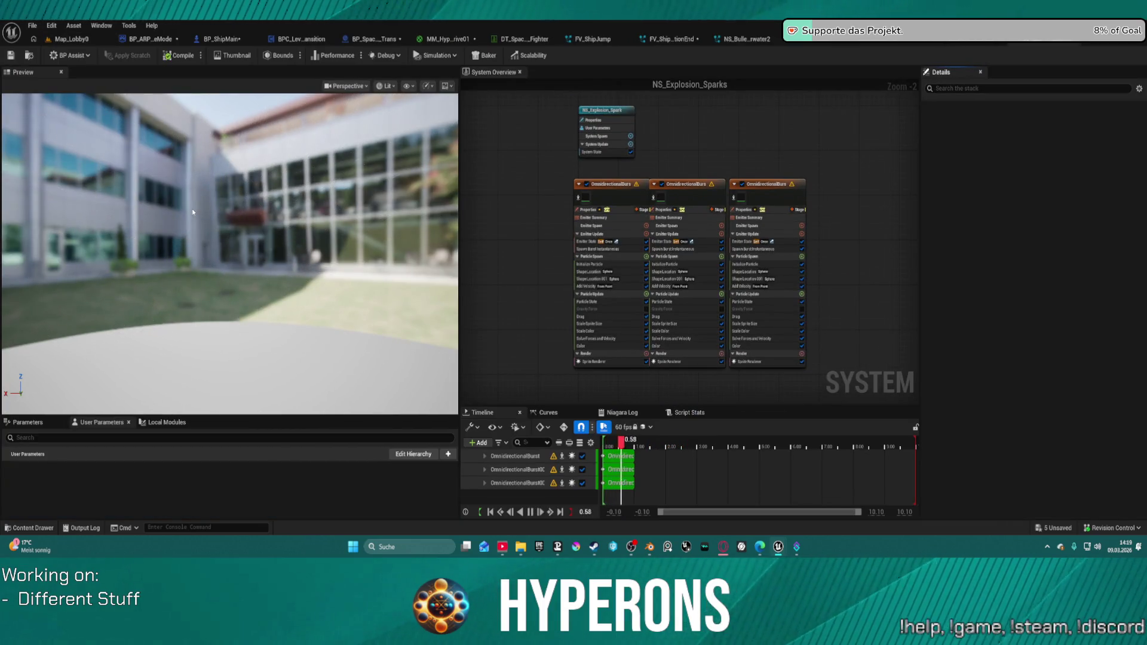
Preview the spark burst, then close NS_Explosion_Sparks and three other unneeded assets
{"action": "left_click_drag", "start_coordinate": [192, 211], "coordinate": [217, 209]}
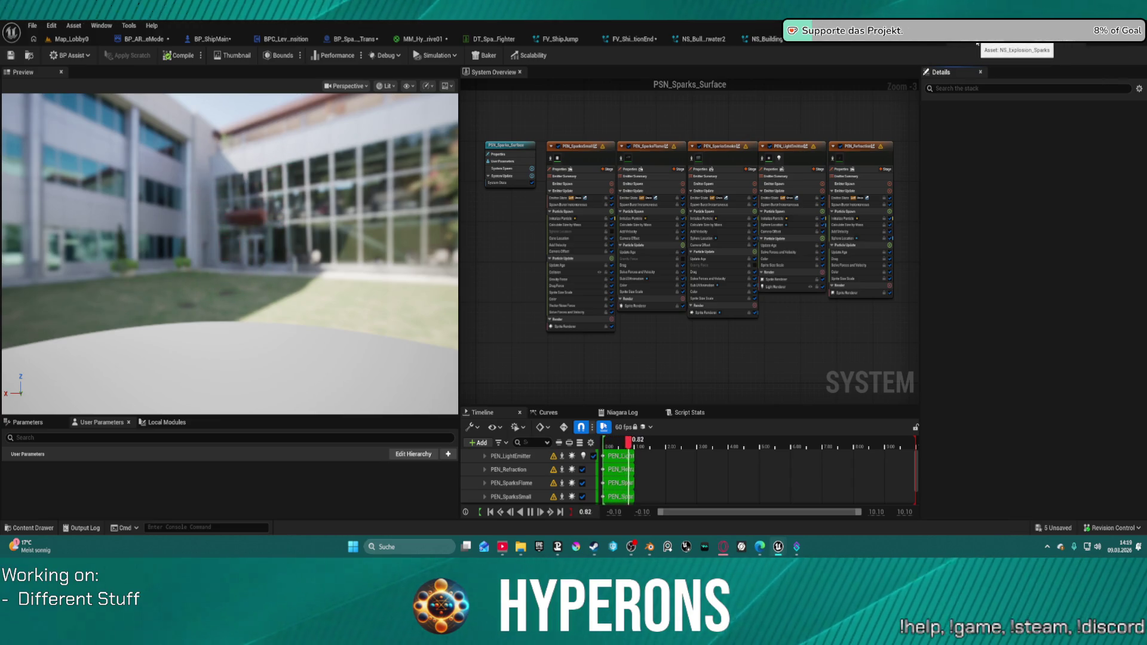
{"action": "left_click", "coordinate": [978, 42]}
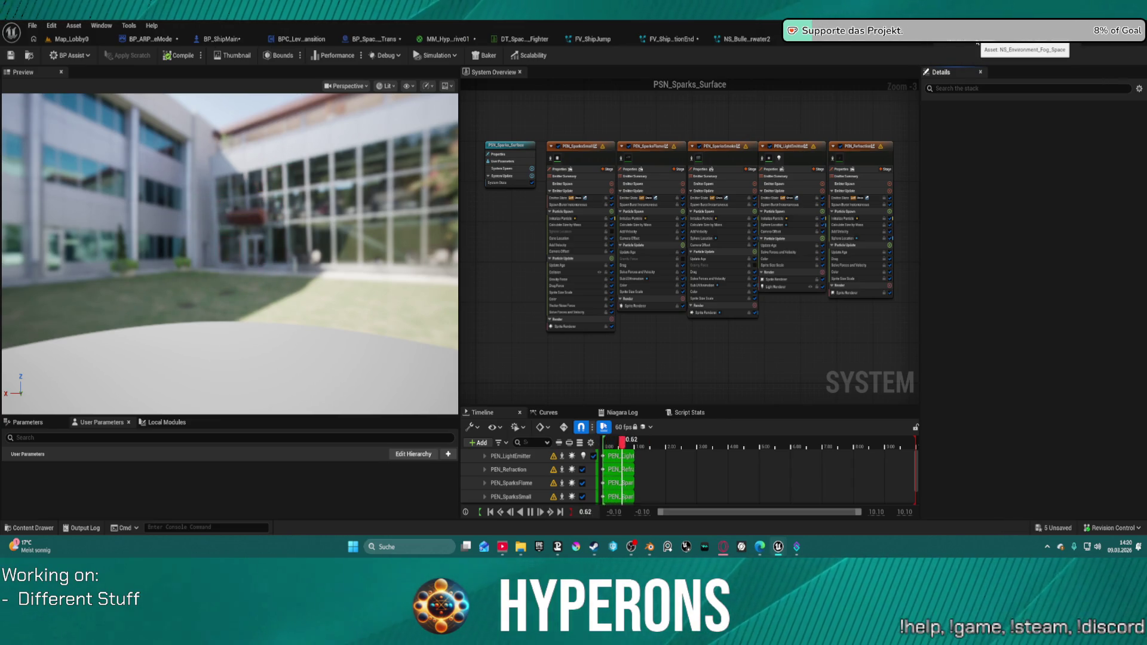
{"action": "left_click", "coordinate": [977, 42]}
{"action": "left_click", "coordinate": [977, 42]}
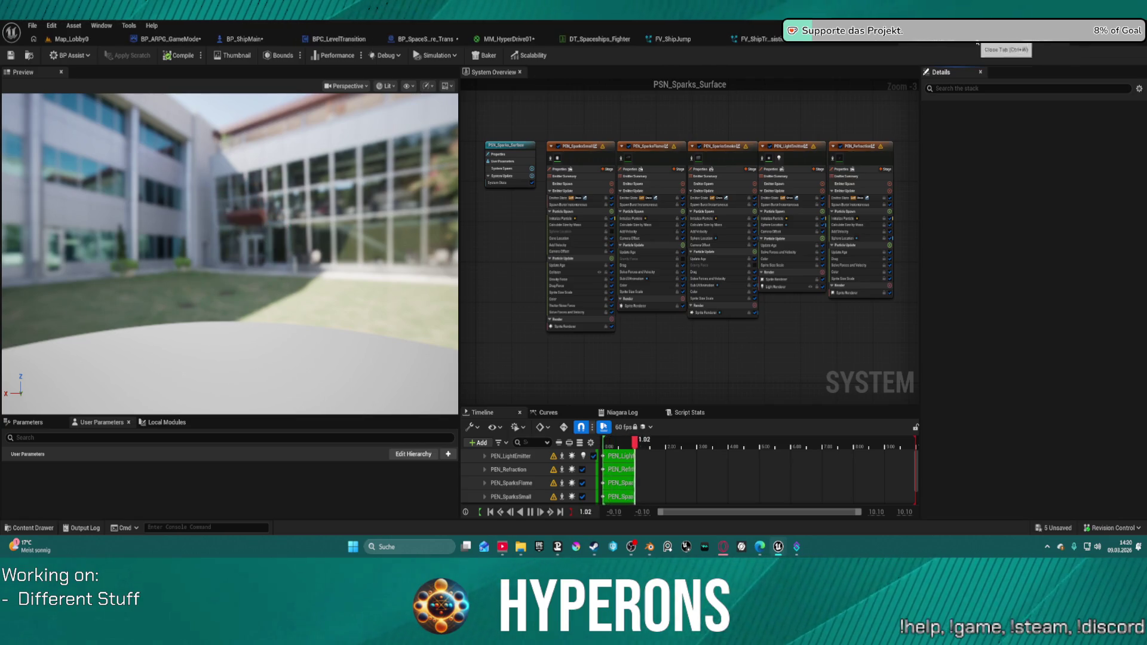
{"action": "left_click", "coordinate": [977, 42]}
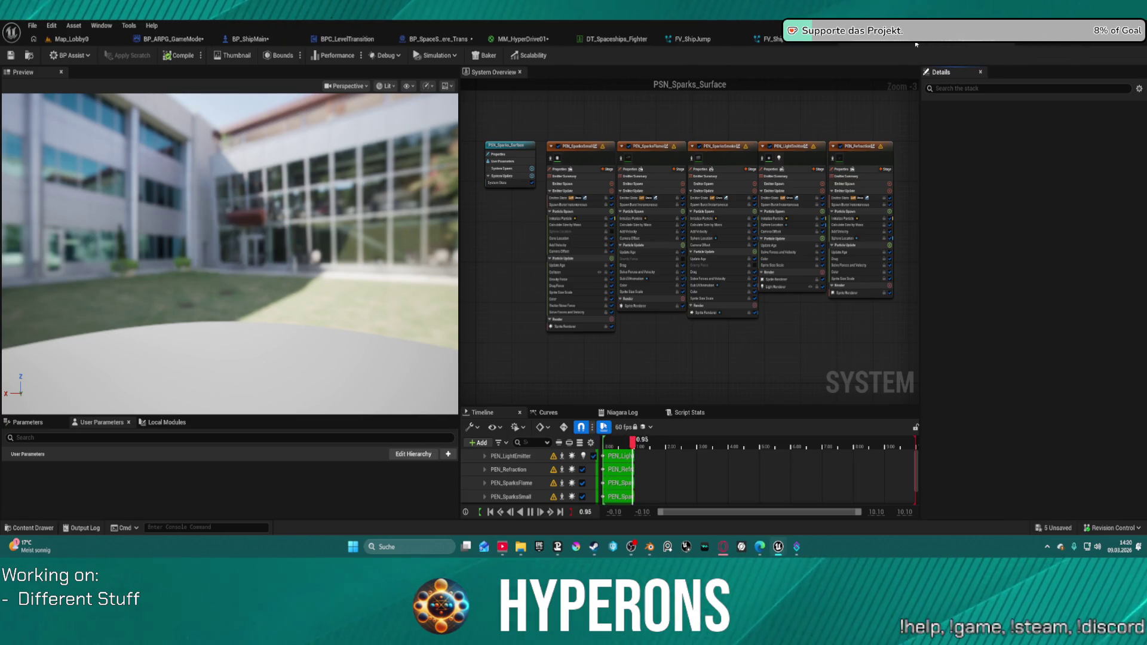
Close PSN_Sparks_Surface, view the lightning sparks, then close NS_LightningSparks
{"action": "left_click", "coordinate": [823, 44]}
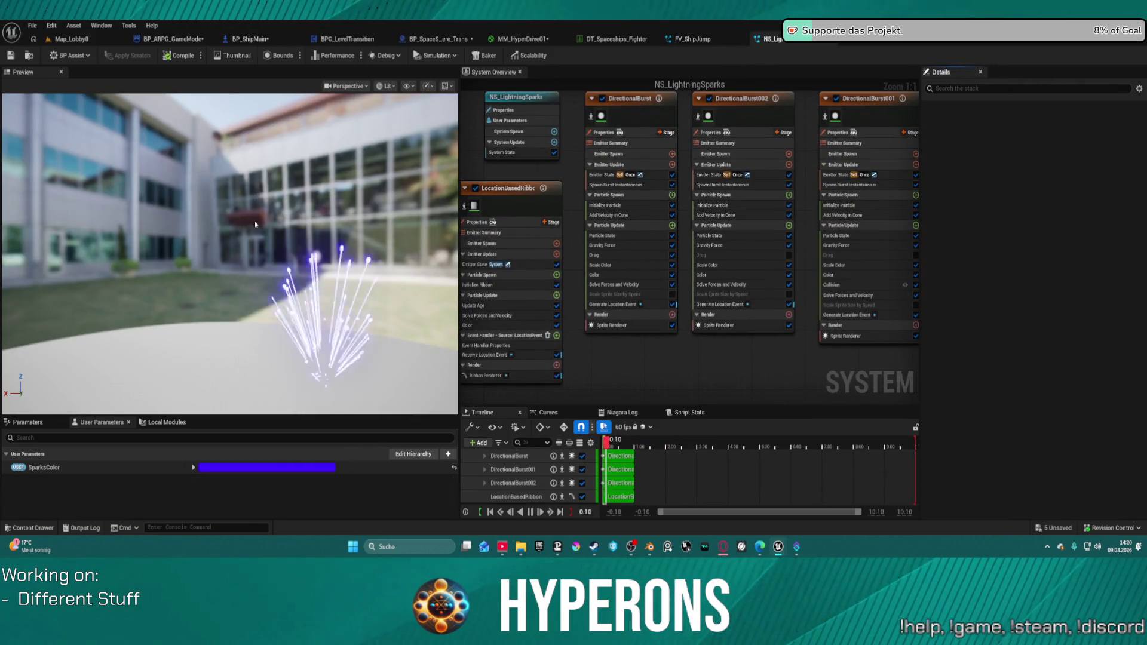
{"action": "mouse_move", "coordinate": [252, 225]}
{"action": "left_mouse_down"}
{"action": "mouse_move", "coordinate": [203, 227]}
{"action": "mouse_move", "coordinate": [203, 185]}
{"action": "mouse_move", "coordinate": [203, 209]}
{"action": "left_mouse_up"}
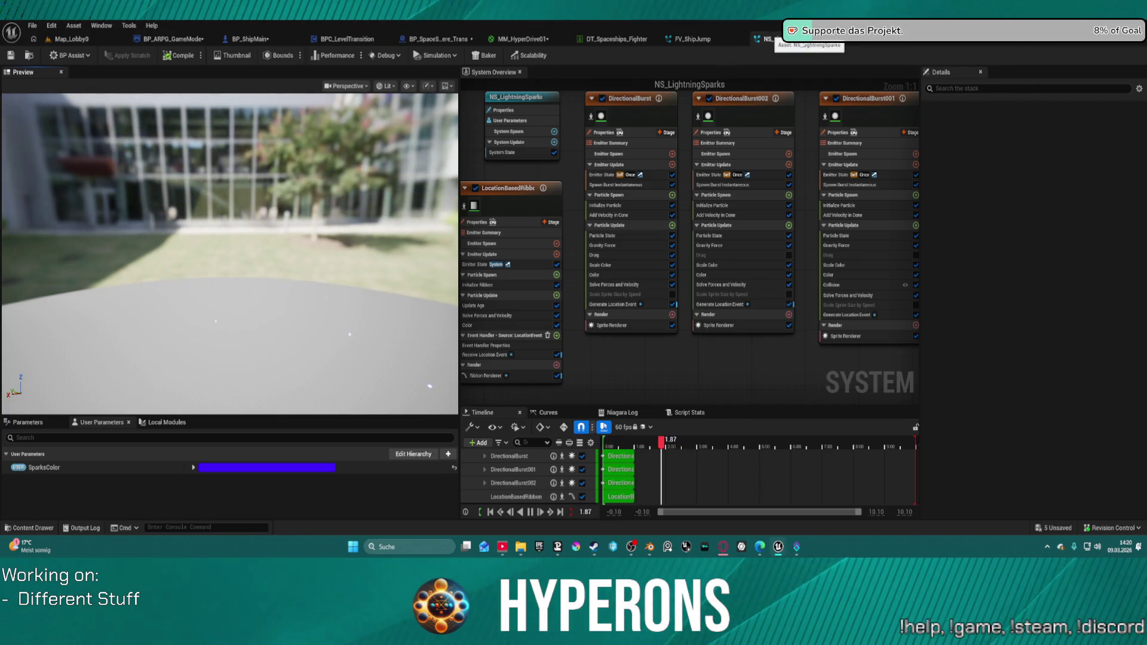
{"action": "left_click", "coordinate": [834, 39]}
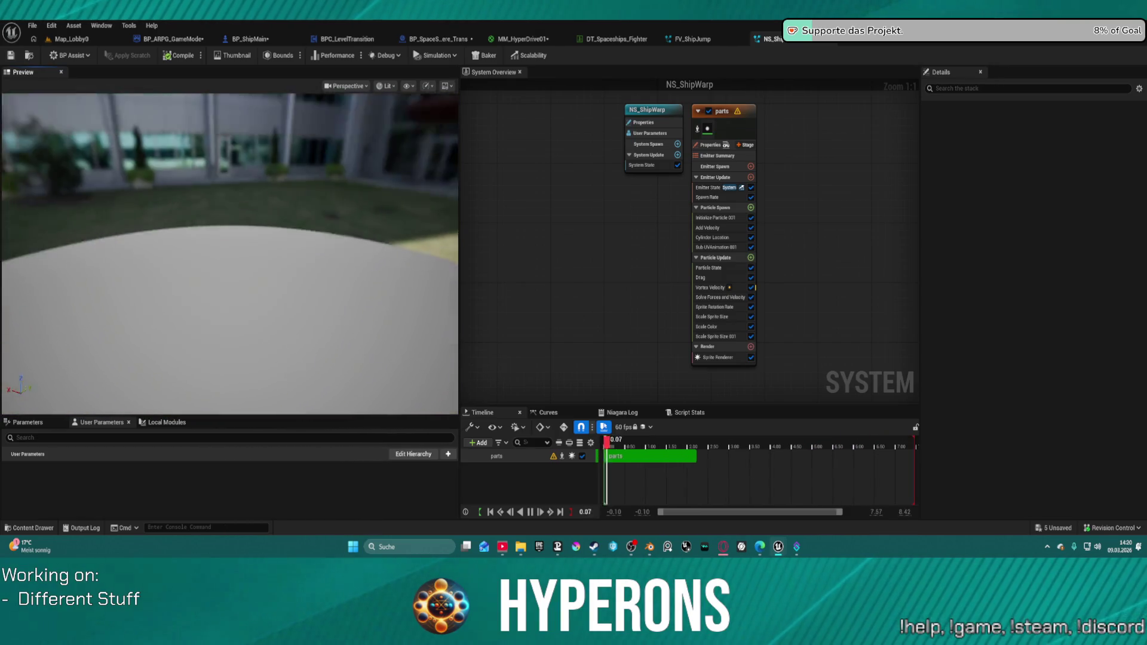
Place NS_ShipWarp in Map_Lobby0, frame and delete it, then return to NS_ShootingStars
{"action": "left_click", "coordinate": [84, 40]}
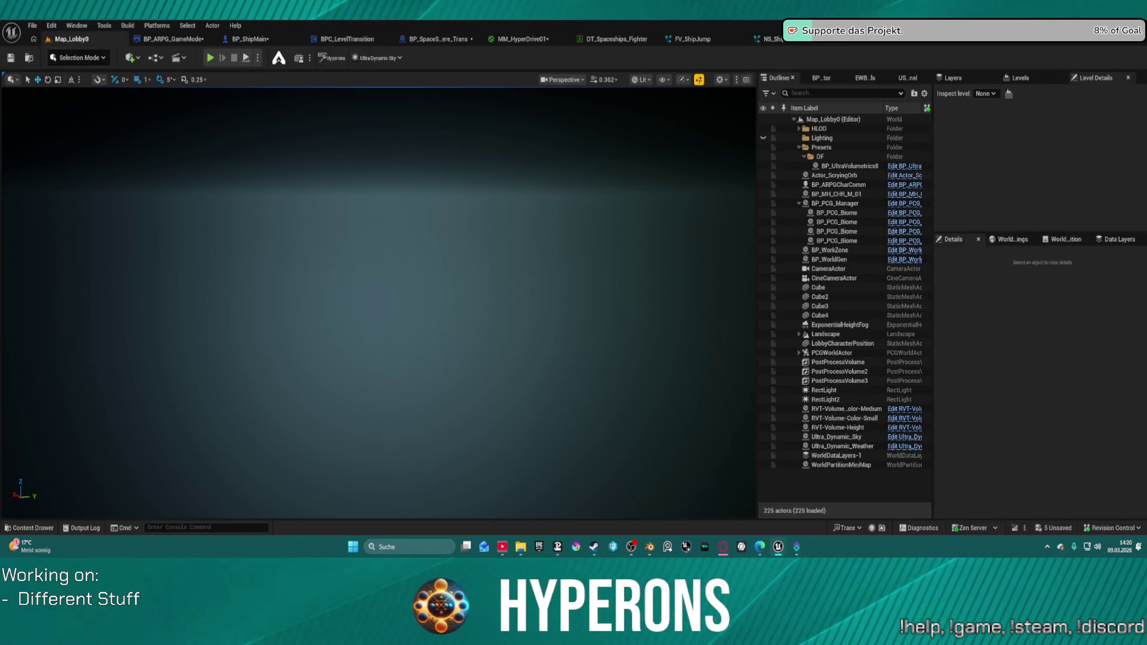
{"action": "left_click_drag", "start_coordinate": [415, 350], "coordinate": [401, 377]}
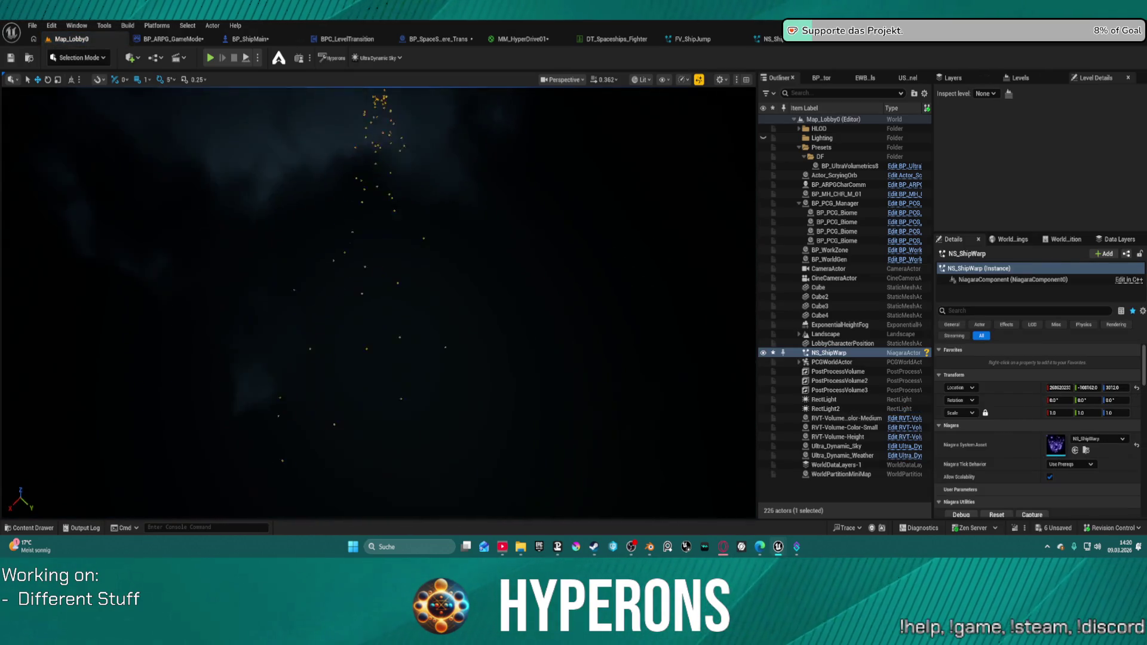
{"action": "key", "text": "f"}
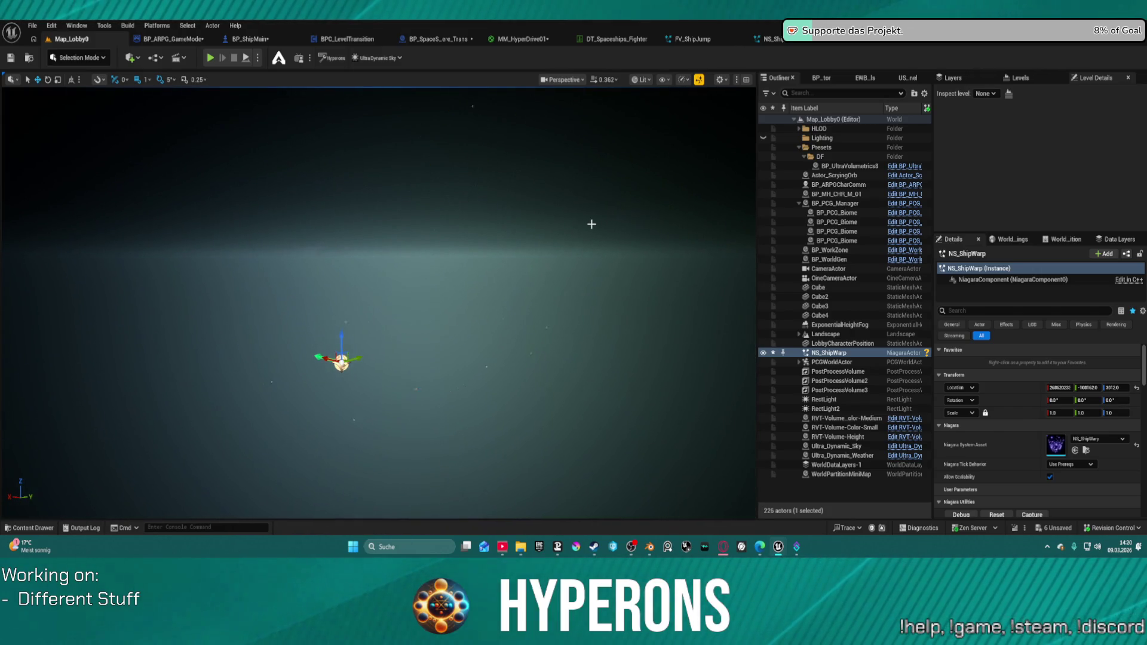
{"action": "key", "text": "Delete"}
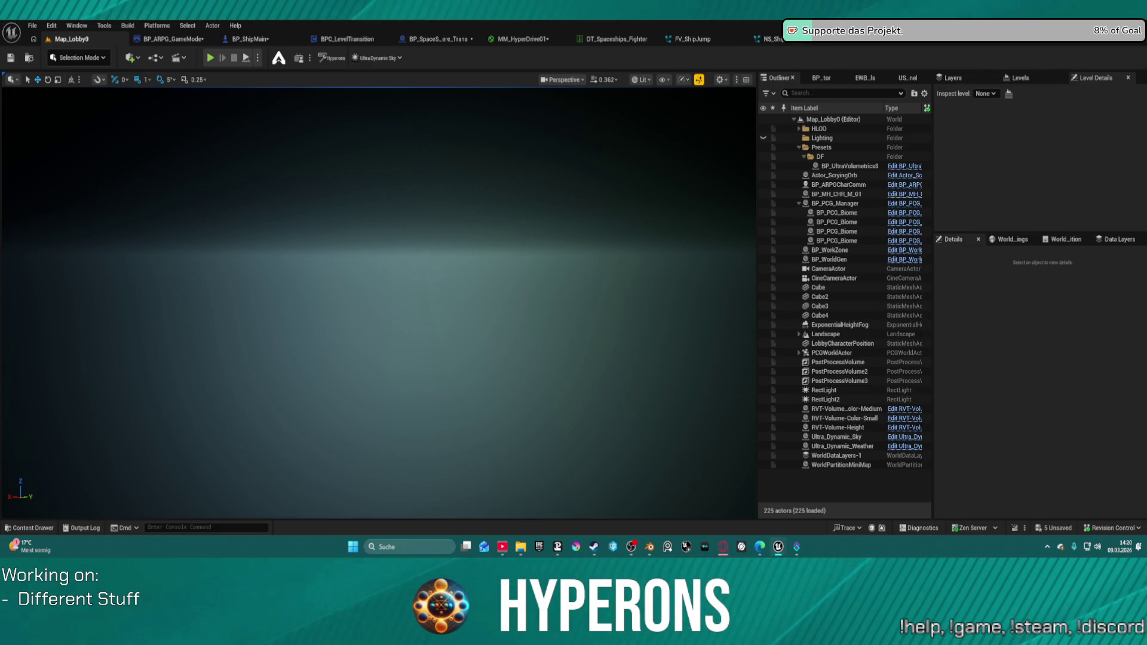
{"action": "key", "text": "ctrl+Tab"}
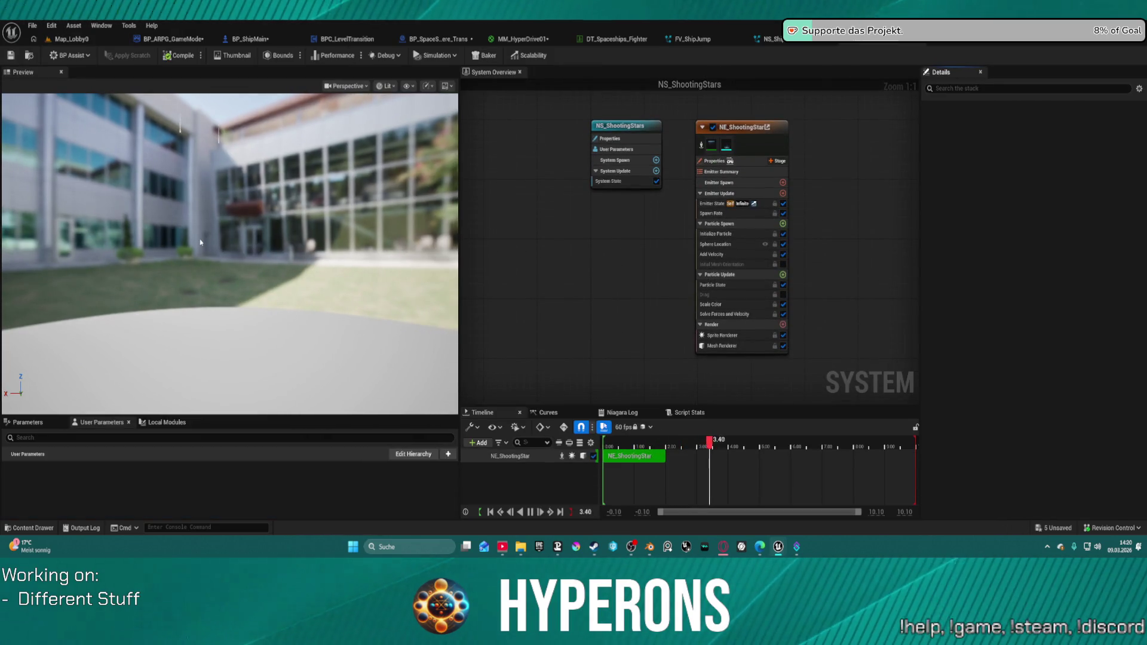
Set NE_ShootingStar's Spawn Rate to 300, watch the denser stars, then open NS_Sonic_Boom
{"action": "mouse_move", "coordinate": [199, 239]}
{"action": "left_mouse_down"}
{"action": "mouse_move", "coordinate": [179, 233]}
{"action": "mouse_move", "coordinate": [143, 257]}
{"action": "mouse_move", "coordinate": [131, 239]}
{"action": "mouse_move", "coordinate": [132, 299]}
{"action": "mouse_move", "coordinate": [131, 257]}
{"action": "mouse_move", "coordinate": [132, 292]}
{"action": "mouse_move", "coordinate": [150, 281]}
{"action": "mouse_move", "coordinate": [150, 251]}
{"action": "mouse_move", "coordinate": [150, 292]}
{"action": "mouse_move", "coordinate": [149, 266]}
{"action": "left_mouse_up"}
{"action": "left_click", "coordinate": [761, 137]}
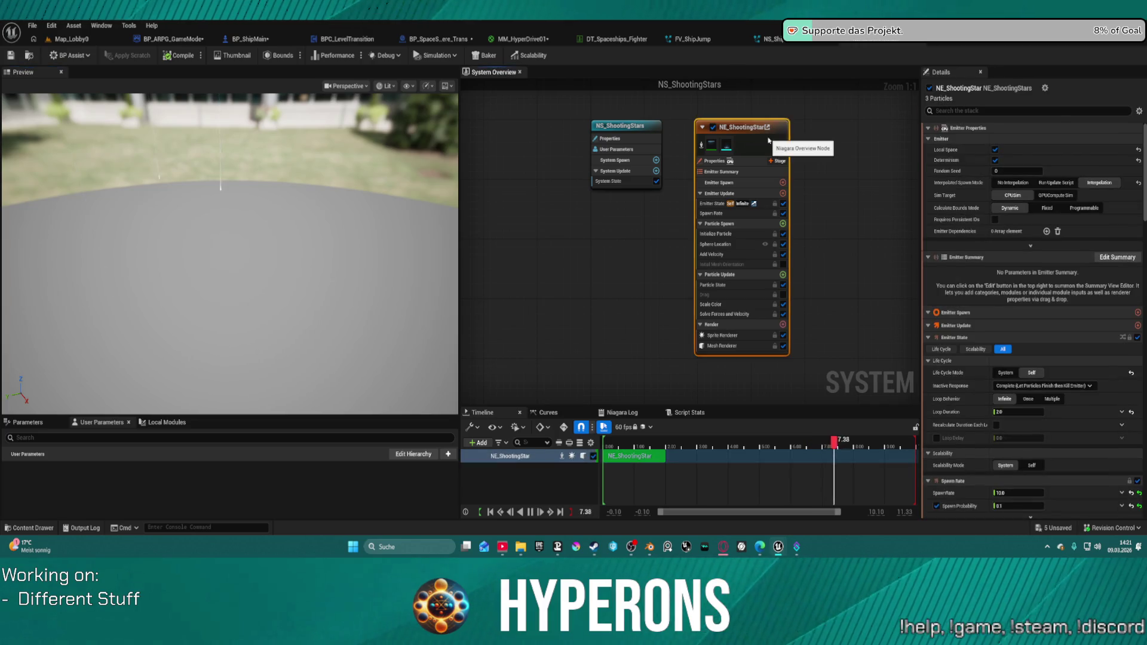
{"action": "scroll", "coordinate": [1033, 350], "scroll_direction": "down", "scroll_amount": 3}
{"action": "left_click", "coordinate": [1024, 328]}
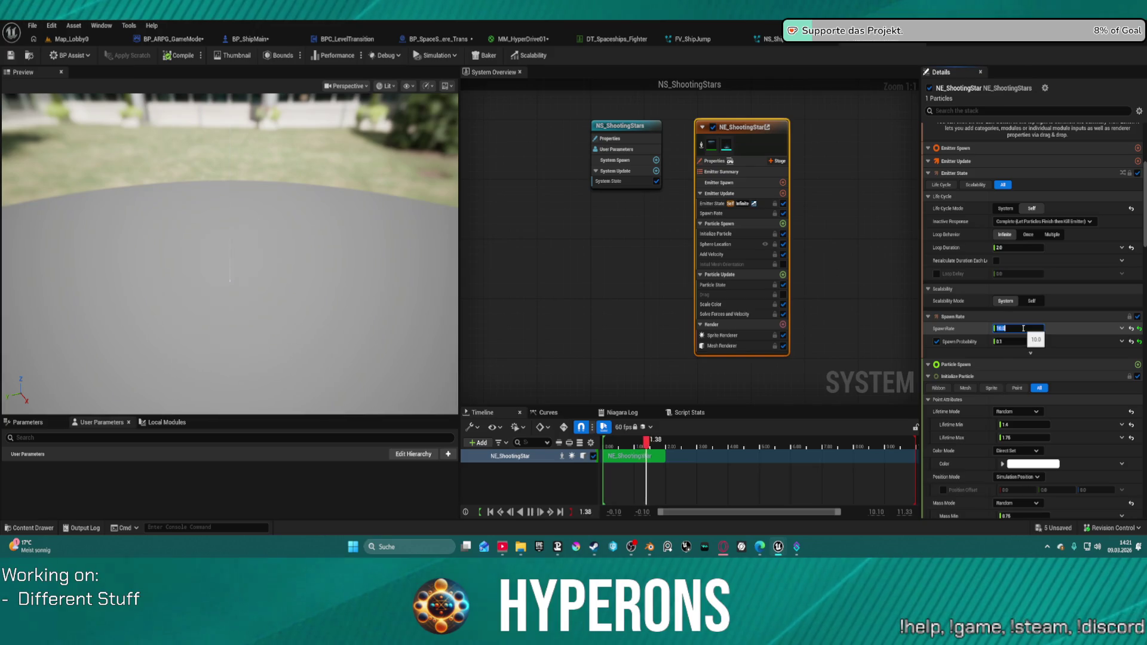
{"action": "type", "text": "300"}
{"action": "key", "text": "Return"}
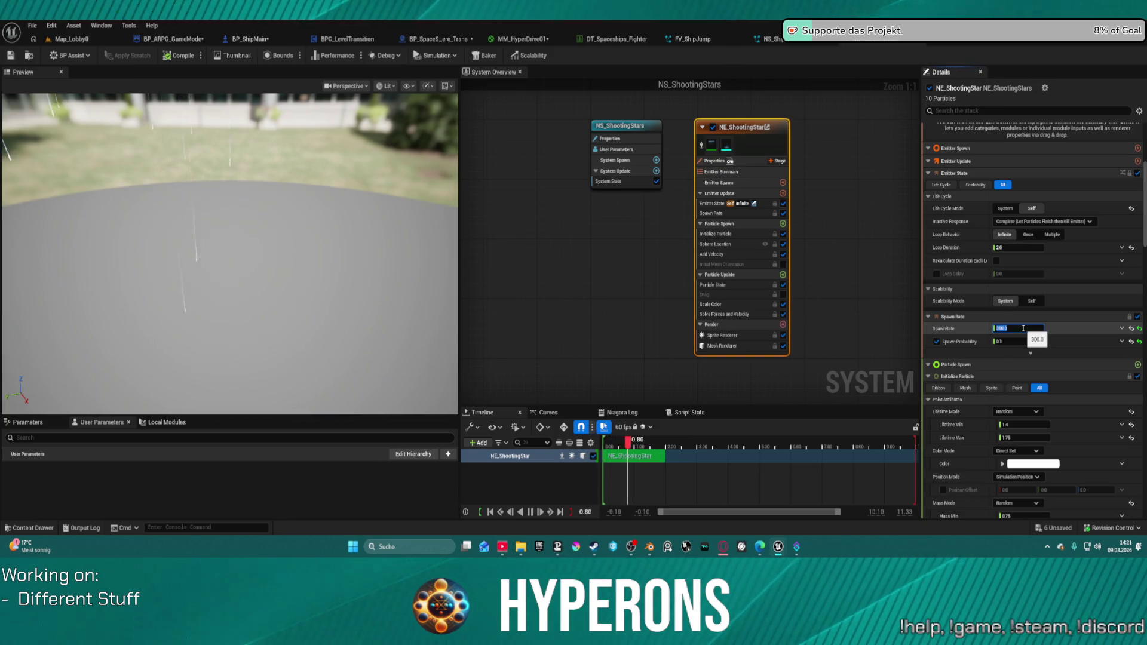
{"action": "mouse_move", "coordinate": [269, 209]}
{"action": "left_mouse_down"}
{"action": "mouse_move", "coordinate": [250, 322]}
{"action": "mouse_move", "coordinate": [292, 338]}
{"action": "mouse_move", "coordinate": [225, 221]}
{"action": "left_mouse_up"}
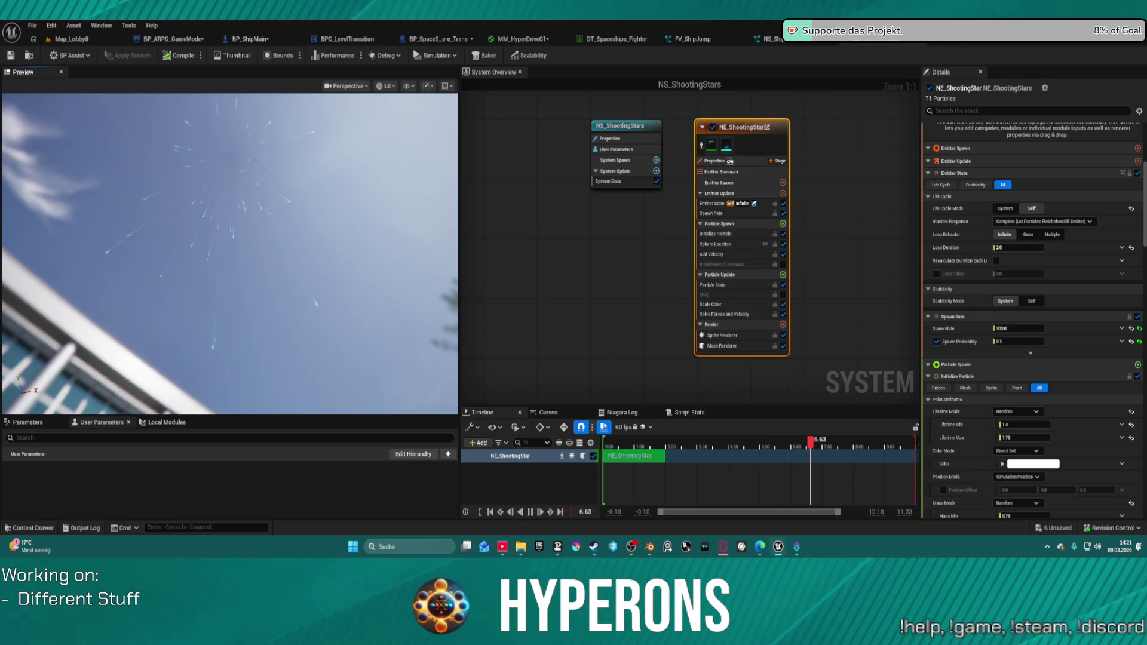
{"action": "left_click", "coordinate": [848, 39]}
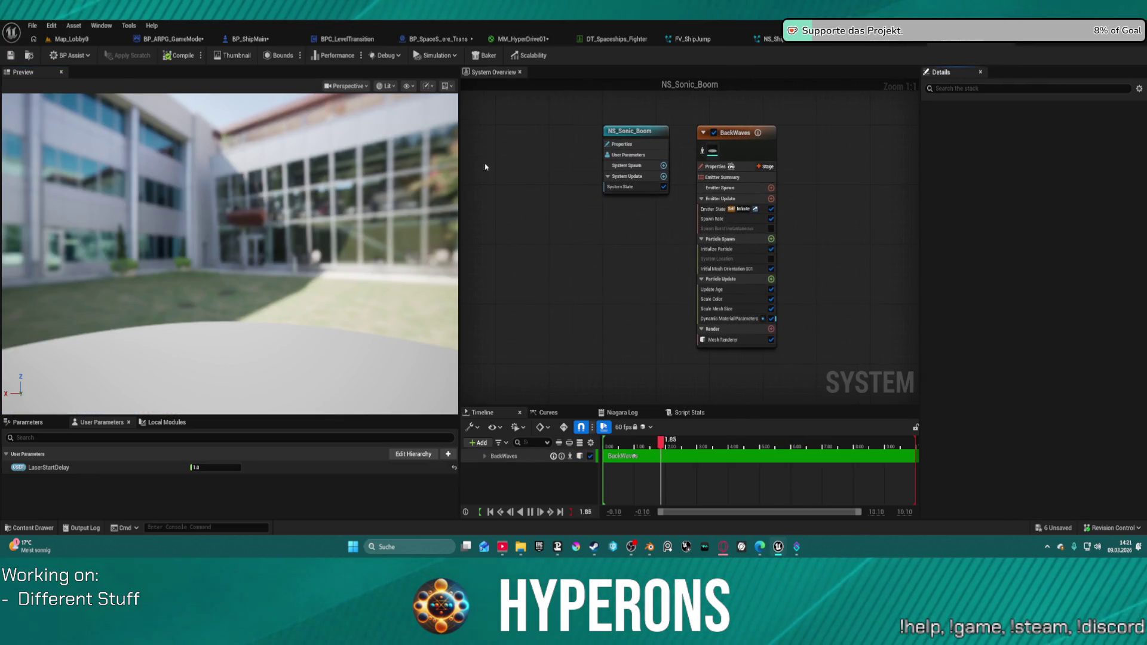
Orbit the NS_Sonic_Boom and NS_Speed_Escapepod previews, then switch to NS_Sun
{"action": "mouse_move", "coordinate": [242, 226]}
{"action": "left_mouse_down"}
{"action": "mouse_move", "coordinate": [197, 224]}
{"action": "mouse_move", "coordinate": [277, 229]}
{"action": "left_mouse_up"}
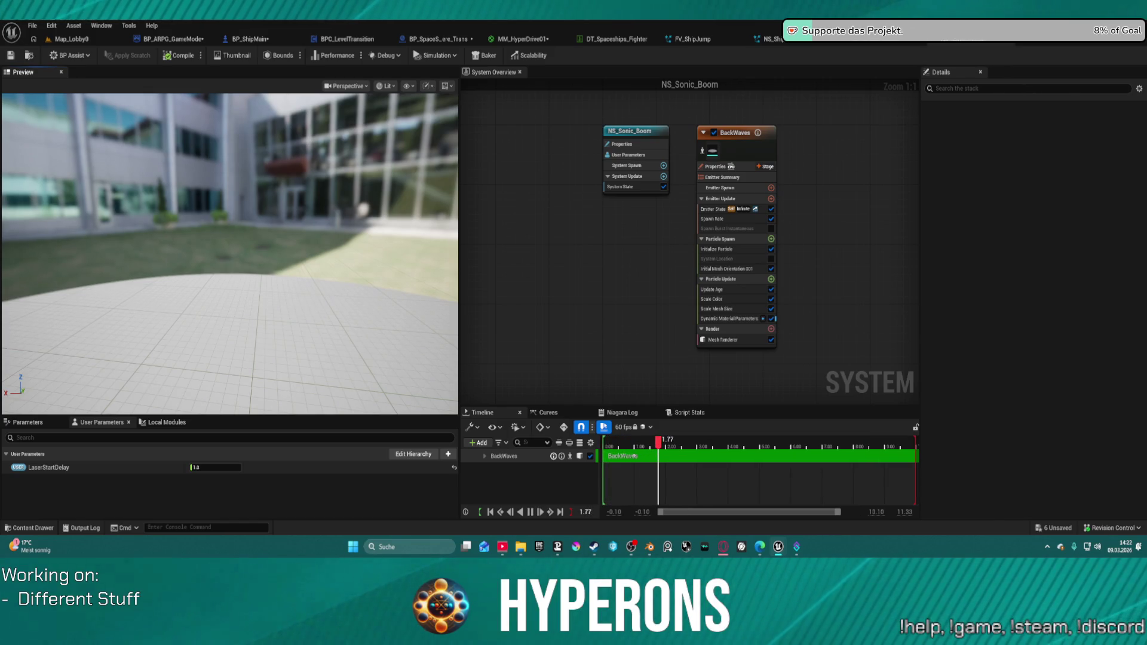
{"action": "key", "text": "ctrl+Tab"}
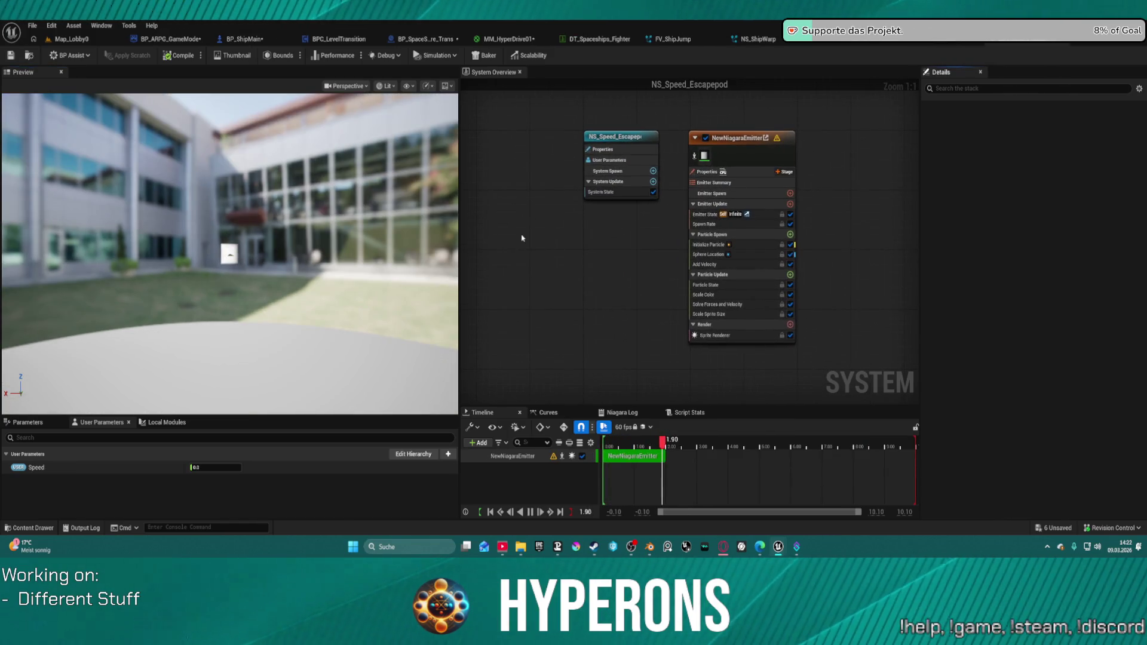
{"action": "mouse_move", "coordinate": [229, 253]}
{"action": "left_mouse_down"}
{"action": "mouse_move", "coordinate": [229, 233]}
{"action": "mouse_move", "coordinate": [229, 287]}
{"action": "mouse_move", "coordinate": [374, 209]}
{"action": "left_mouse_up"}
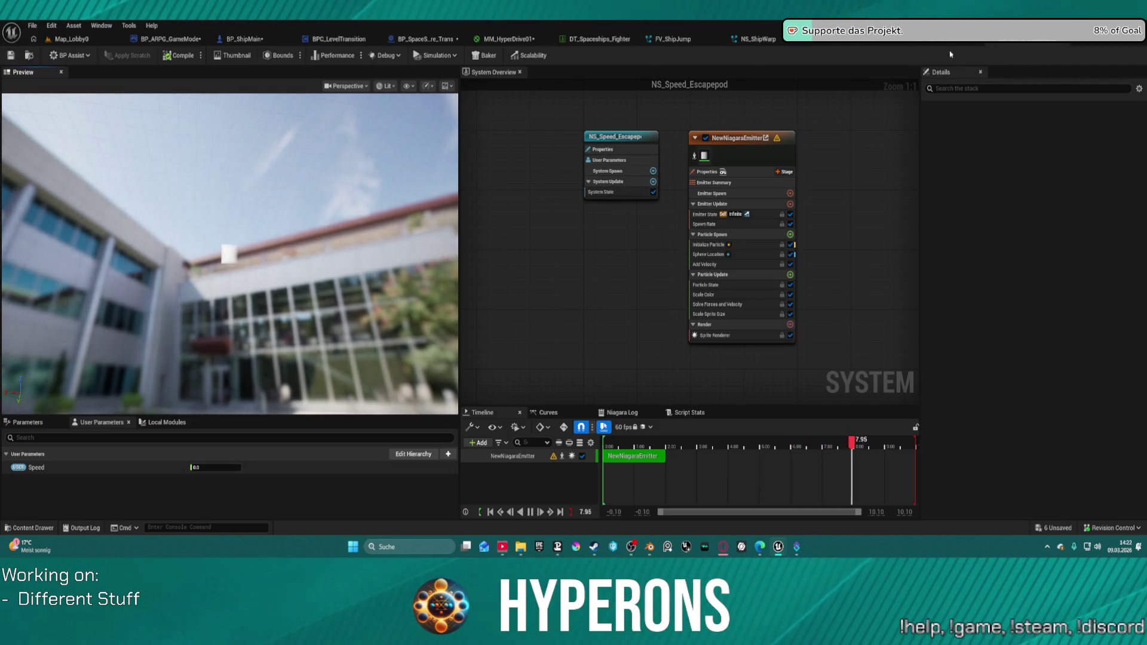
{"action": "left_click", "coordinate": [1036, 42]}
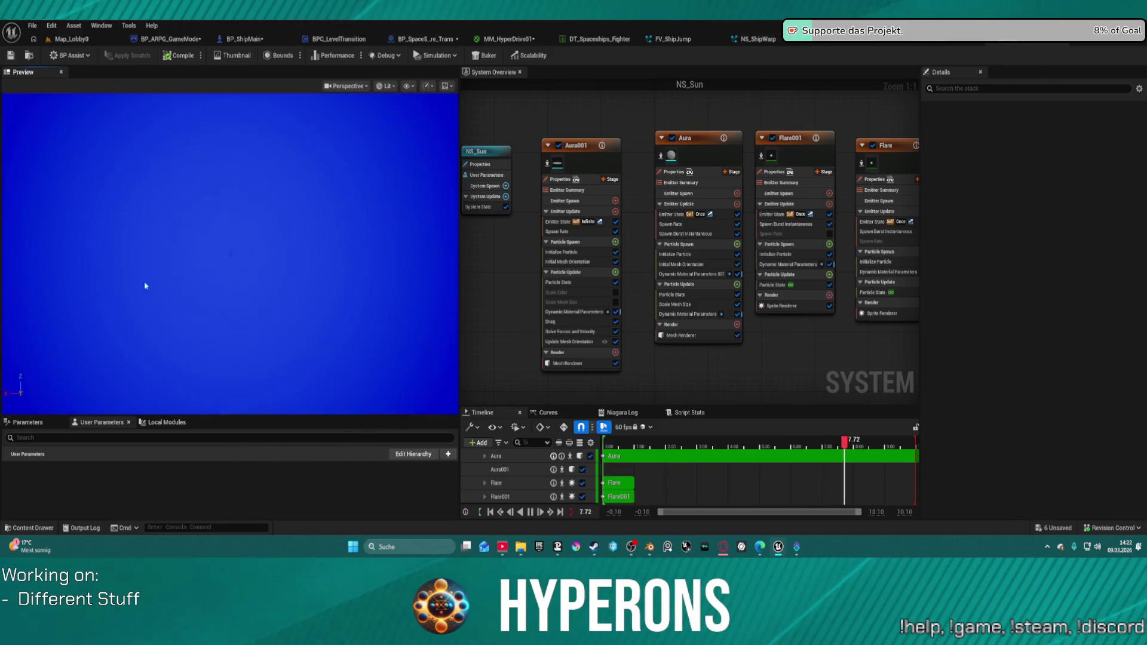
Switch from NS_Sun to the Map_Lobby0 level editor
{"action": "left_click", "coordinate": [69, 39]}
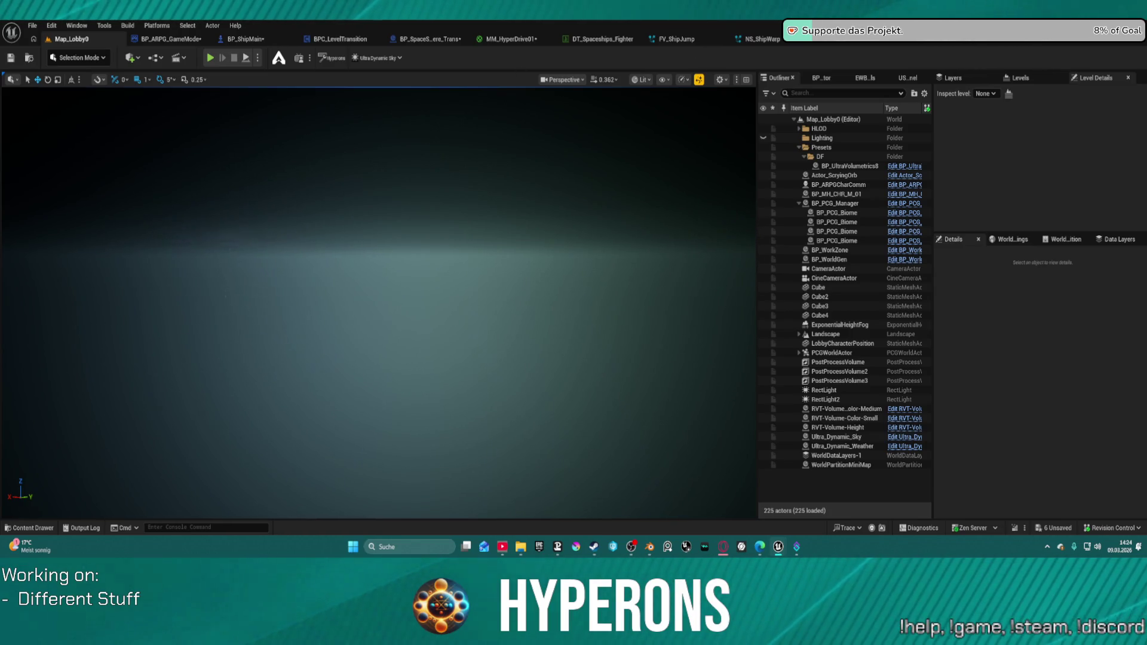
Place NS_Sun in the lobby level and undo it, then inspect the Landscape and the CameraActor view
{"action": "key", "text": "ctrl+z"}
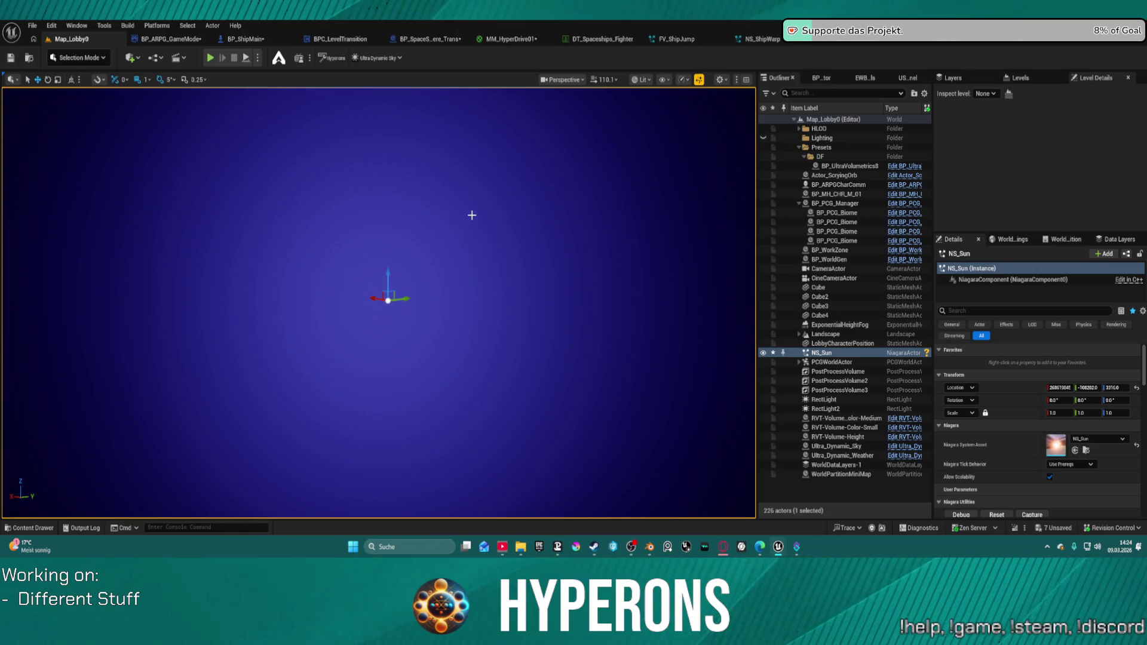
{"action": "key", "text": "ctrl+z"}
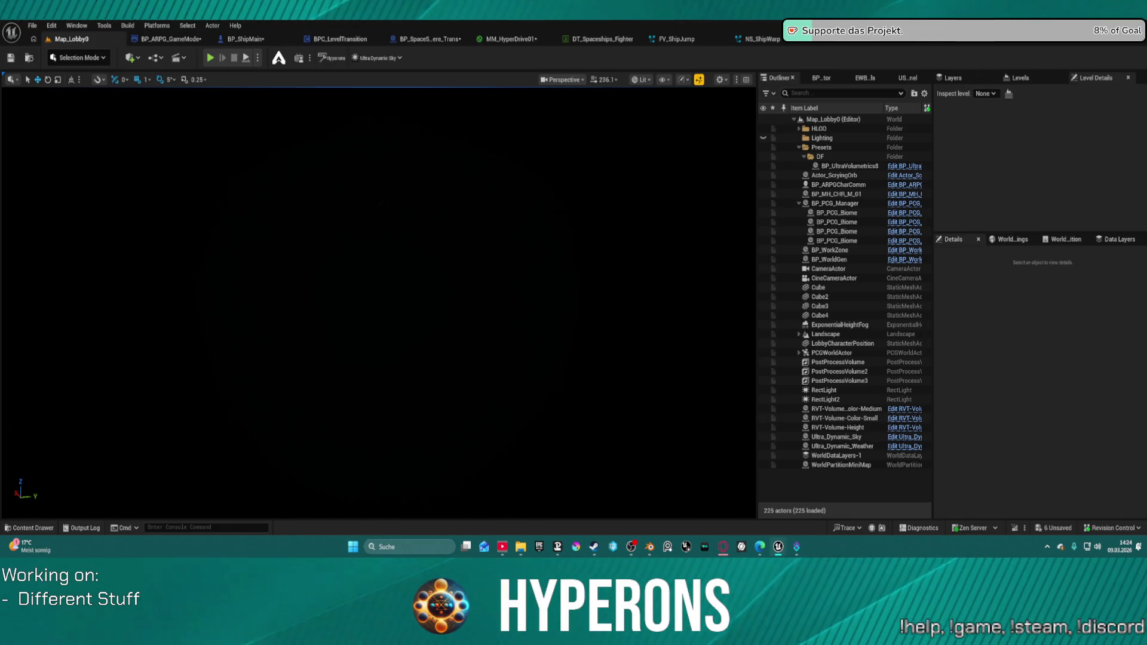
{"action": "left_click", "coordinate": [824, 334]}
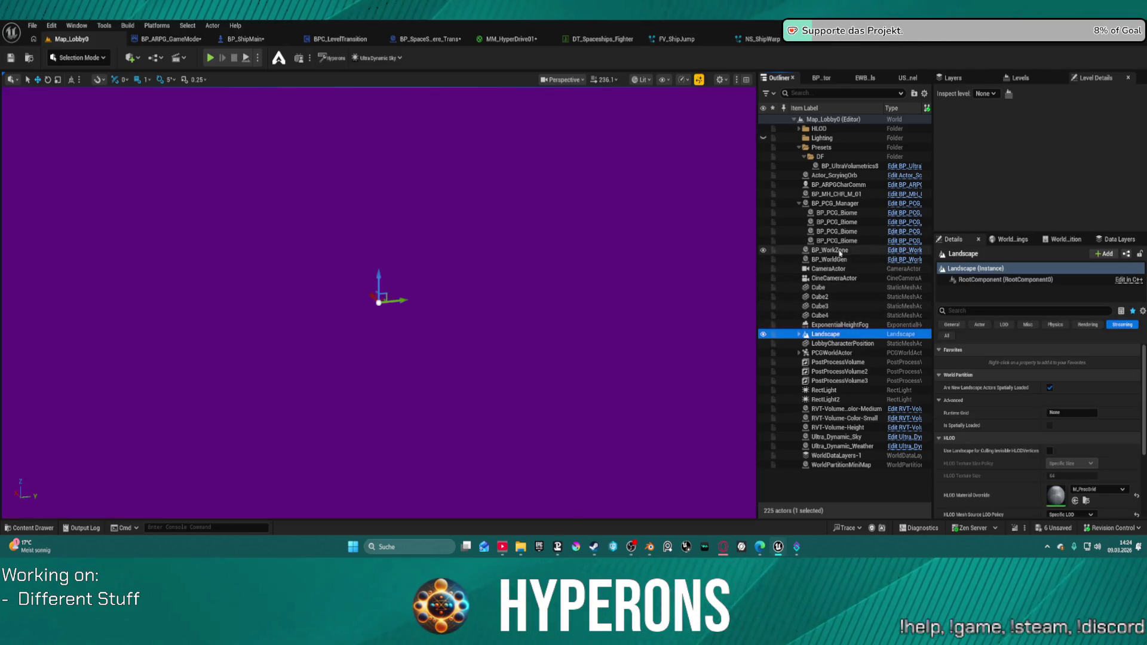
{"action": "double_click", "coordinate": [836, 270]}
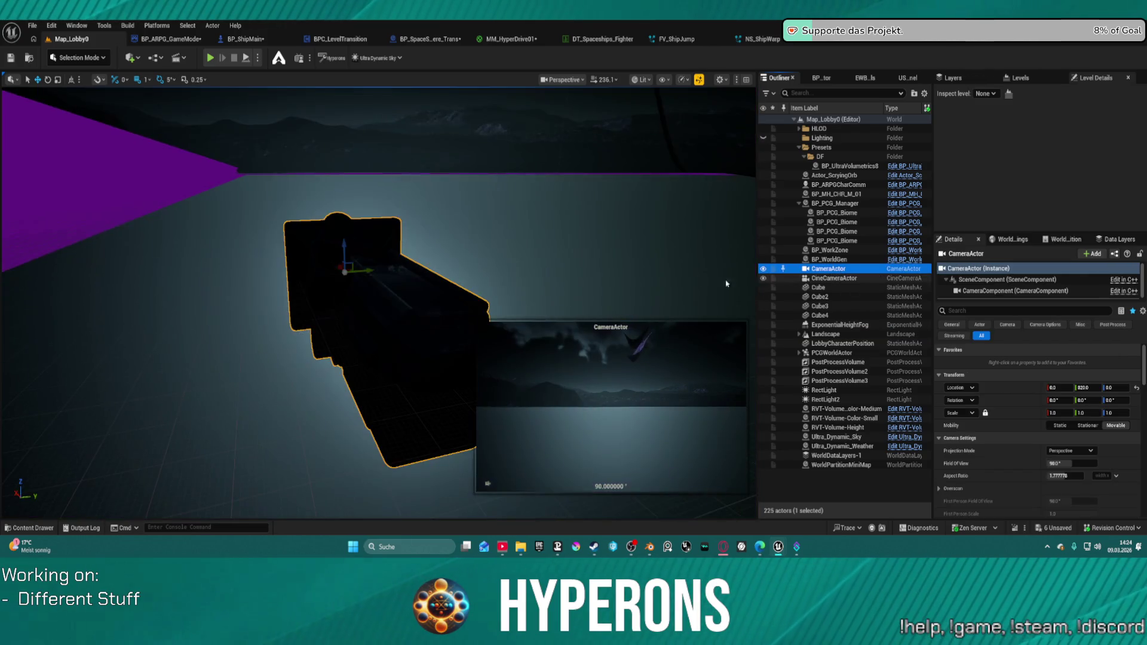
{"action": "mouse_move", "coordinate": [602, 252]}
{"action": "left_mouse_down"}
{"action": "mouse_move", "coordinate": [456, 388]}
{"action": "mouse_move", "coordinate": [496, 385]}
{"action": "mouse_move", "coordinate": [646, 220]}
{"action": "left_mouse_up"}
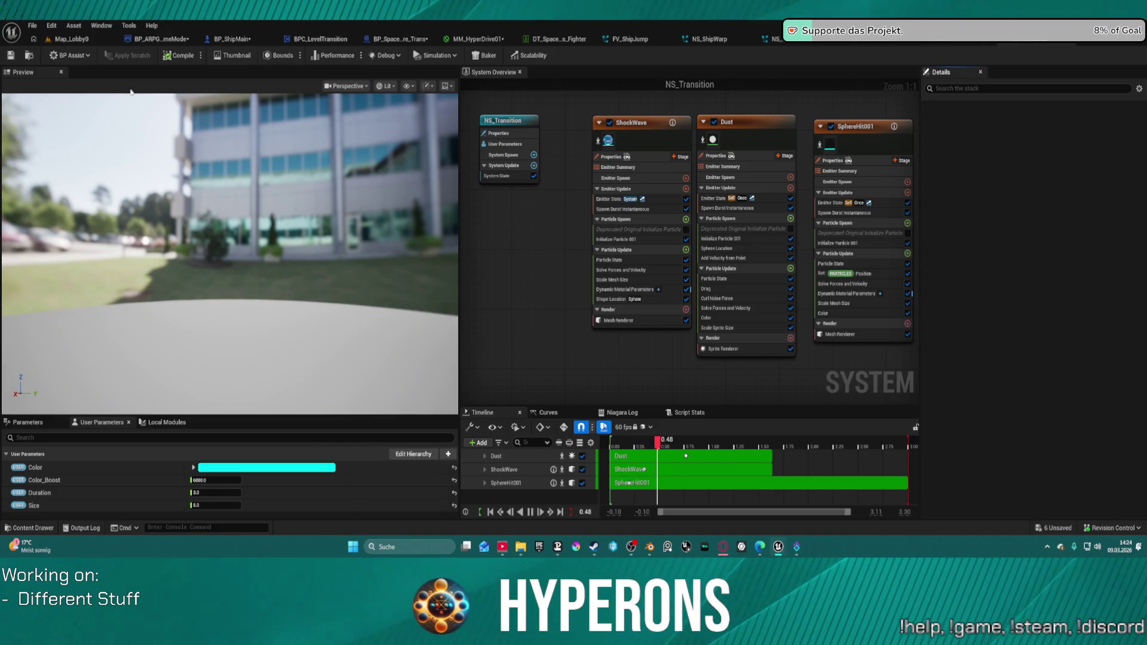
Place the NS_Transition effect in the Map_Lobby0 level and raise it higher
{"action": "left_click", "coordinate": [77, 38]}
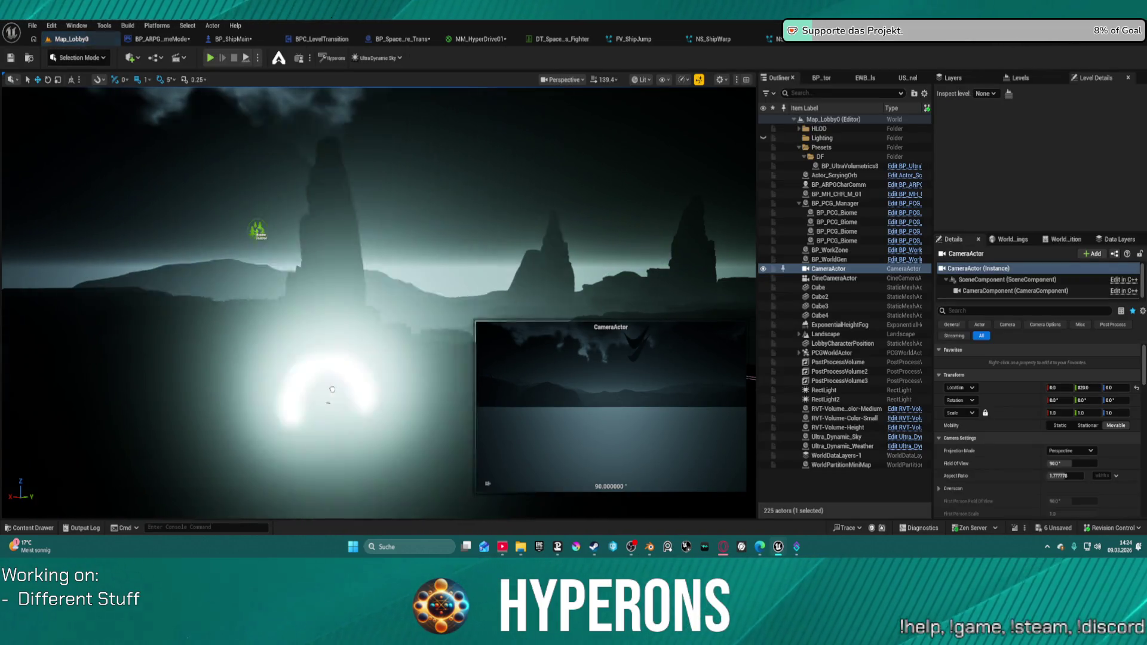
{"action": "left_click_drag", "start_coordinate": [332, 389], "coordinate": [332, 389]}
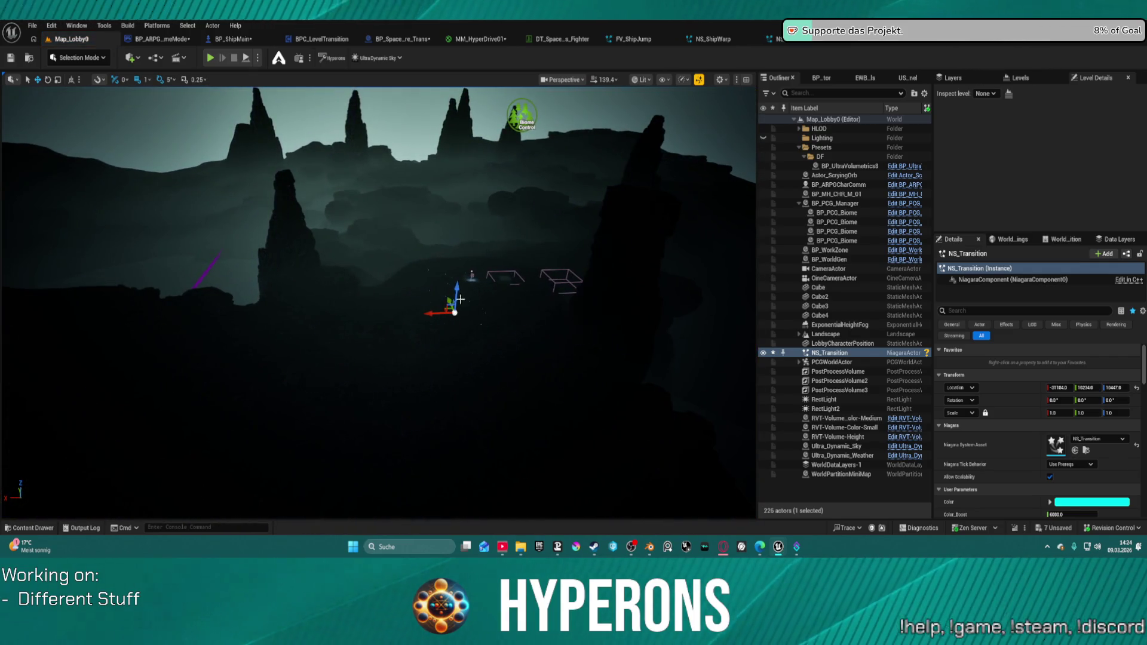
{"action": "left_click_drag", "start_coordinate": [453, 289], "coordinate": [466, 156]}
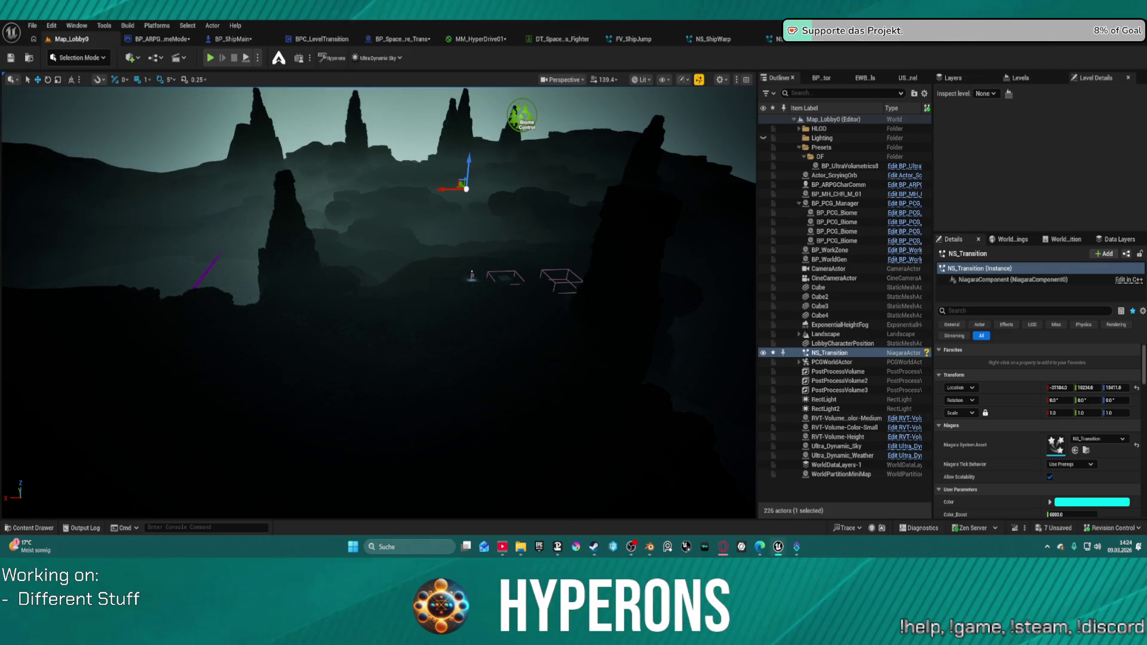
Look over the NS_Transition emitters, select ShockWave, and return to the Map_Lobby0 level
{"action": "left_click", "coordinate": [1035, 38]}
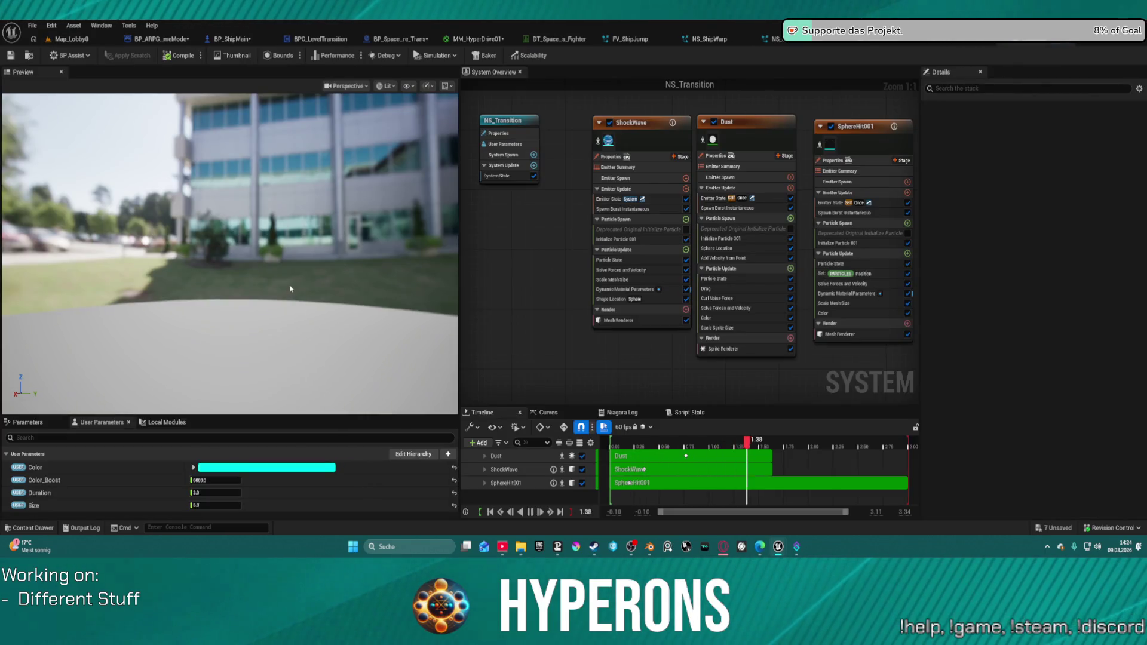
{"action": "mouse_move", "coordinate": [827, 387]}
{"action": "left_mouse_down"}
{"action": "mouse_move", "coordinate": [721, 365]}
{"action": "mouse_move", "coordinate": [682, 410]}
{"action": "left_mouse_up"}
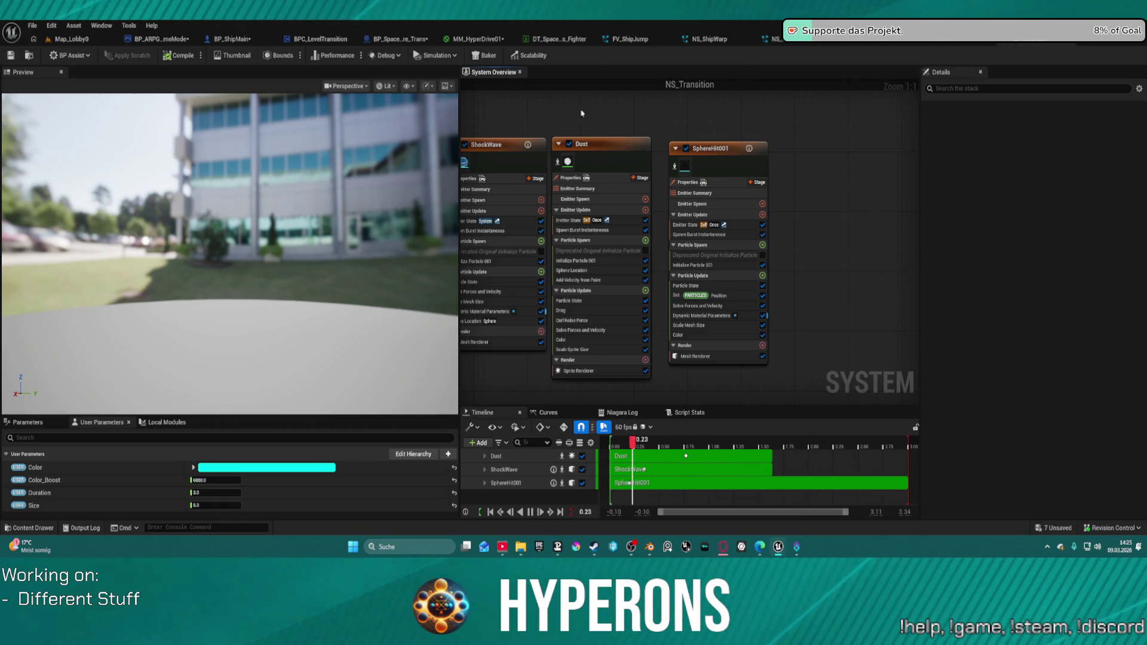
{"action": "left_click_drag", "start_coordinate": [624, 124], "coordinate": [723, 135]}
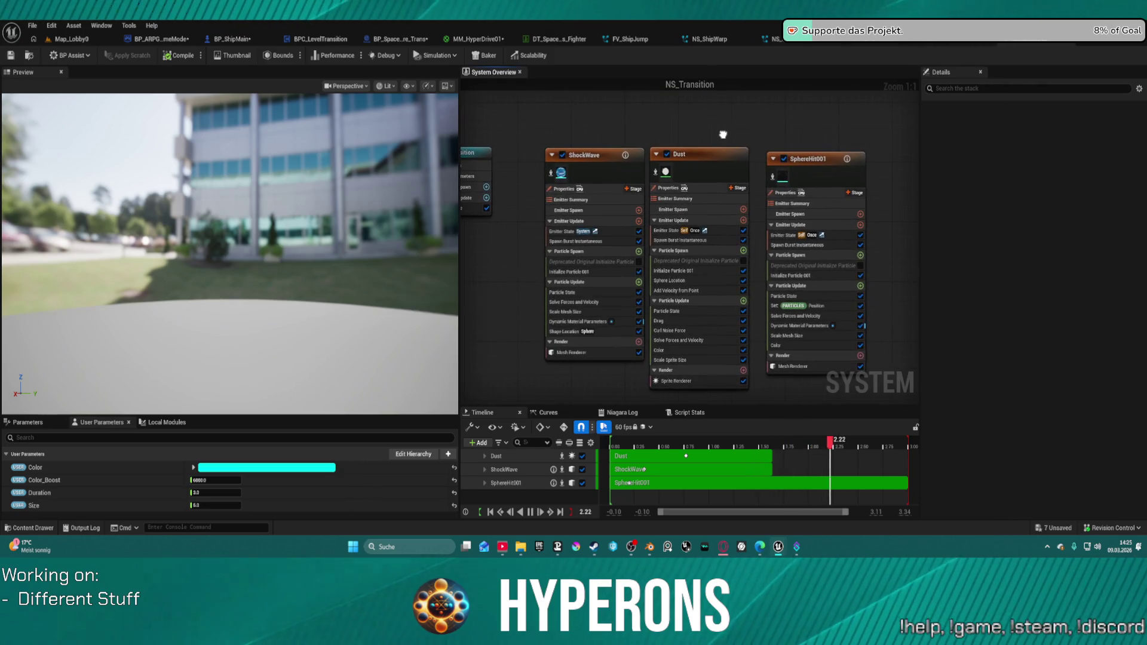
{"action": "left_click", "coordinate": [581, 170]}
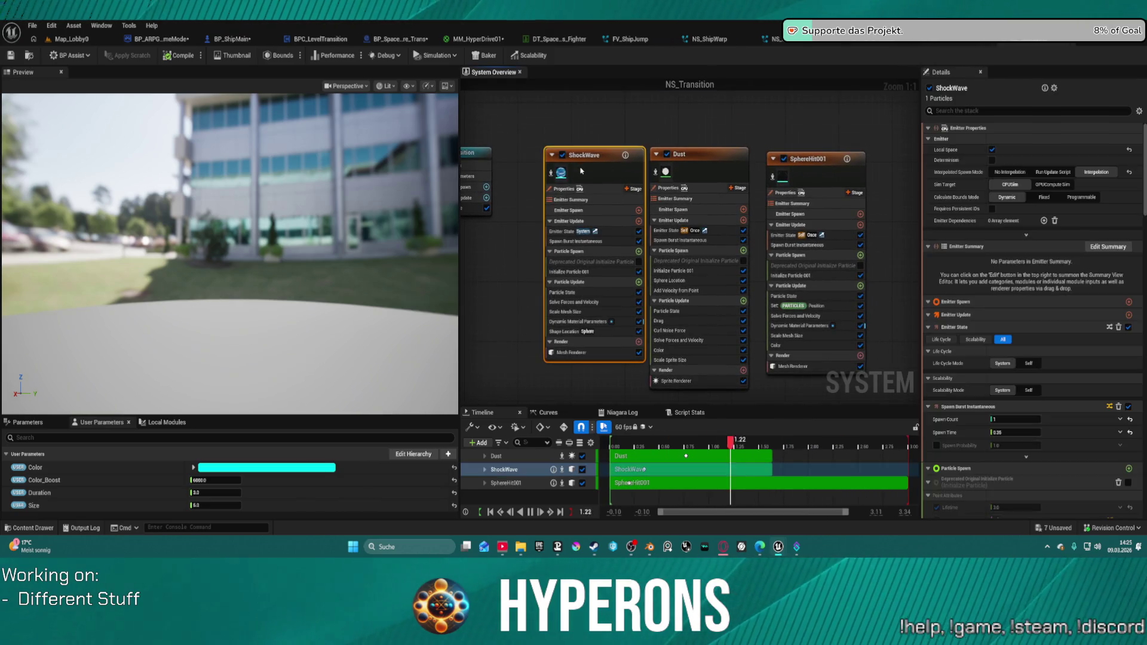
{"action": "left_click", "coordinate": [71, 39]}
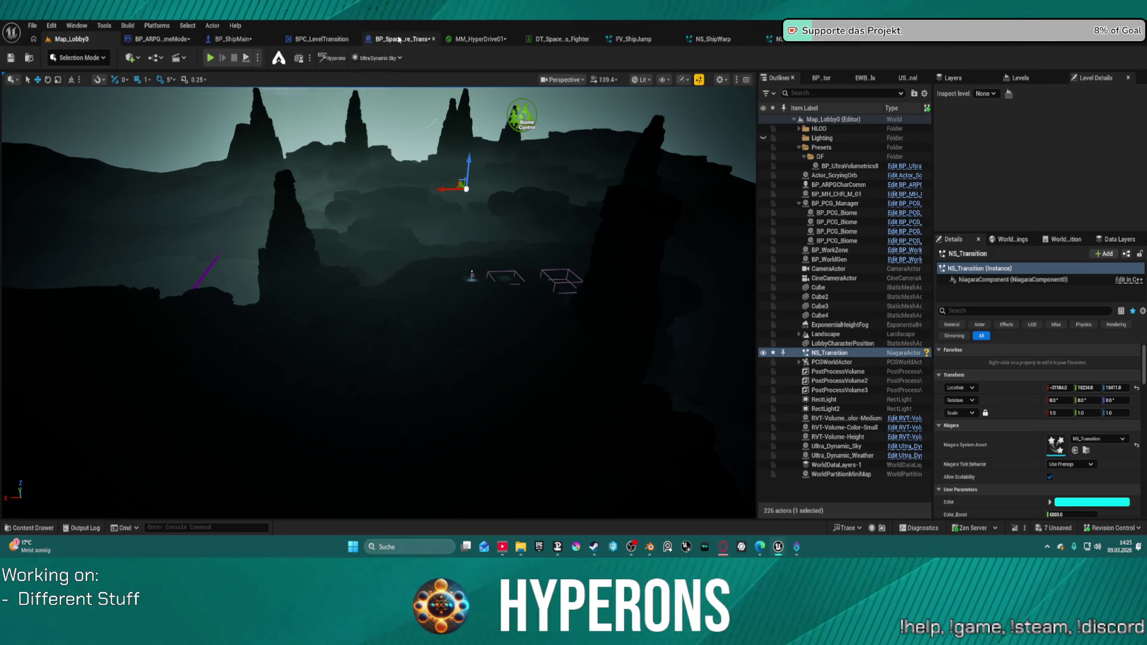
Review the BP_SpaceSphere_Trans and BP_ARPG_GameMode graphs, then pick the first character in the game preview
{"action": "left_click", "coordinate": [399, 40]}
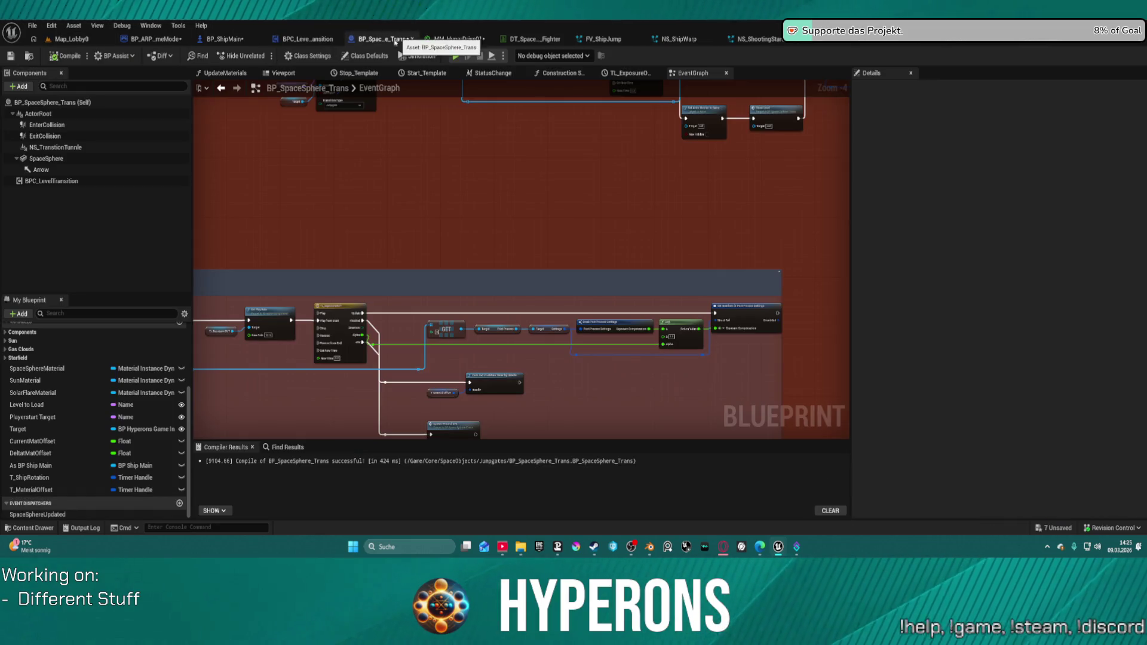
{"action": "left_click", "coordinate": [167, 39]}
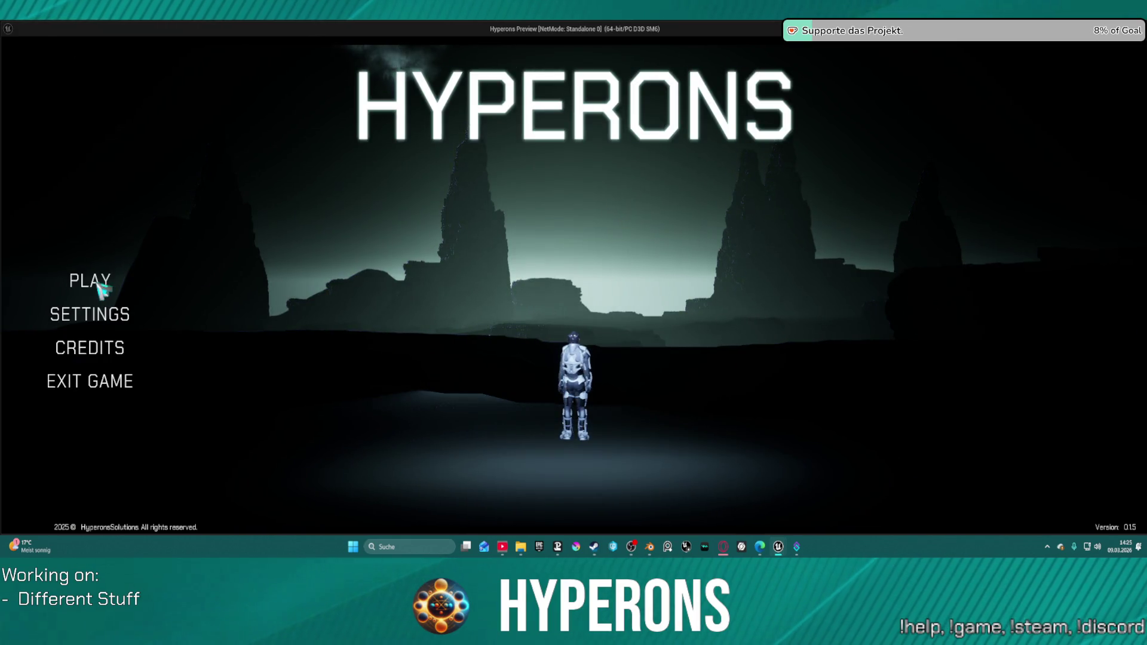
{"action": "left_click", "coordinate": [99, 287]}
{"action": "left_click", "coordinate": [475, 231]}
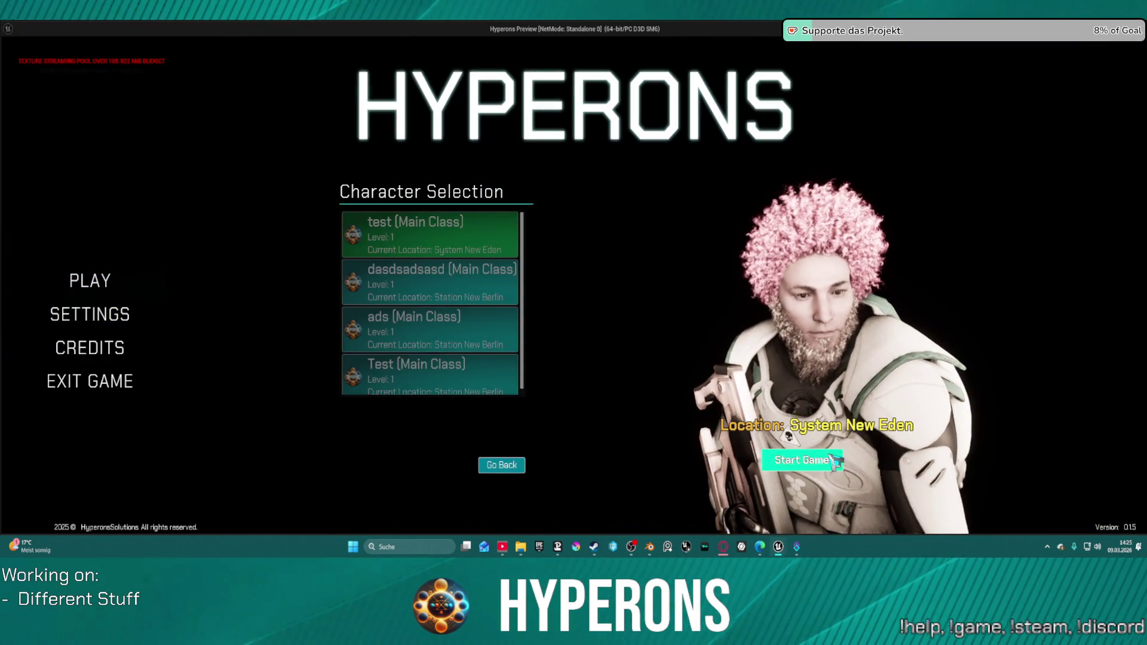
Start the game with the chosen character, watch the space arrival, then close the preview
{"action": "left_click", "coordinate": [801, 460]}
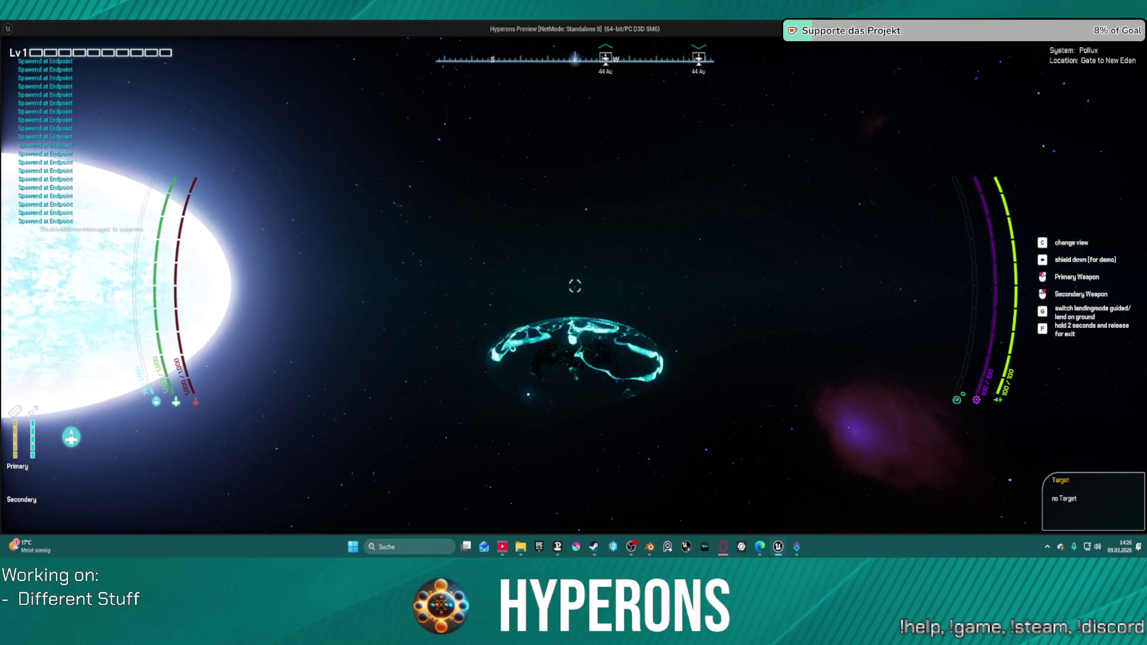
{"action": "key", "text": "Escape"}
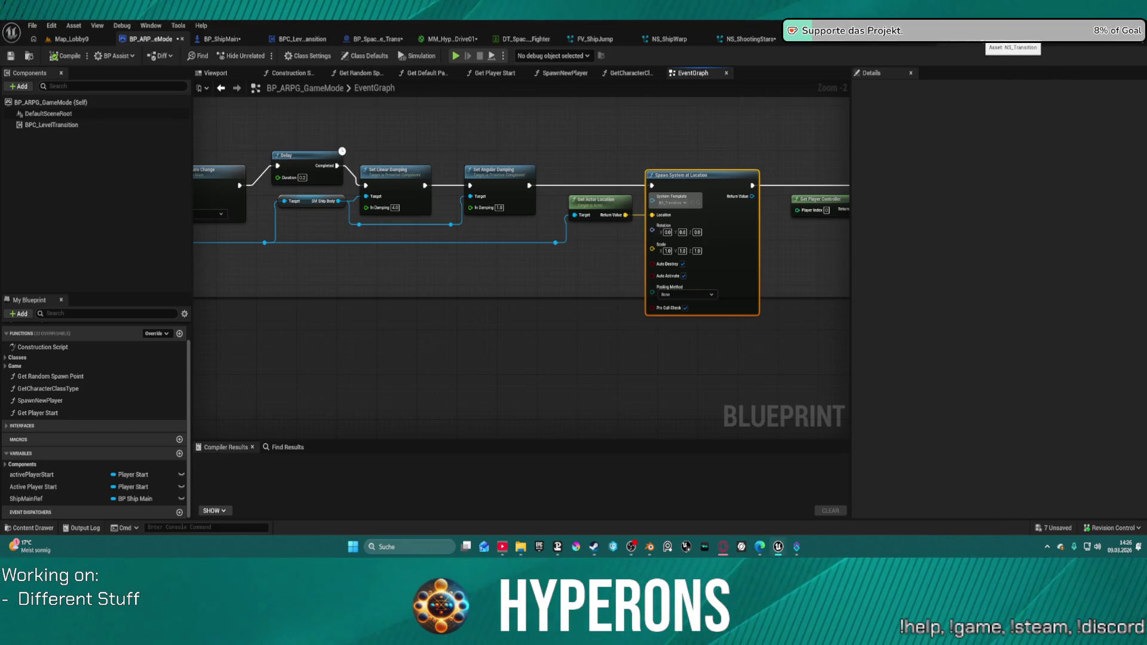
Bring NS_Transition back, orbit its preview, and switch the preview scene to Grey Ambient
{"action": "key", "text": "ctrl+Tab"}
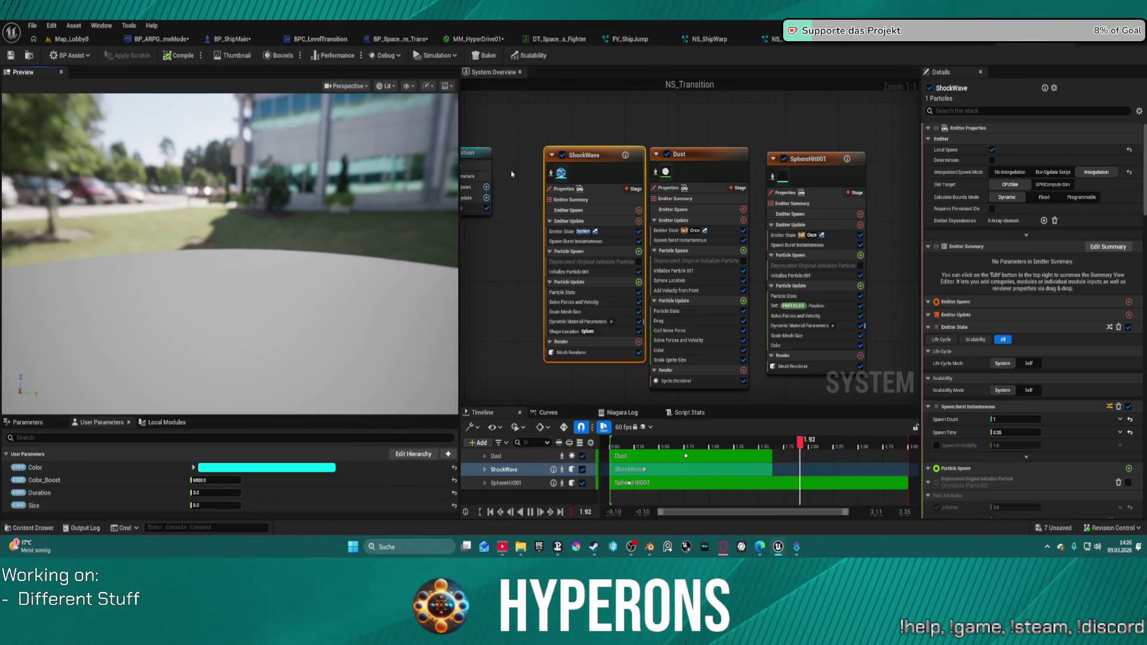
{"action": "mouse_move", "coordinate": [241, 235]}
{"action": "left_mouse_down"}
{"action": "mouse_move", "coordinate": [203, 237]}
{"action": "mouse_move", "coordinate": [261, 281]}
{"action": "left_mouse_up"}
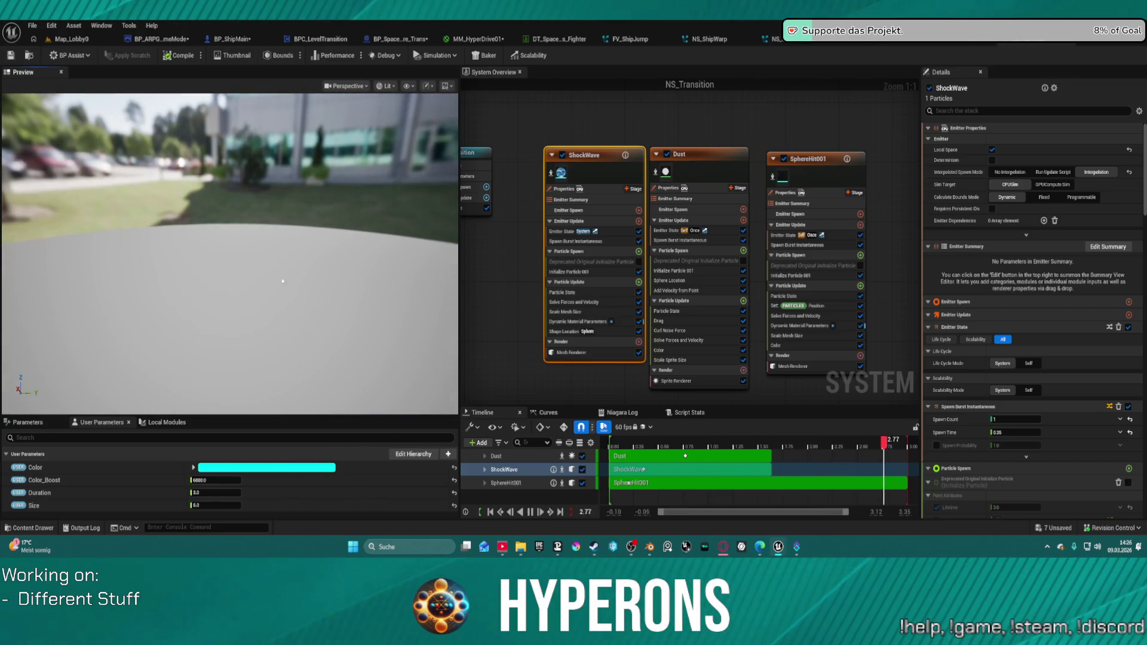
{"action": "left_click_drag", "start_coordinate": [288, 285], "coordinate": [257, 251]}
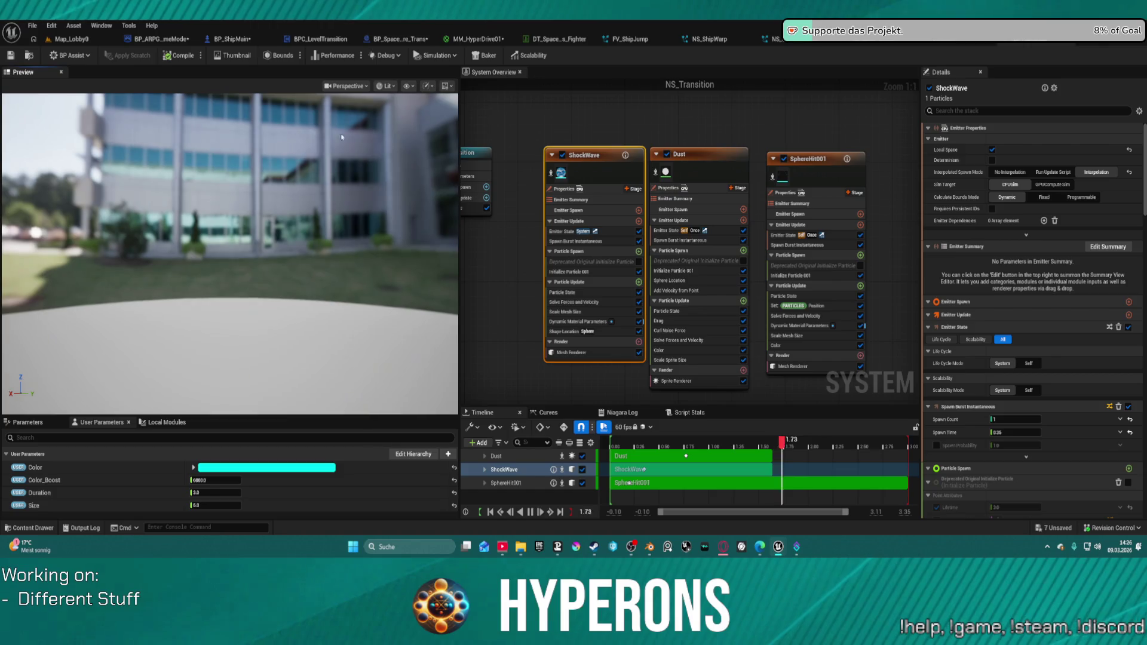
{"action": "left_click", "coordinate": [446, 86]}
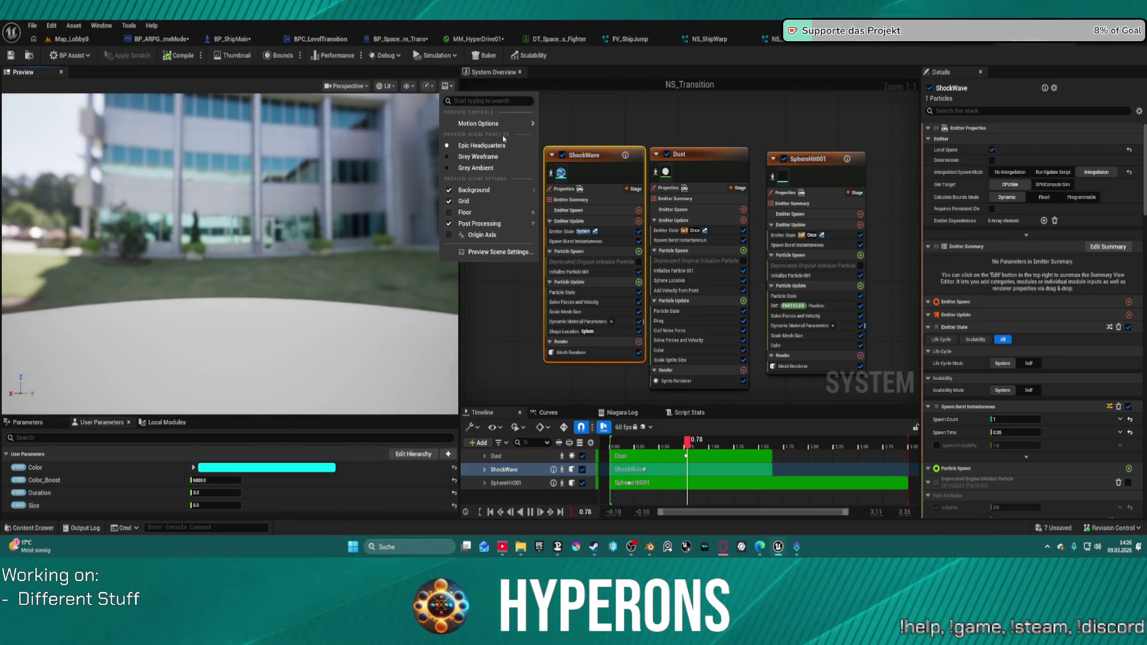
{"action": "left_click", "coordinate": [478, 168]}
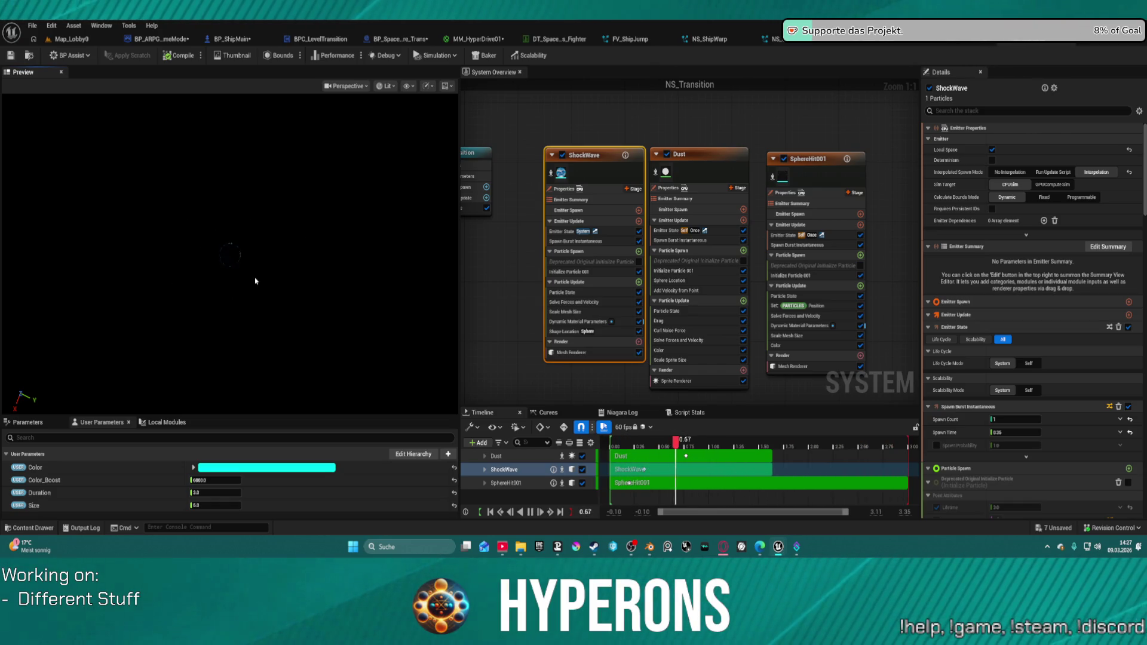
Set SphereHit001's Spawn Burst Instantaneous spawn time to 1.0 and toggle the emitter to restart it
{"action": "left_click", "coordinate": [807, 158]}
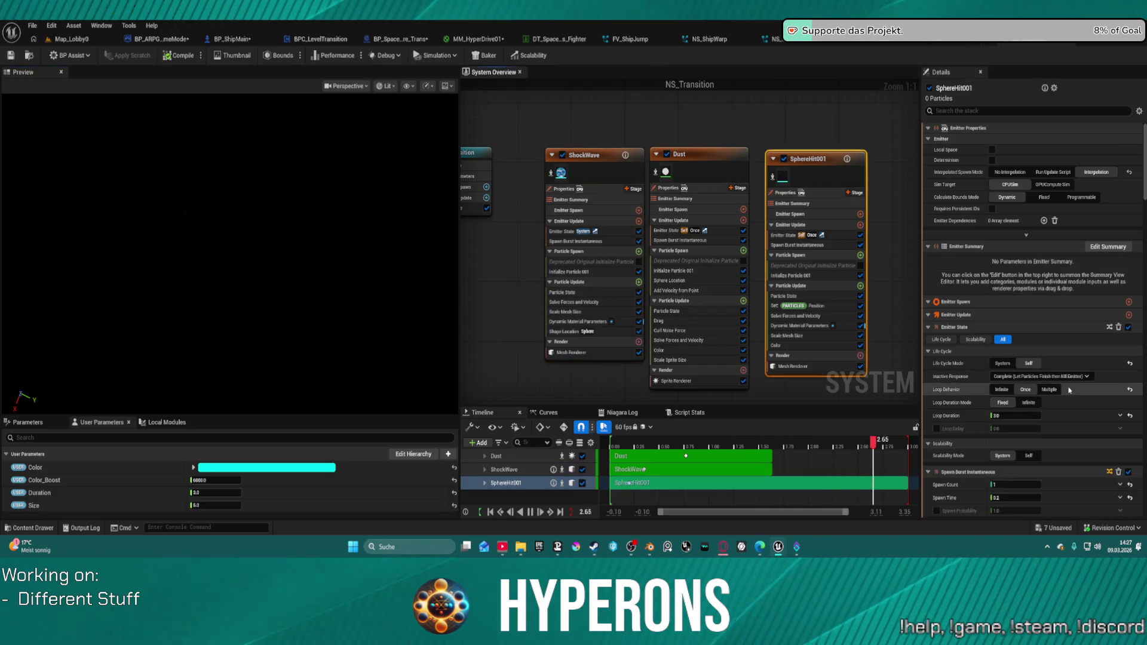
{"action": "scroll", "coordinate": [1069, 389], "scroll_direction": "down", "scroll_amount": 5}
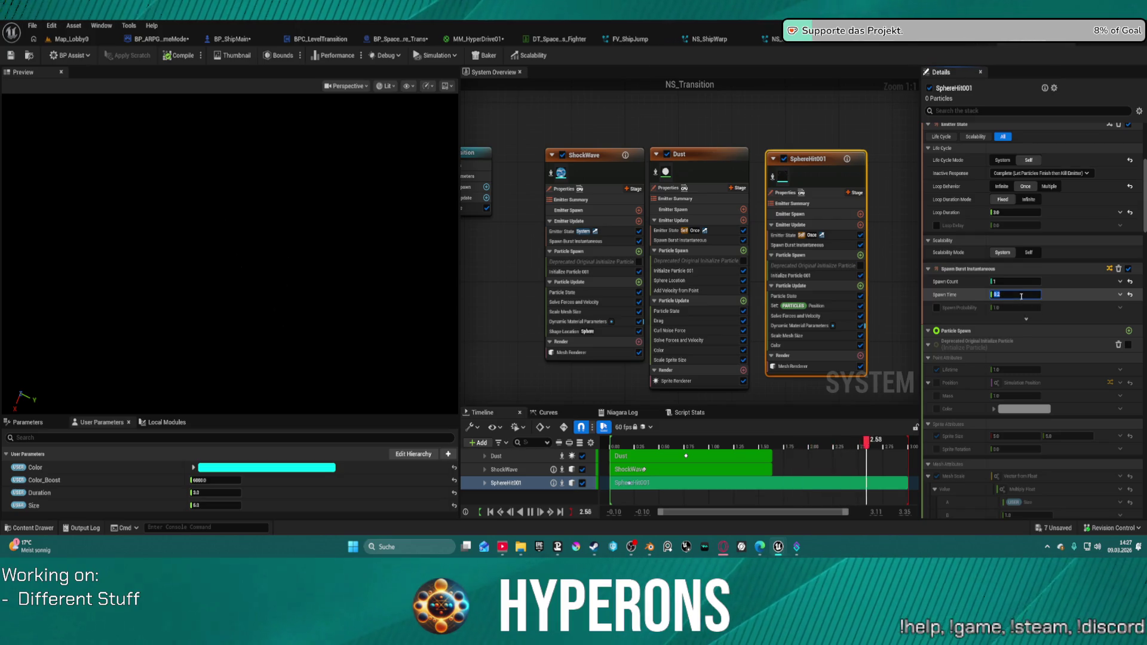
{"action": "type", "text": "0."}
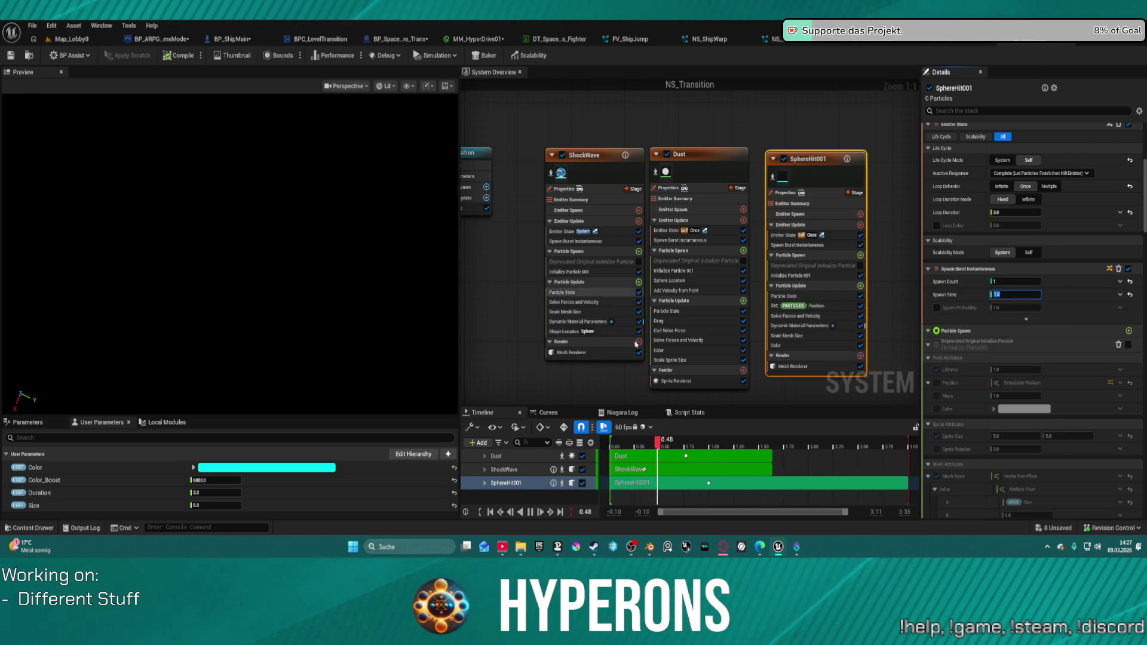
{"action": "left_click", "coordinate": [234, 259]}
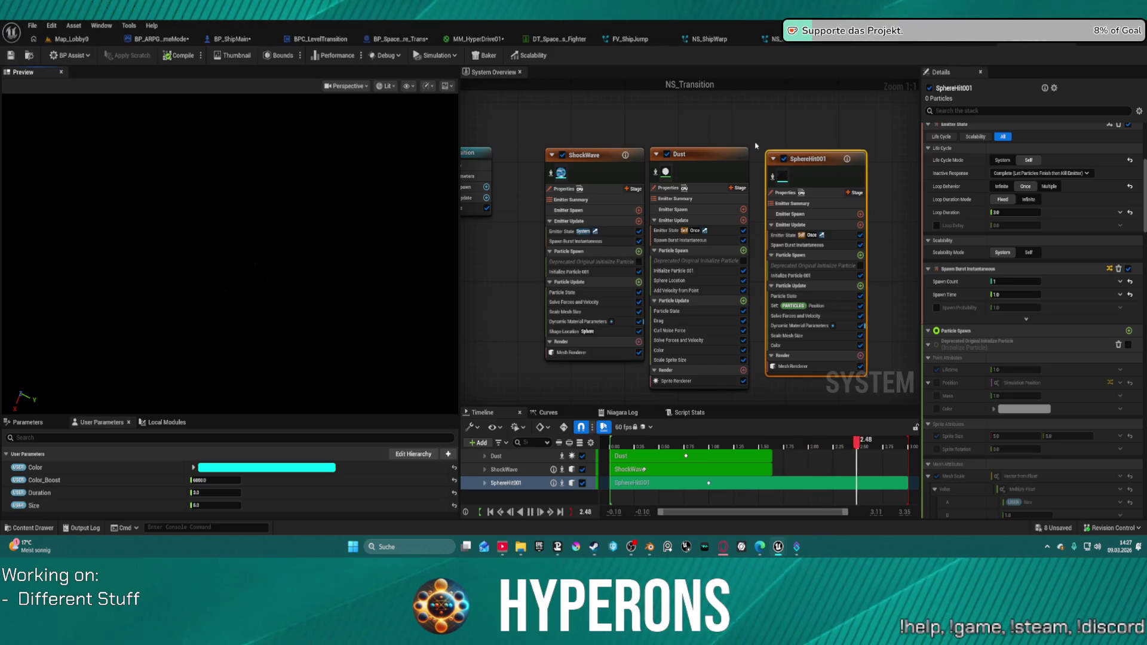
{"action": "left_click", "coordinate": [784, 158]}
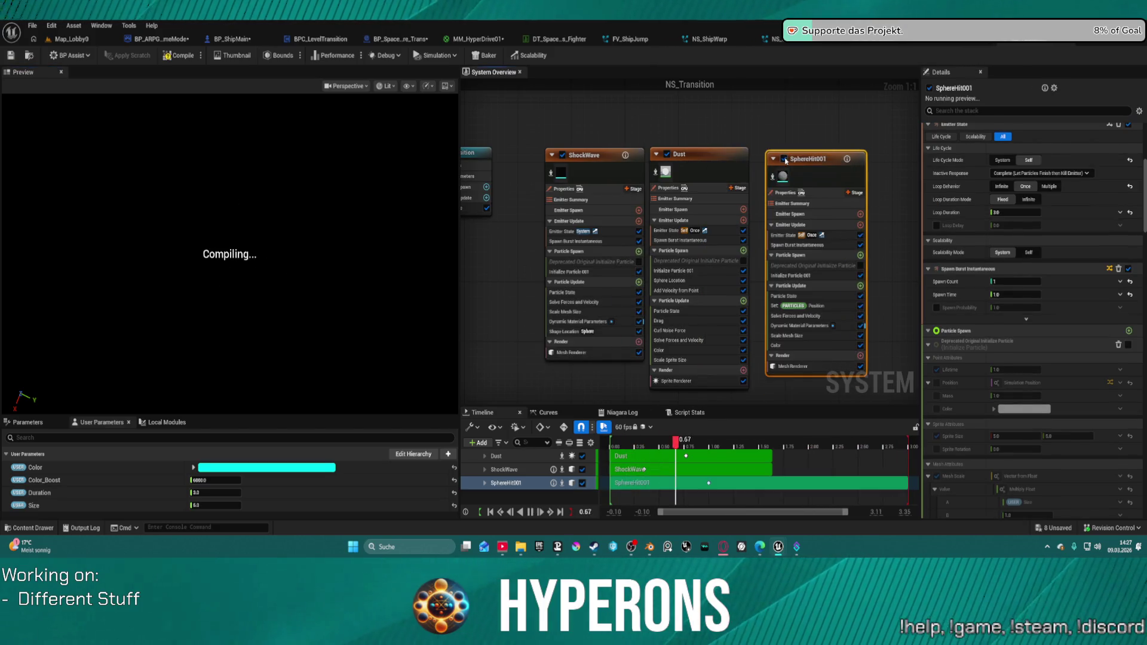
{"action": "left_click", "coordinate": [784, 159]}
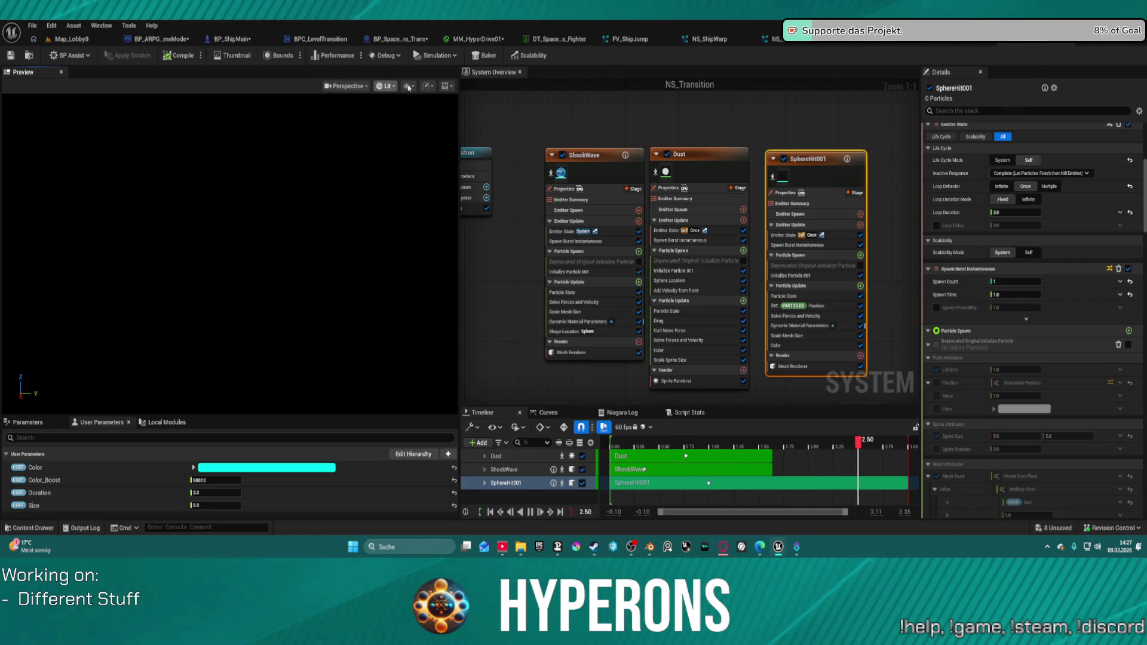
Switch the preview scene to Epic Headquarters and orbit toward the sky
{"action": "left_click", "coordinate": [445, 85]}
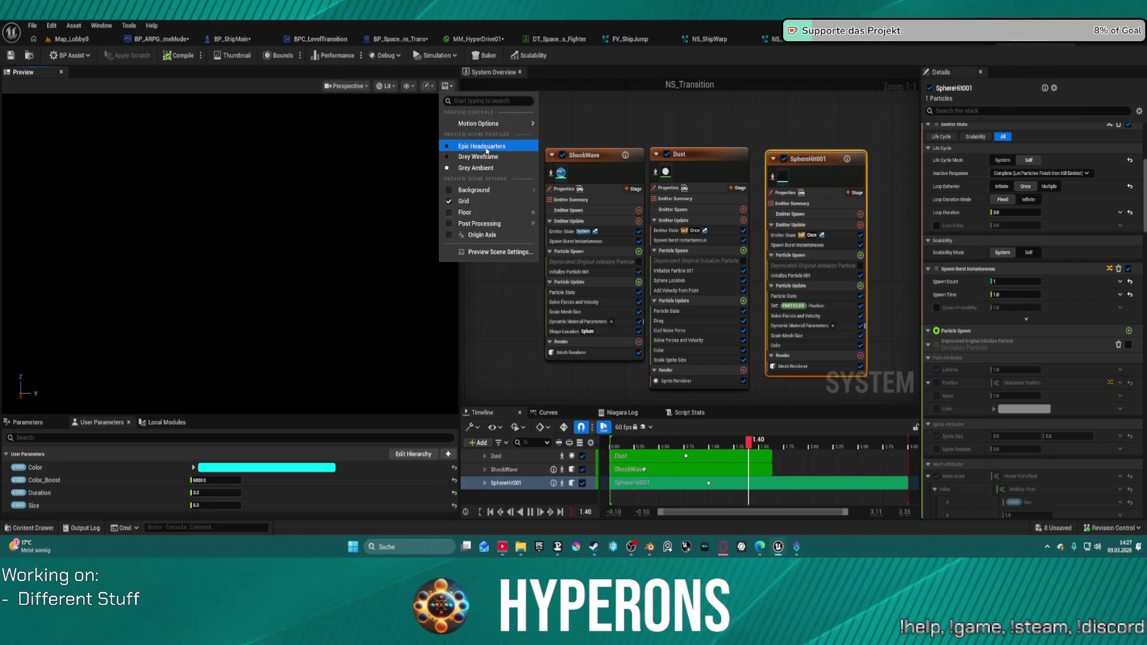
{"action": "left_click", "coordinate": [491, 147]}
{"action": "left_click", "coordinate": [445, 87]}
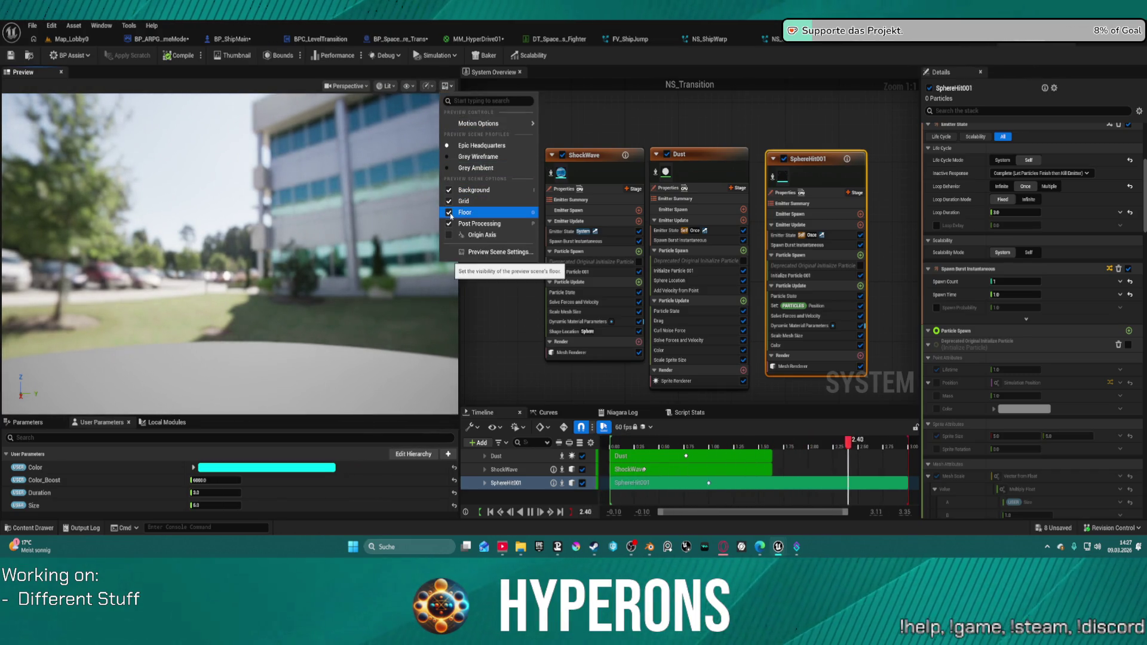
{"action": "left_click", "coordinate": [289, 239]}
{"action": "mouse_move", "coordinate": [289, 239]}
{"action": "left_mouse_down"}
{"action": "mouse_move", "coordinate": [311, 322]}
{"action": "mouse_move", "coordinate": [298, 286]}
{"action": "mouse_move", "coordinate": [281, 281]}
{"action": "mouse_move", "coordinate": [292, 335]}
{"action": "mouse_move", "coordinate": [262, 311]}
{"action": "mouse_move", "coordinate": [287, 295]}
{"action": "mouse_move", "coordinate": [311, 329]}
{"action": "mouse_move", "coordinate": [227, 267]}
{"action": "mouse_move", "coordinate": [229, 254]}
{"action": "left_mouse_up"}
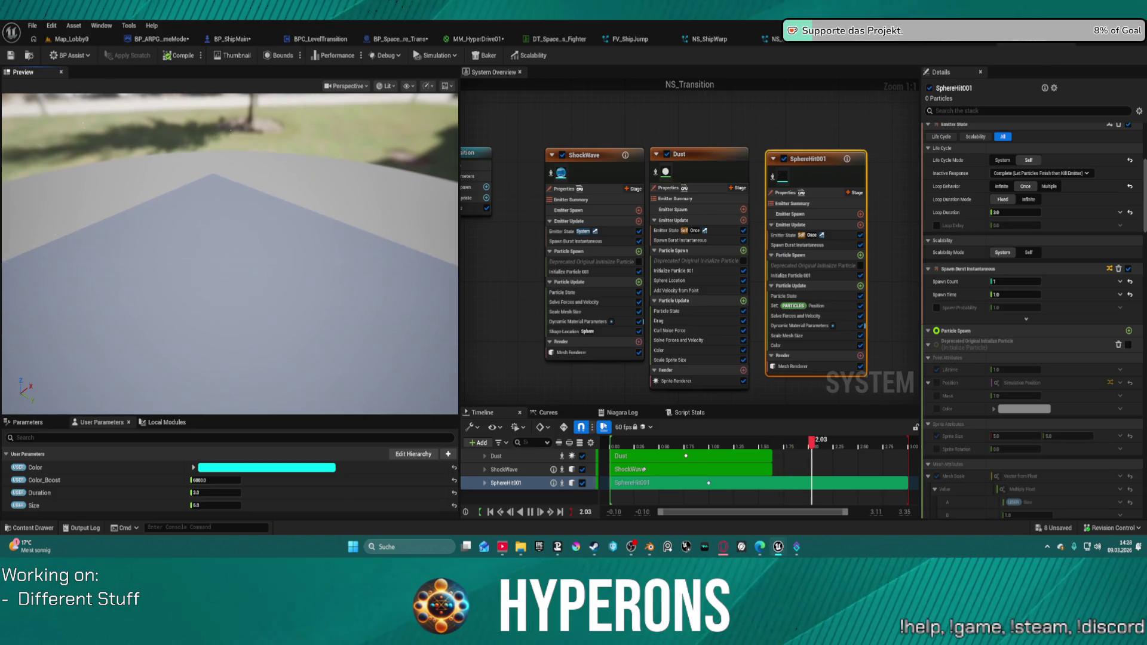
Hide the preview floor and return to the Grey Ambient profile
{"action": "left_click", "coordinate": [446, 85]}
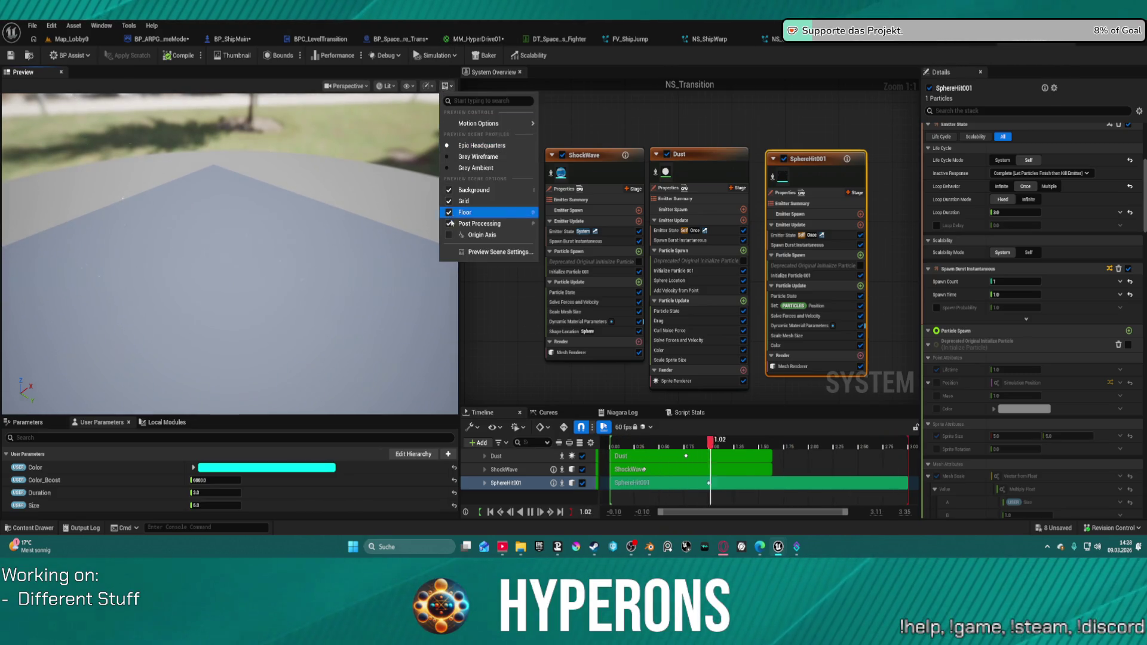
{"action": "left_click", "coordinate": [454, 212]}
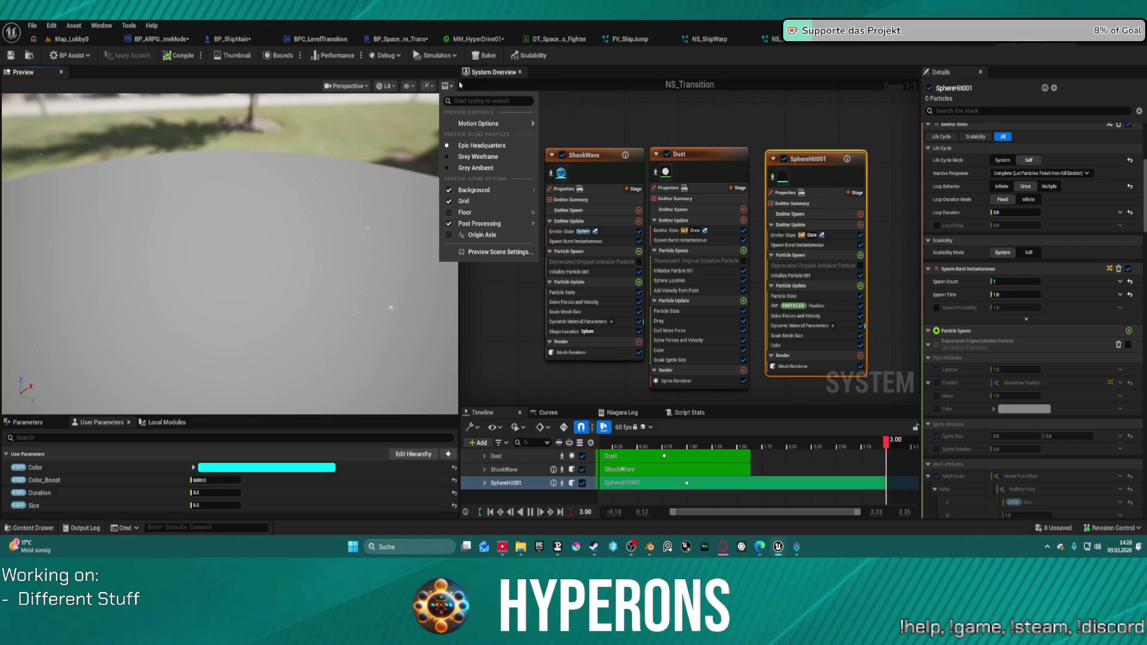
{"action": "left_click", "coordinate": [454, 168]}
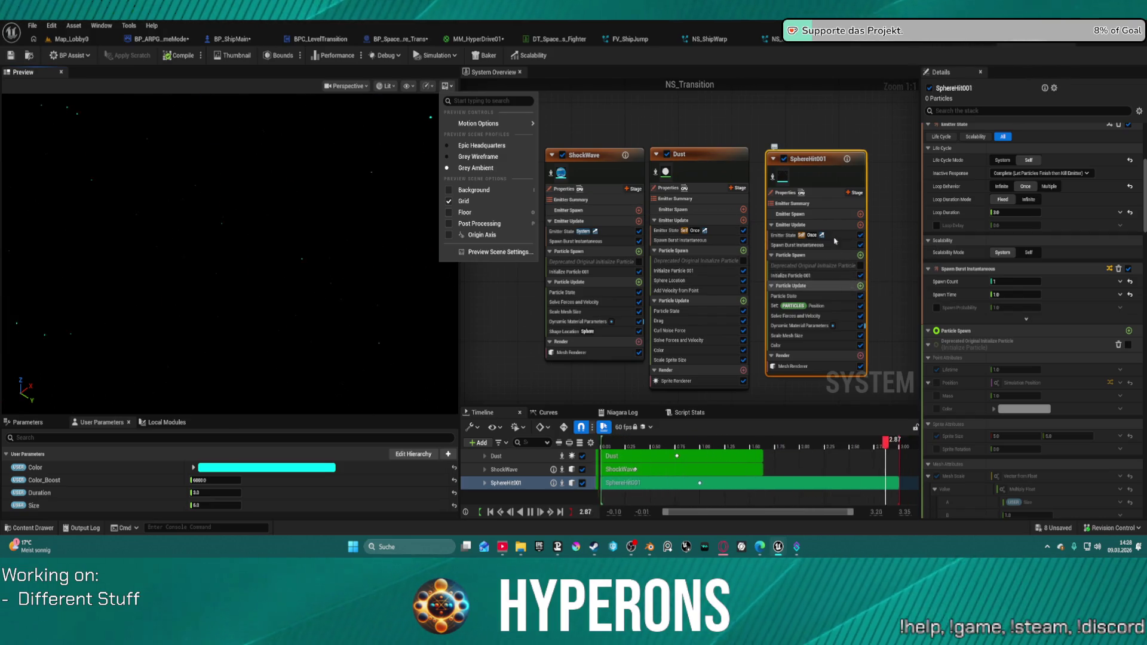
Browse SphereHit001's Mesh Renderer settings and open its SM_Sphere mesh in the mesh editor
{"action": "left_click", "coordinate": [793, 366]}
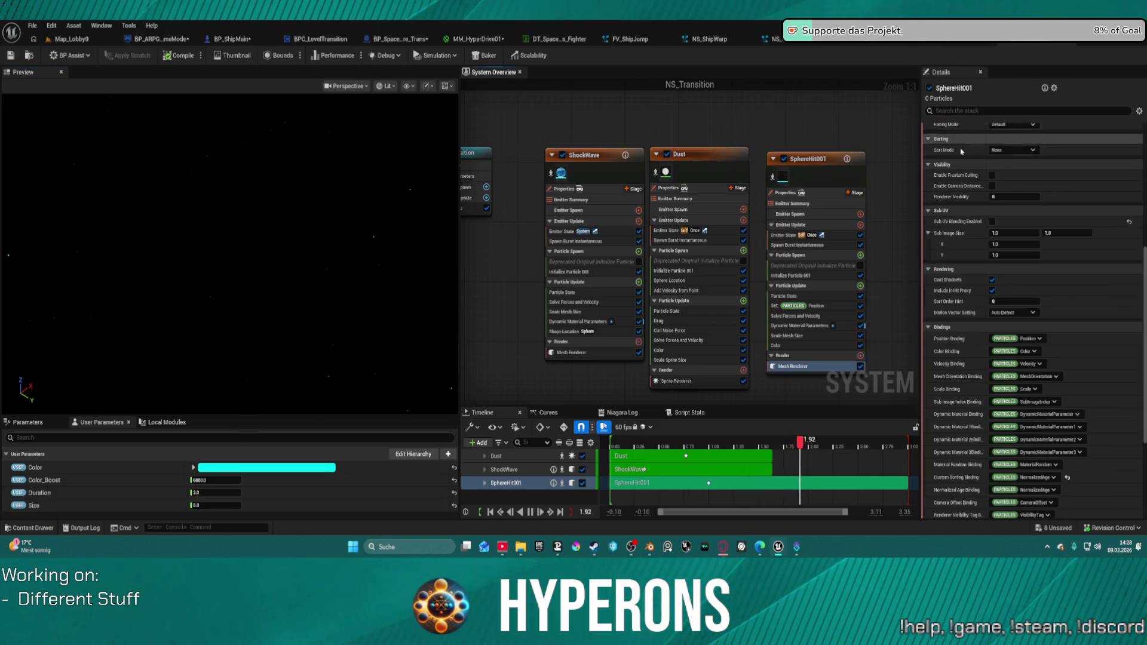
{"action": "scroll", "coordinate": [985, 173], "scroll_direction": "down", "scroll_amount": 5}
{"action": "scroll", "coordinate": [985, 173], "scroll_direction": "up", "scroll_amount": 3}
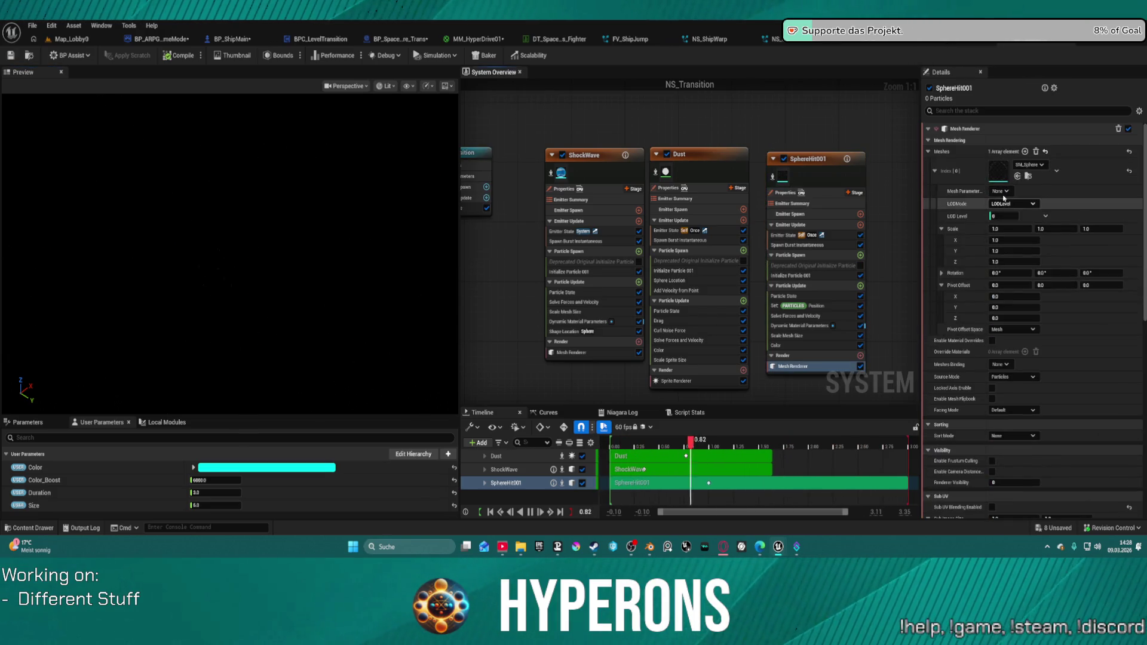
{"action": "left_click", "coordinate": [824, 179]}
{"action": "scroll", "coordinate": [1016, 361], "scroll_direction": "down", "scroll_amount": 10}
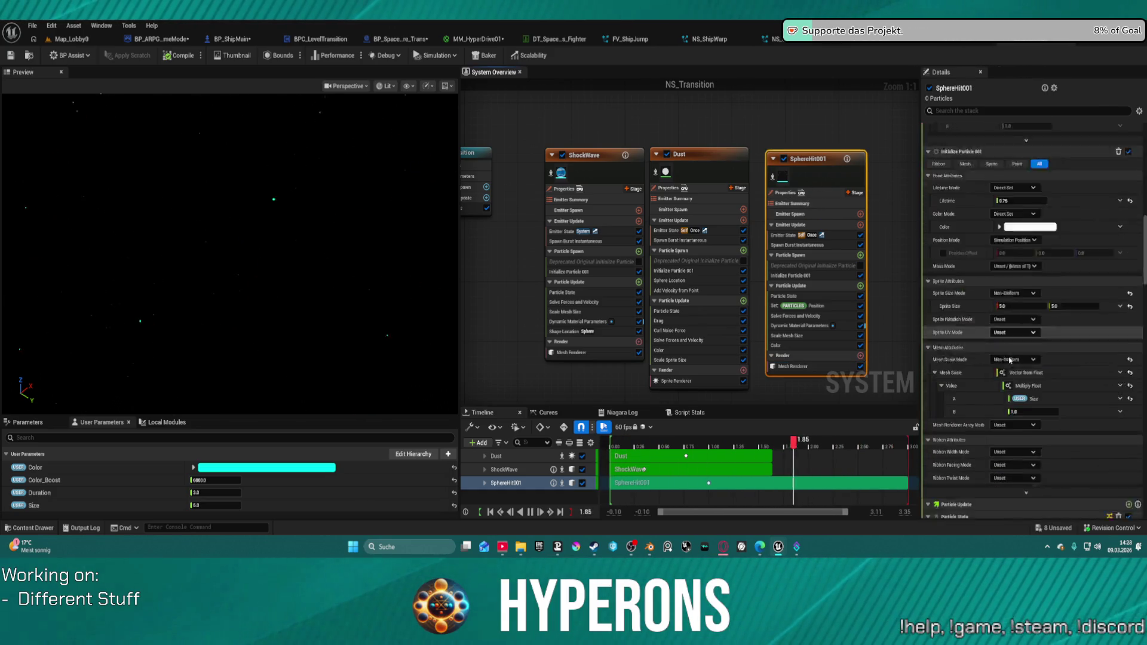
{"action": "scroll", "coordinate": [1015, 362], "scroll_direction": "down", "scroll_amount": 6}
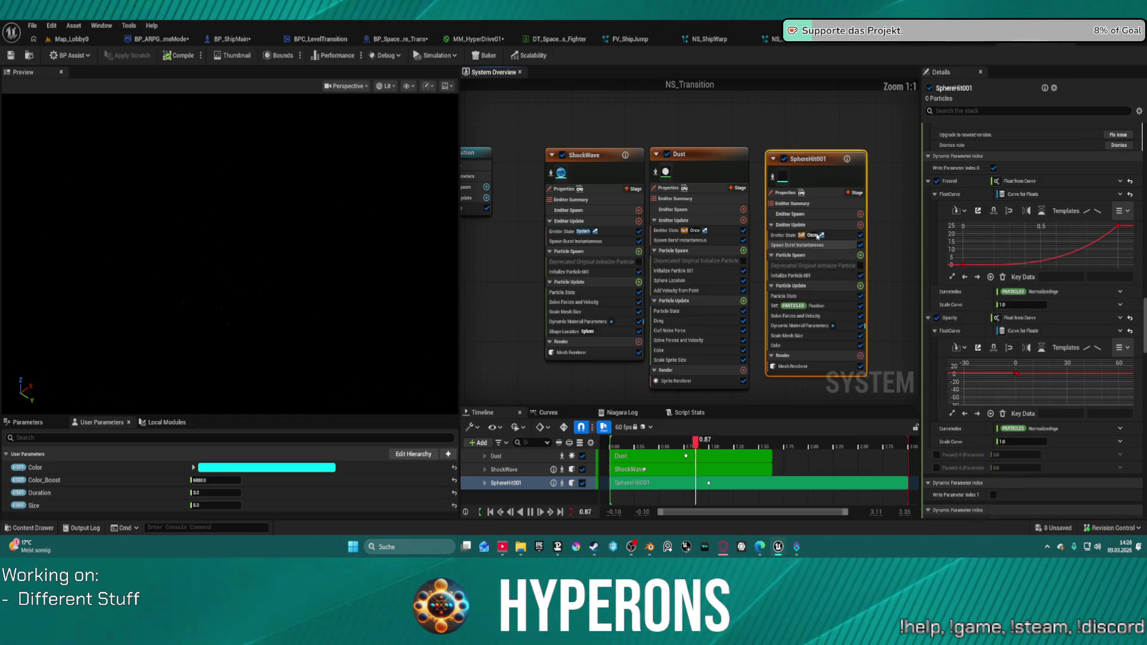
{"action": "left_click", "coordinate": [792, 366]}
{"action": "scroll", "coordinate": [1021, 393], "scroll_direction": "down", "scroll_amount": 5}
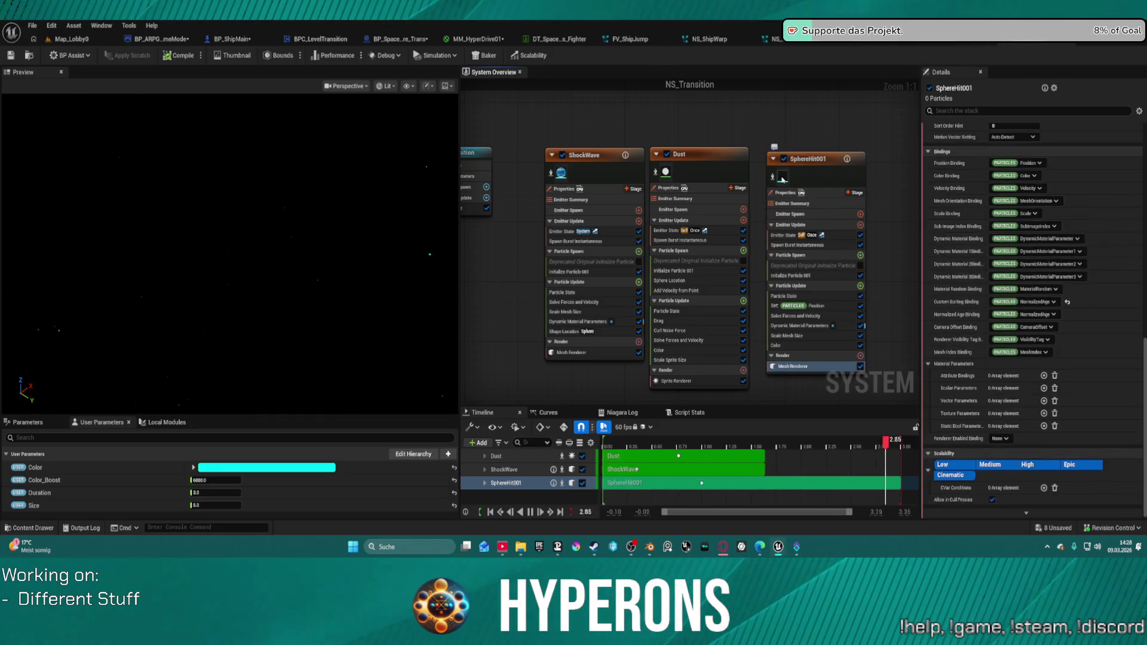
{"action": "scroll", "coordinate": [1020, 382], "scroll_direction": "up", "scroll_amount": 8}
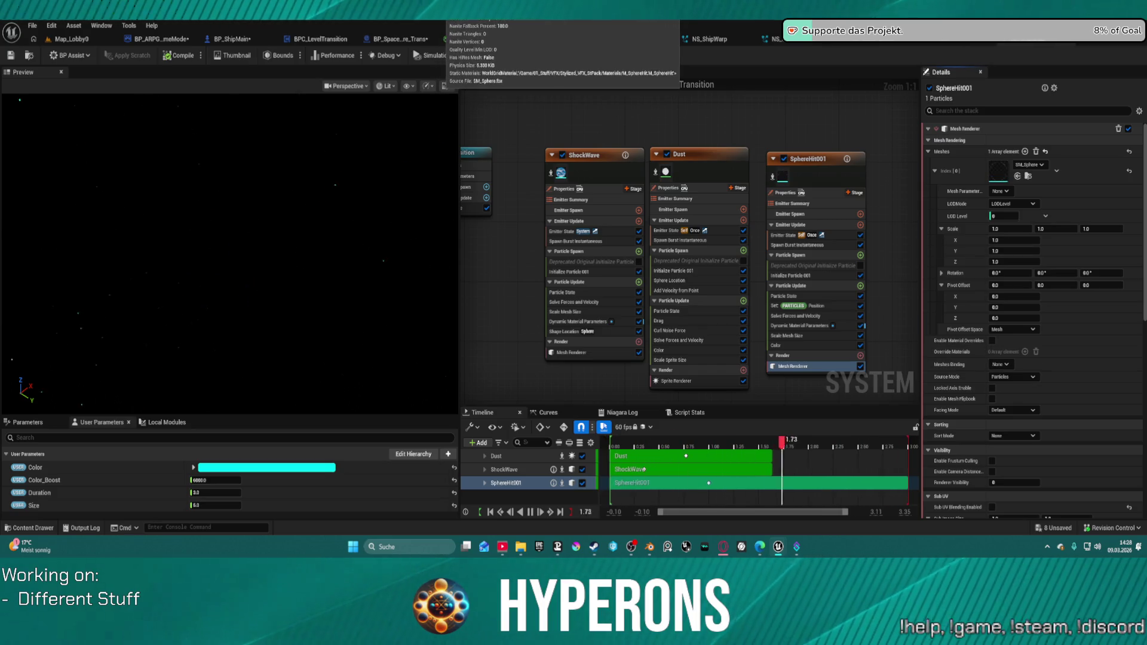
{"action": "double_click", "coordinate": [998, 171]}
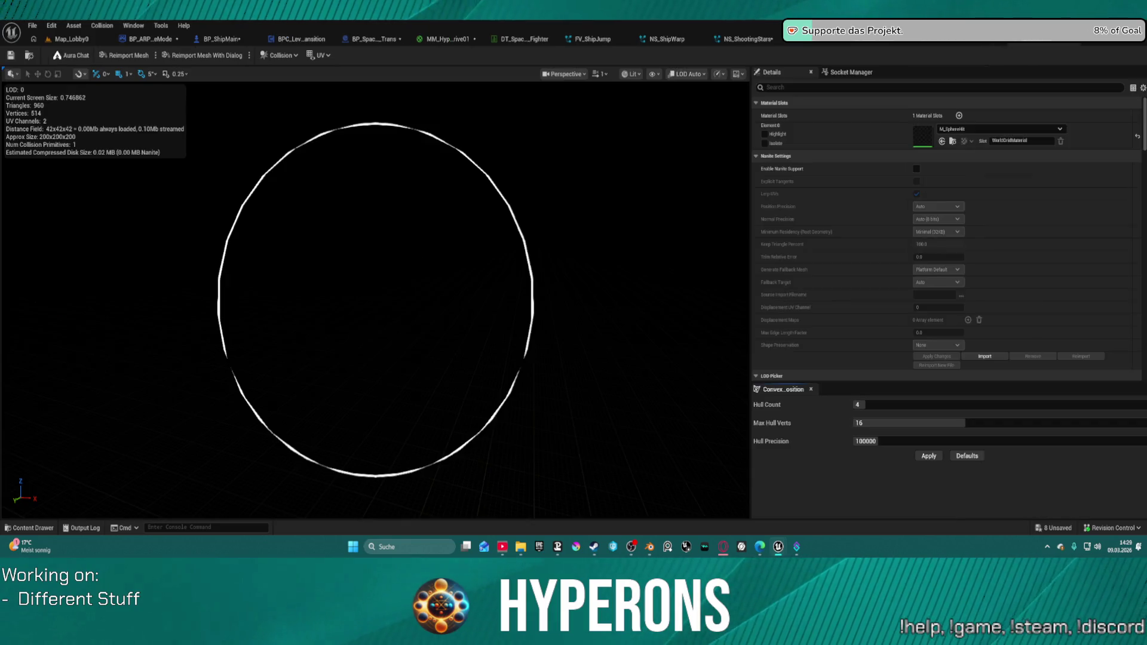
Orbit the SM_Sphere mesh in the Static Mesh Editor to inspect its geometry
{"action": "mouse_move", "coordinate": [499, 237]}
{"action": "left_mouse_down"}
{"action": "mouse_move", "coordinate": [418, 242]}
{"action": "mouse_move", "coordinate": [513, 251]}
{"action": "left_mouse_up"}
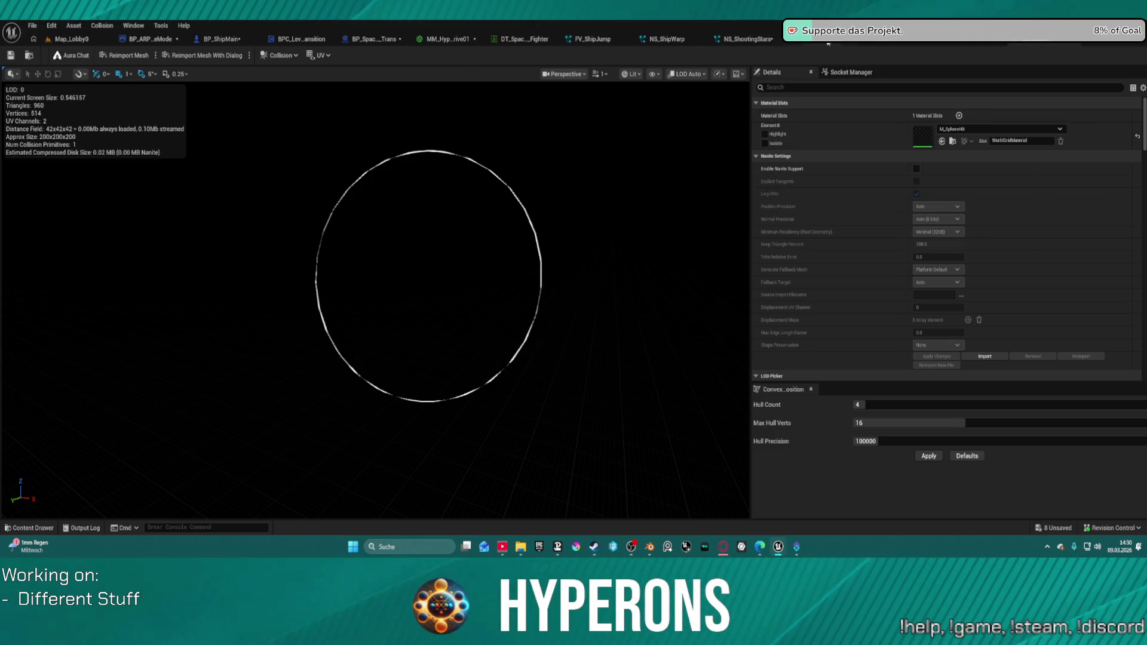
Enable material overrides on SphereHit001's mesh renderer and set Index[0] to M_Aura_6
{"action": "left_click", "coordinate": [953, 43]}
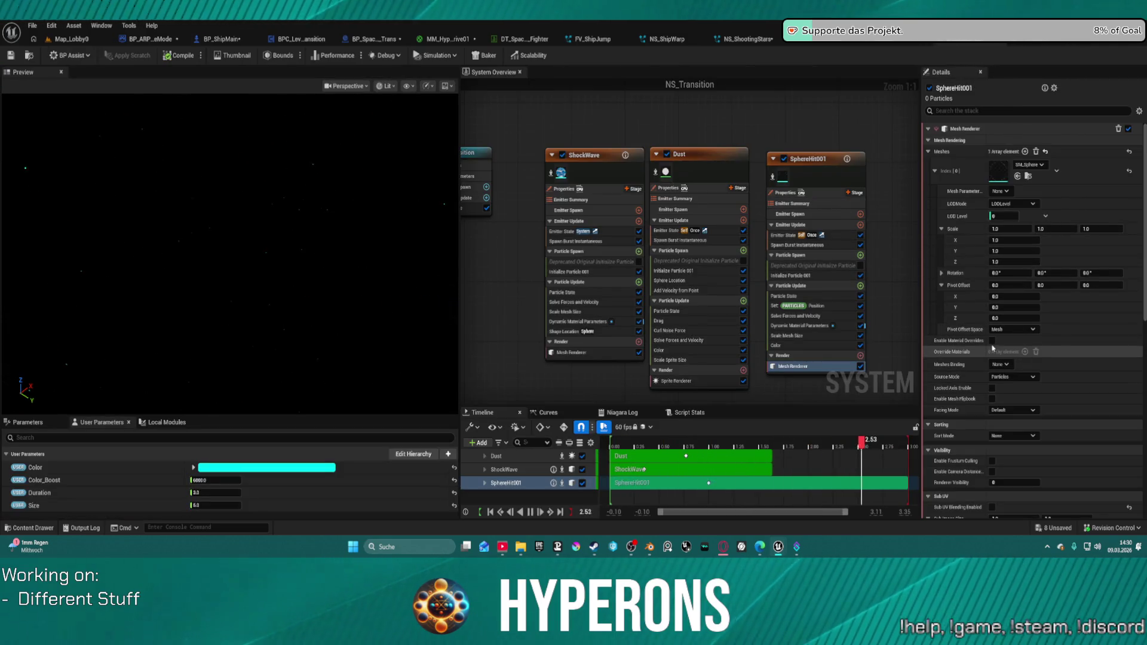
{"action": "left_click", "coordinate": [1015, 340]}
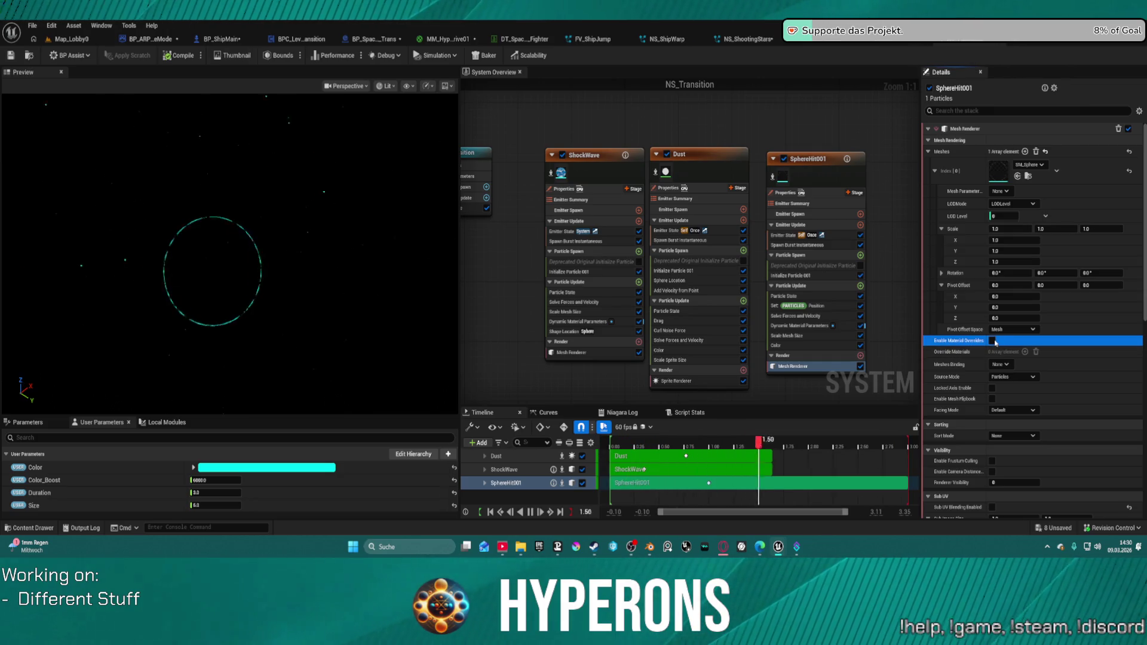
{"action": "left_click", "coordinate": [992, 340]}
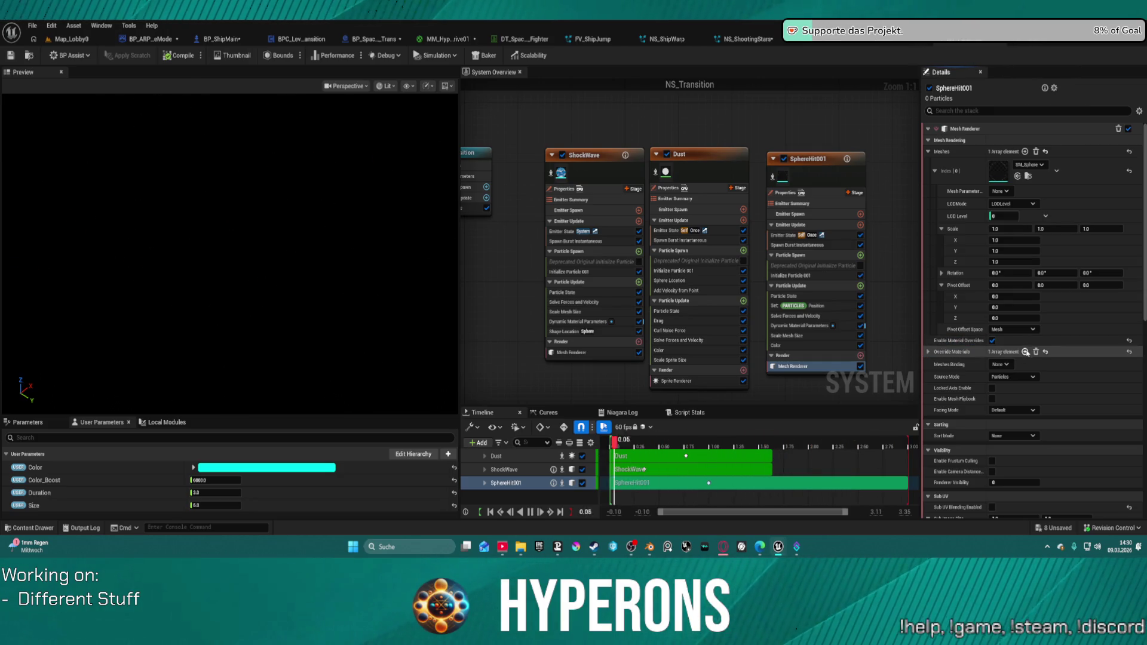
{"action": "left_click", "coordinate": [931, 351]}
{"action": "left_click", "coordinate": [935, 364]}
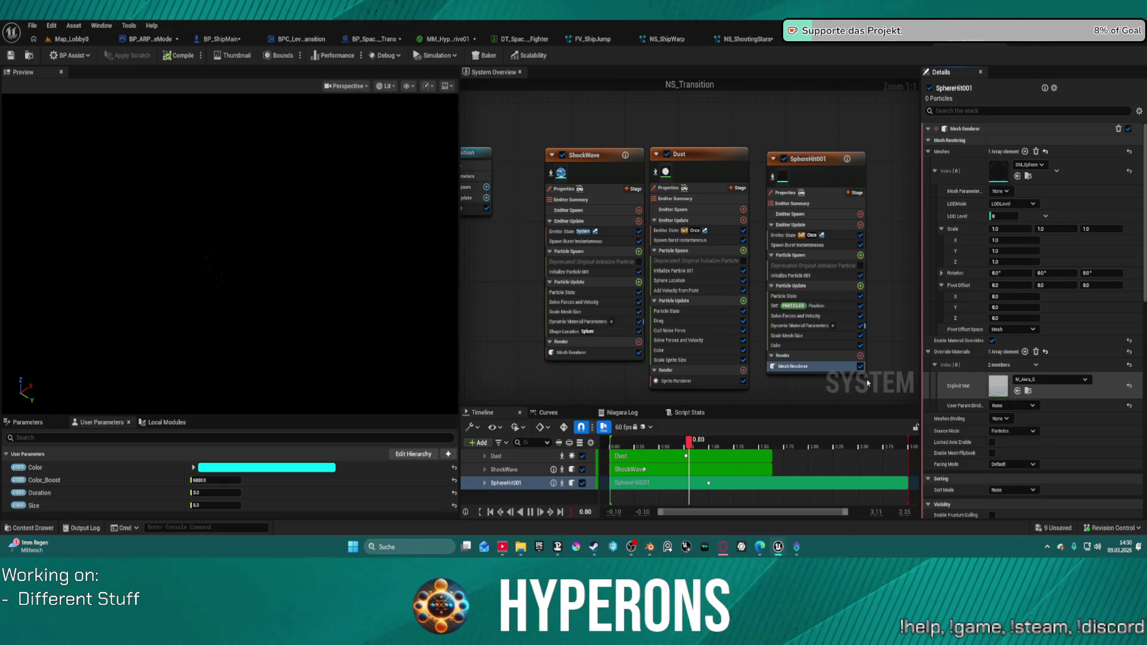
{"action": "left_click", "coordinate": [1016, 391]}
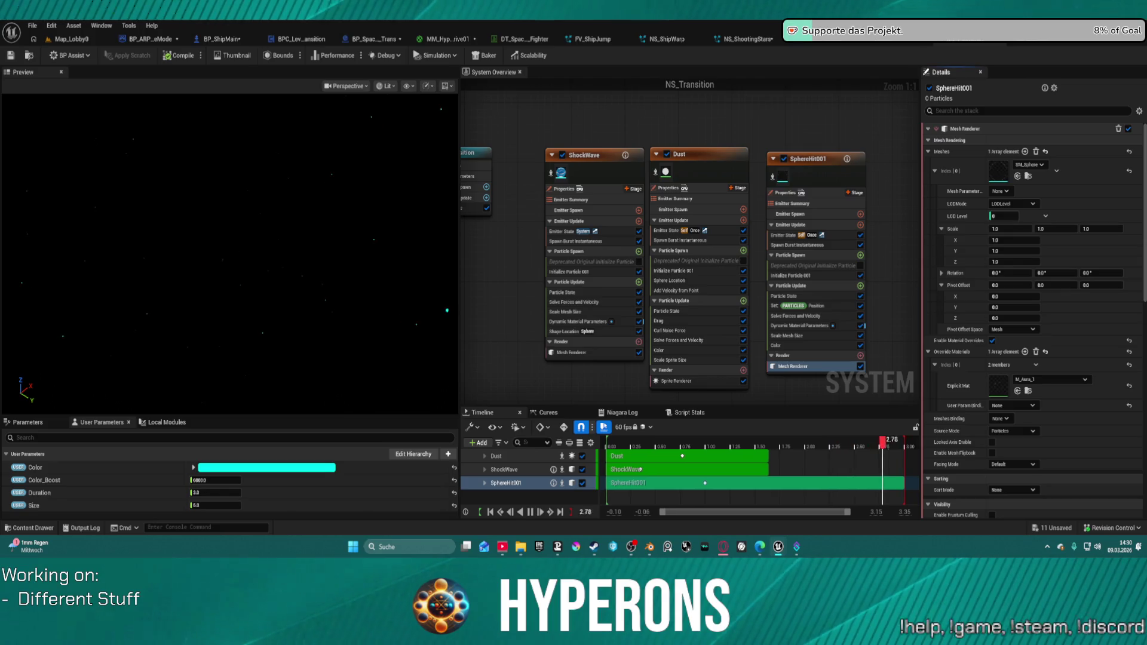
{"action": "left_click", "coordinate": [1018, 392]}
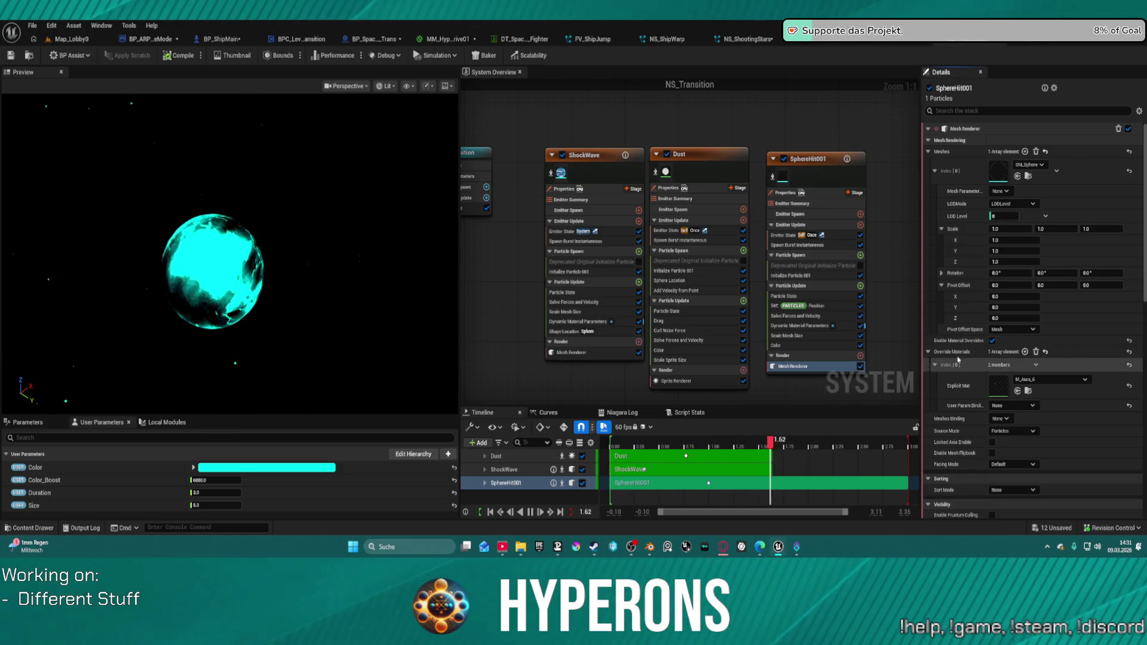
Cycle SphereHit001's override material through M_Snow, M_Splat_1, M_Mesh_10, M_Smoke_1 and M_Lightning_small, ending on M_Dirt_2
{"action": "left_click", "coordinate": [1018, 392]}
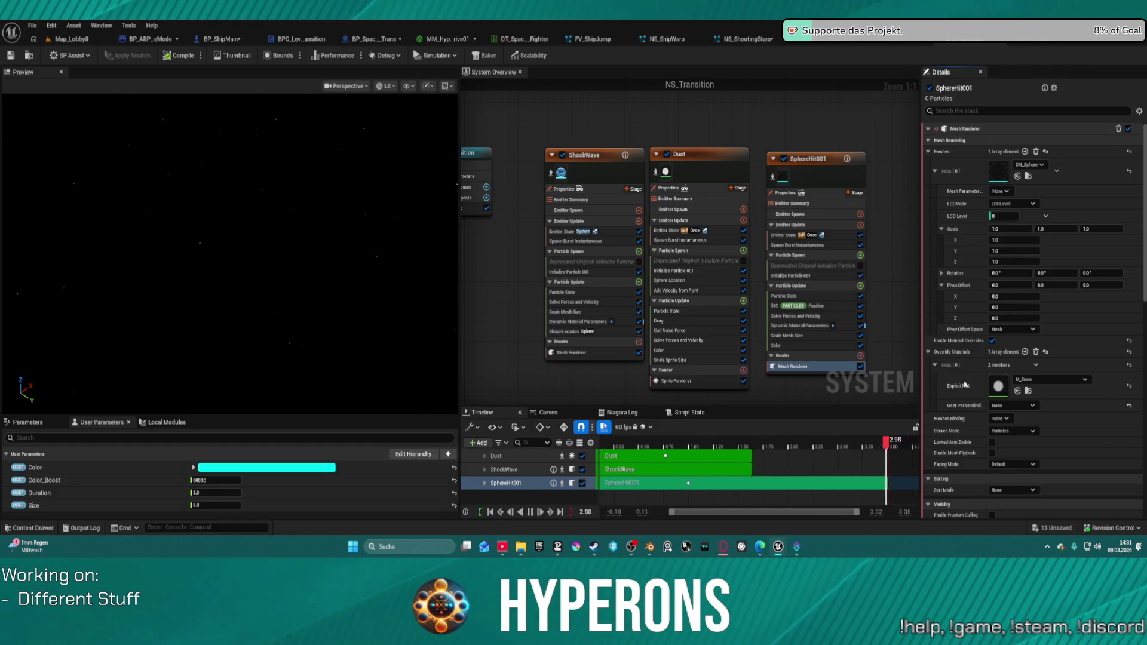
{"action": "left_click", "coordinate": [1018, 391]}
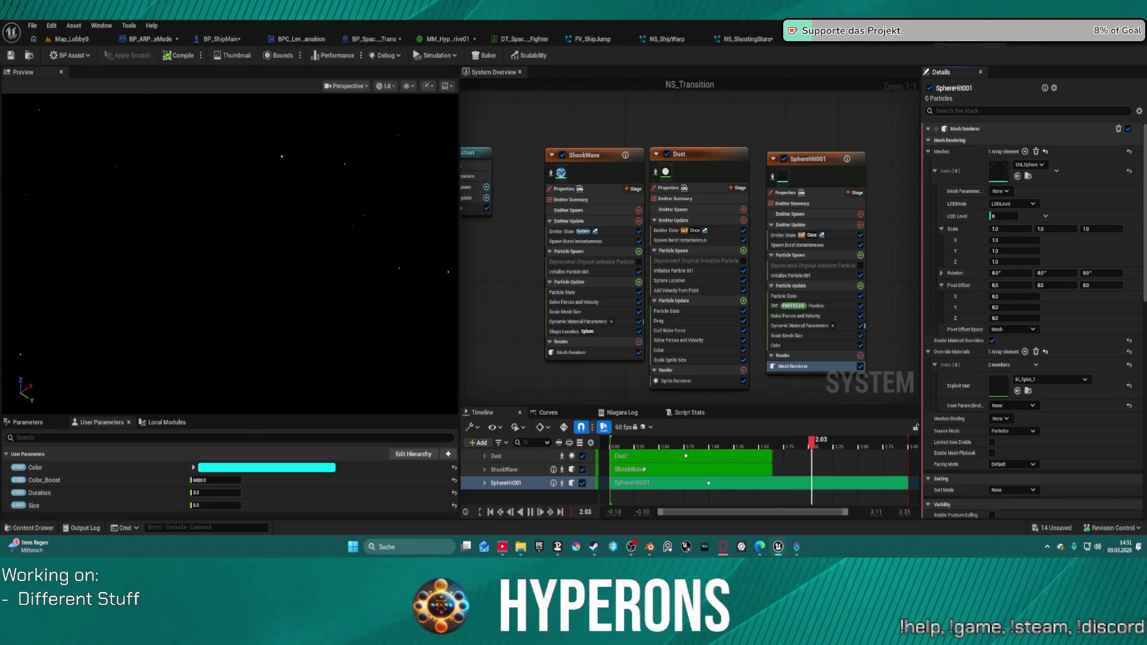
{"action": "left_click", "coordinate": [1017, 391]}
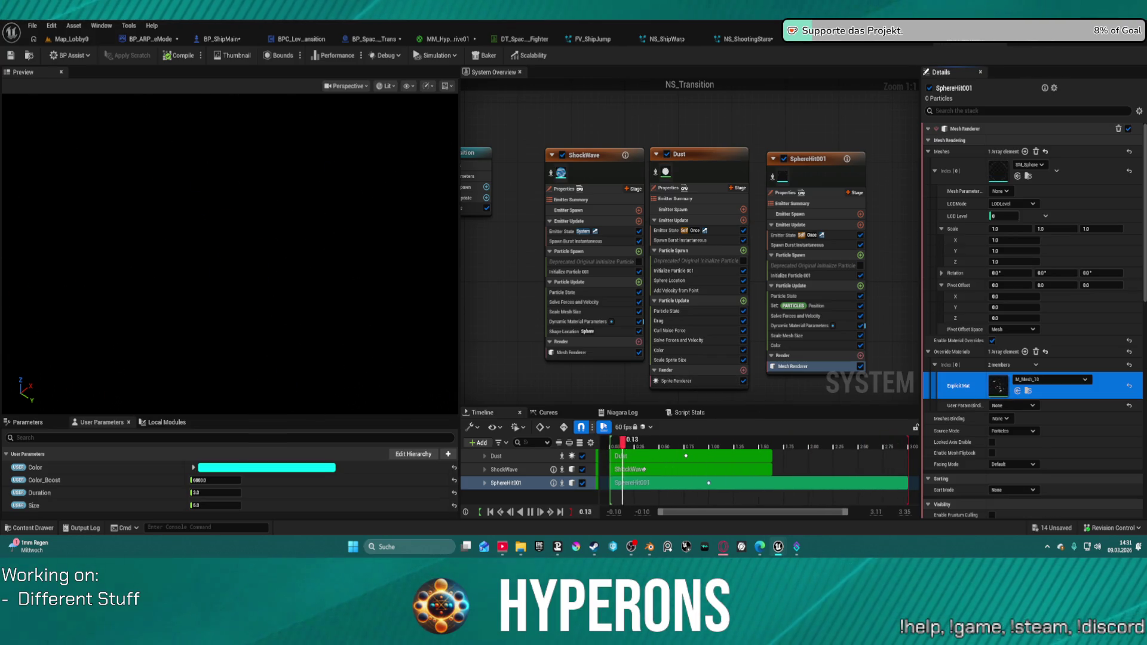
{"action": "left_click", "coordinate": [1017, 391]}
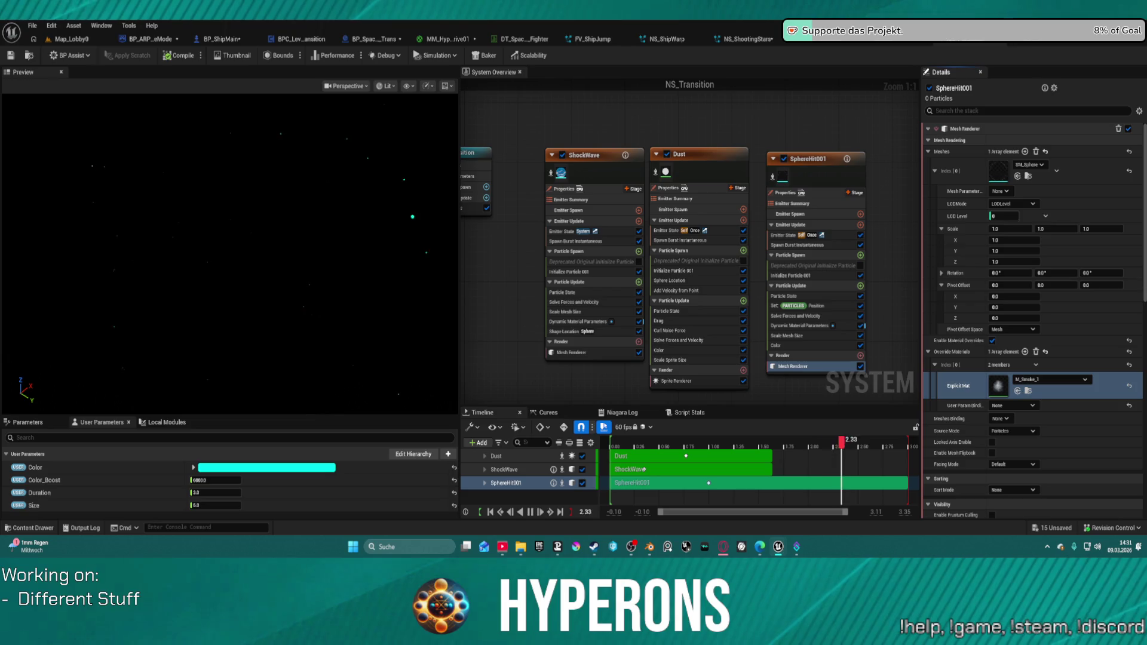
{"action": "left_click", "coordinate": [1017, 390]}
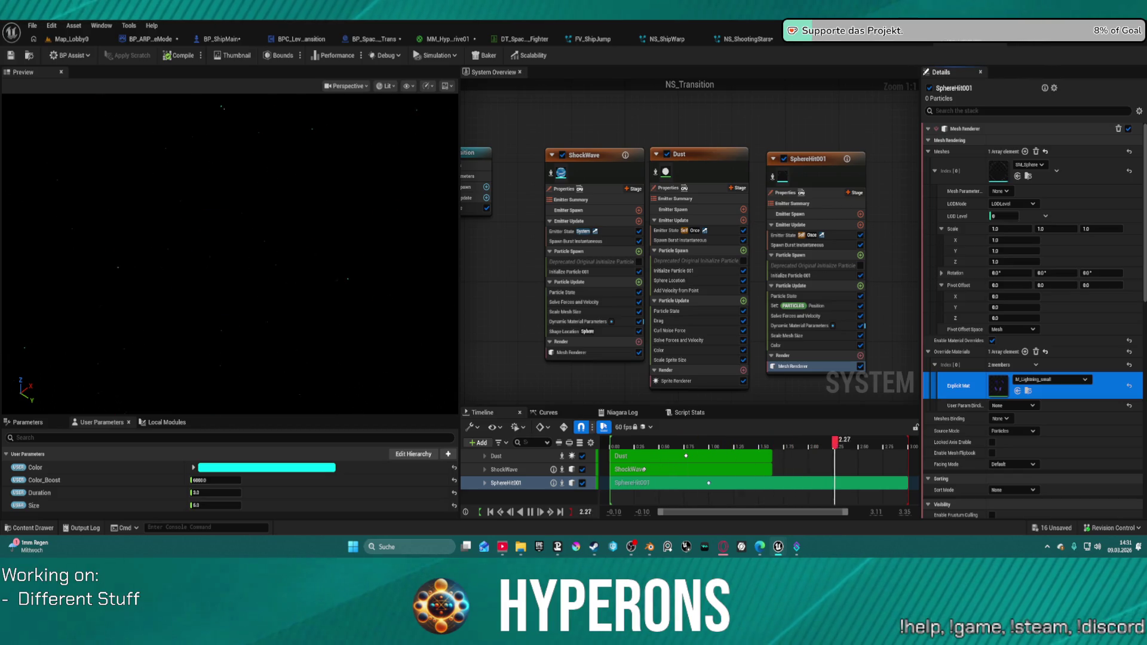
{"action": "left_click", "coordinate": [1018, 391]}
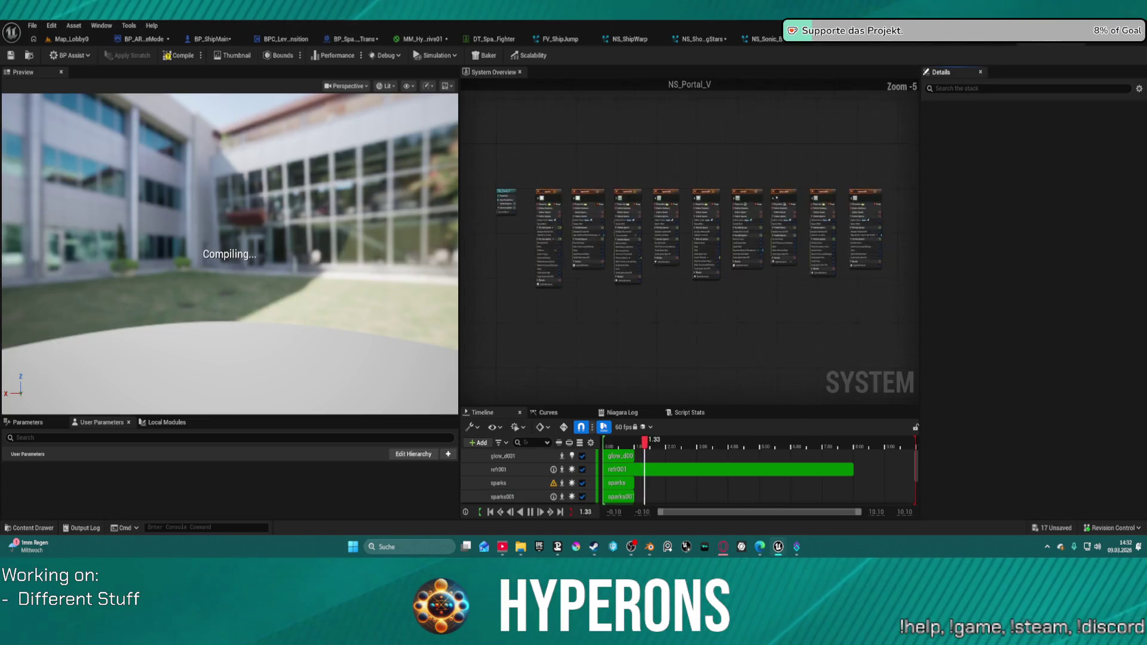
Orbit the NS_Portal_3 preview to face the blue portal ring and zoom out
{"action": "mouse_move", "coordinate": [430, 261]}
{"action": "left_mouse_down"}
{"action": "mouse_move", "coordinate": [429, 114]}
{"action": "mouse_move", "coordinate": [430, 192]}
{"action": "left_mouse_up"}
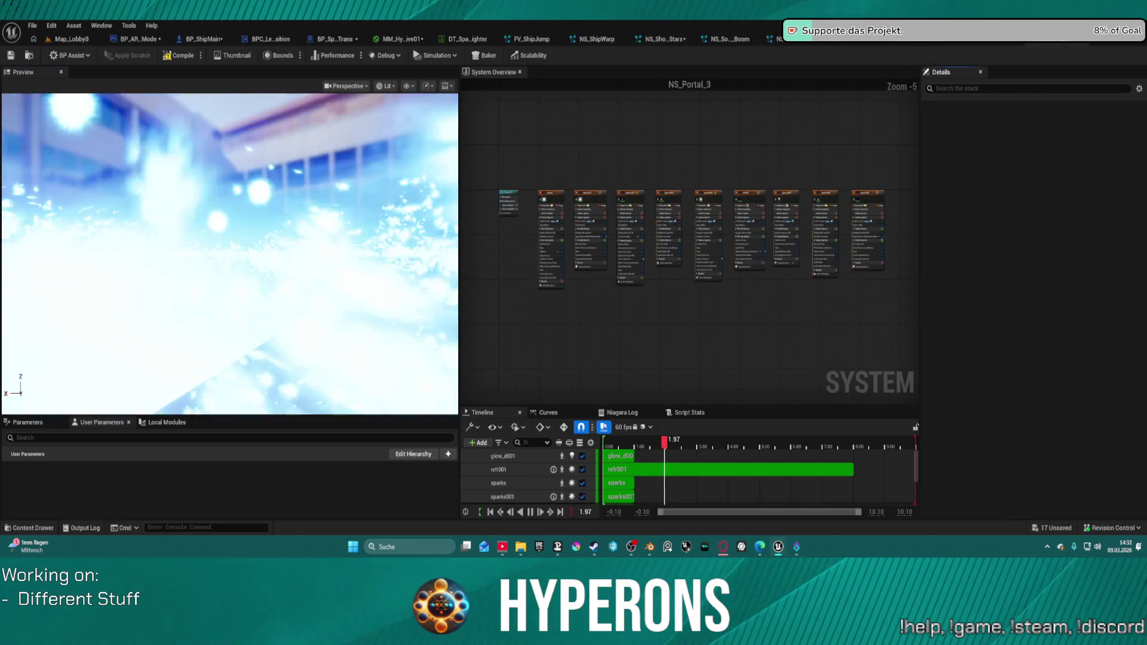
{"action": "left_click_drag", "start_coordinate": [246, 207], "coordinate": [237, 173]}
{"action": "scroll", "coordinate": [237, 170], "scroll_direction": "down", "scroll_amount": 5}
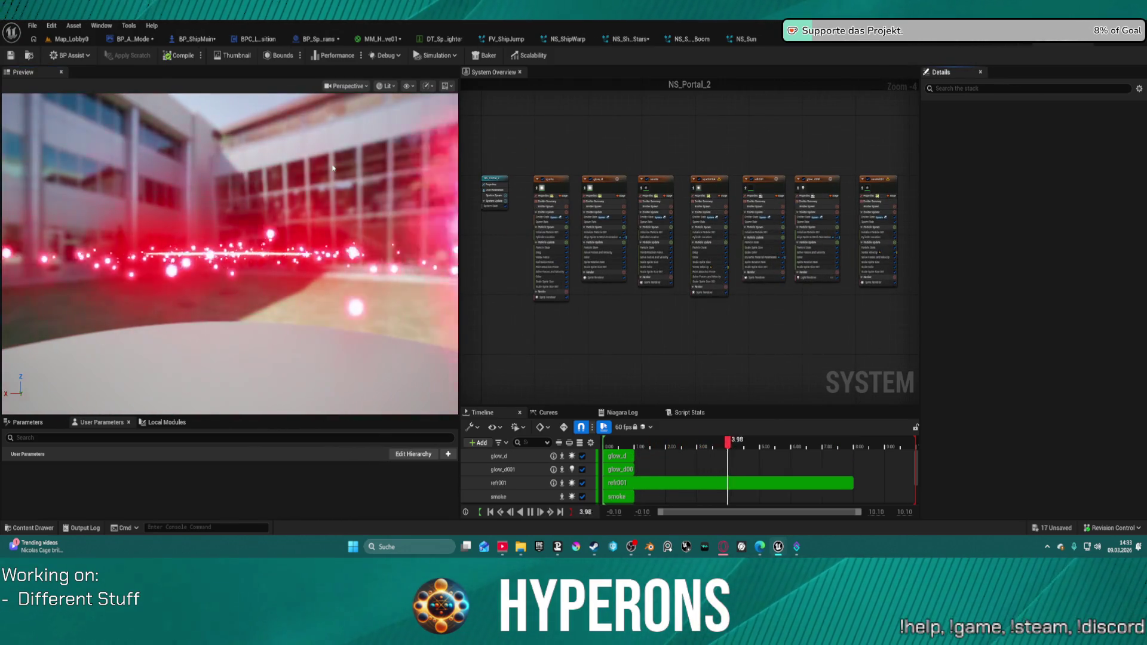
Orbit the red NS_Portal_2 ring face-on, then cycle through NS_Portal_1 to NS_Portal_V
{"action": "left_click_drag", "start_coordinate": [332, 160], "coordinate": [329, 151]}
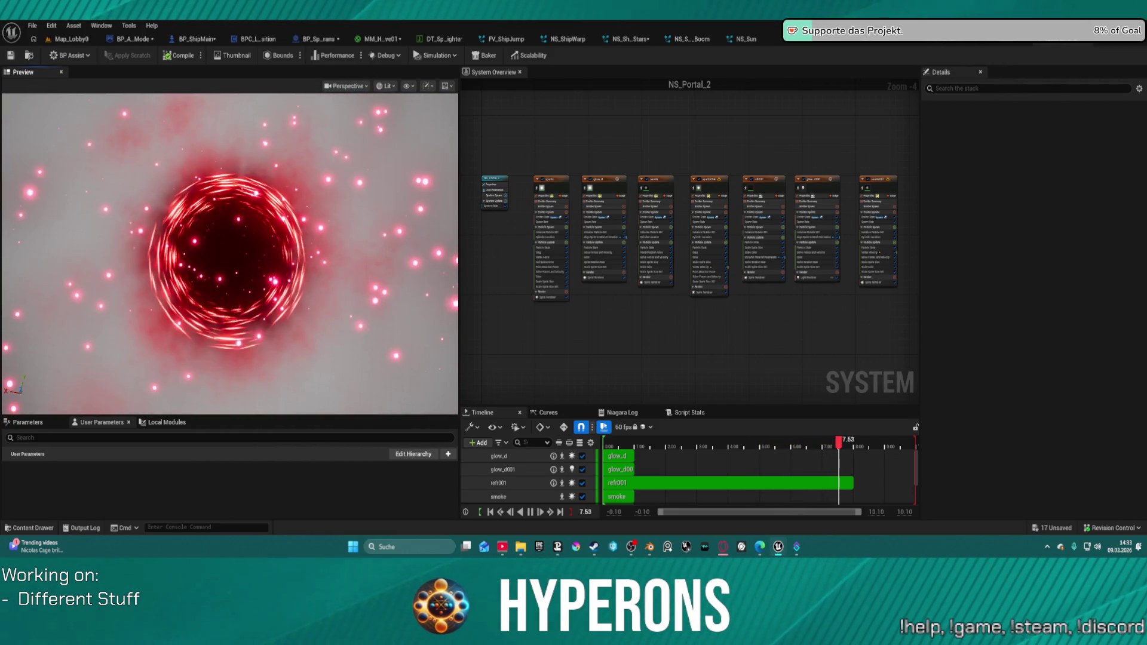
{"action": "key", "text": "ctrl+Tab"}
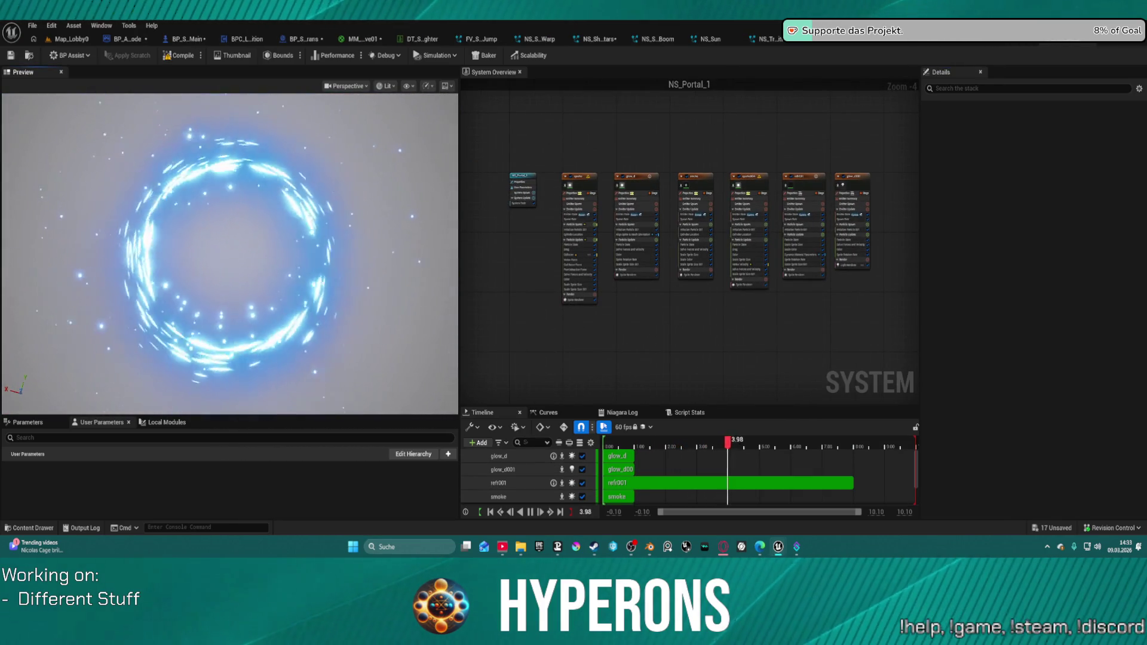
{"action": "key", "text": "ctrl+Tab"}
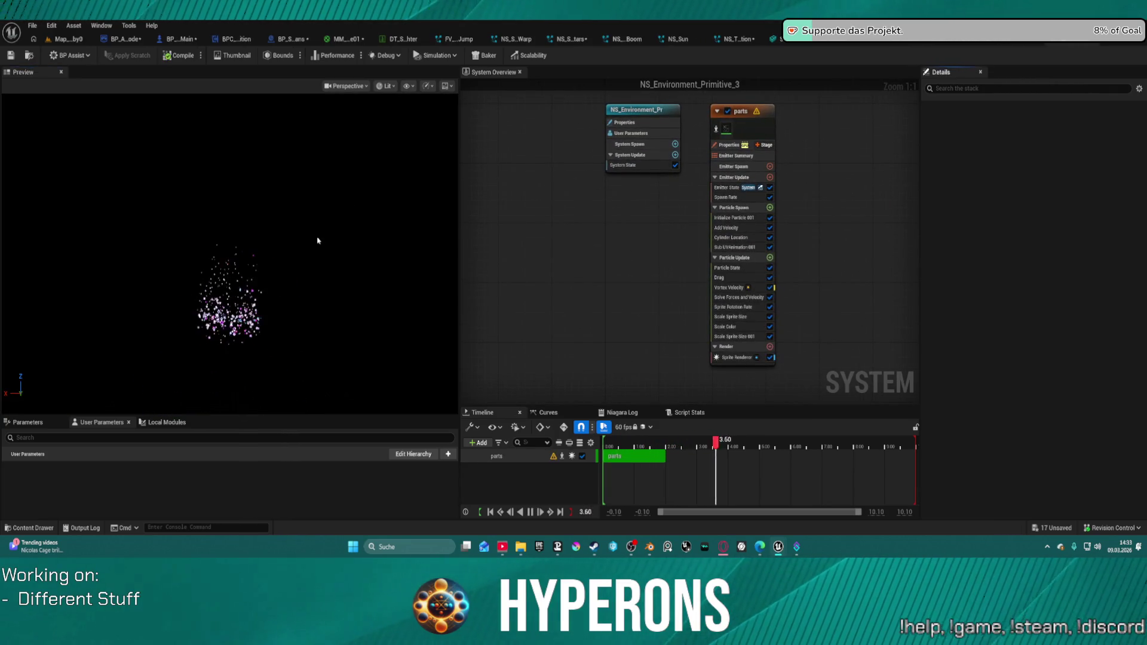
Orbit and zoom the preview onto the drifting particles, then switch to NS_Mining
{"action": "left_click_drag", "start_coordinate": [341, 220], "coordinate": [340, 197]}
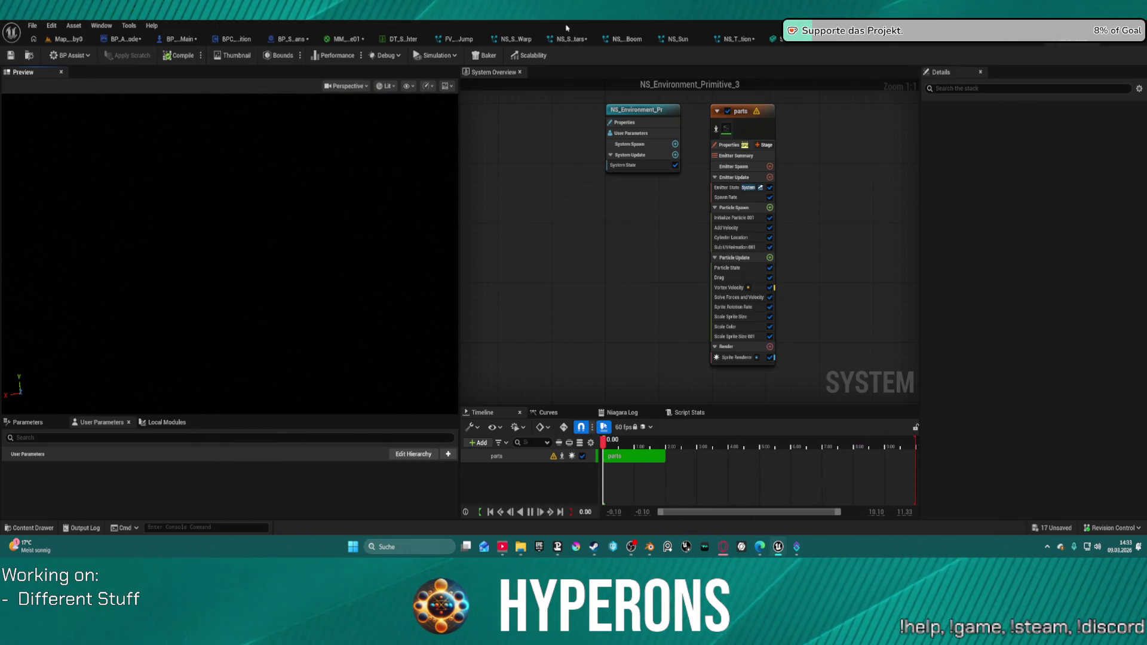
{"action": "left_click", "coordinate": [557, 37]}
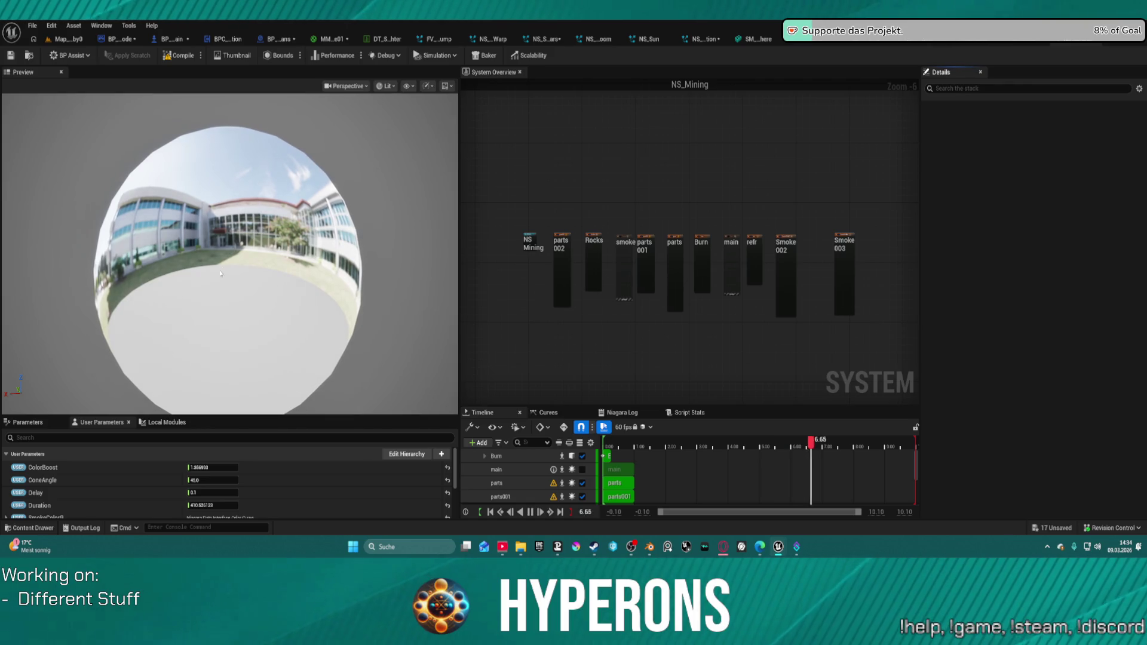
Select the parts002 emitter and try the Top wireframe view before reverting to Perspective
{"action": "left_click", "coordinate": [233, 273]}
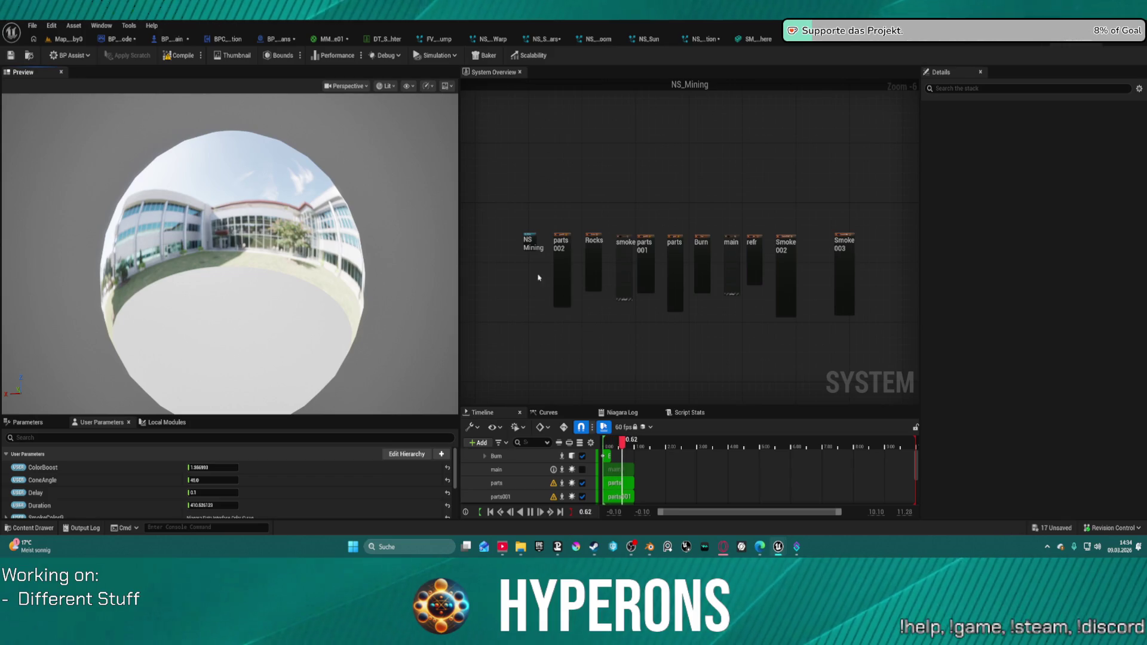
{"action": "left_click", "coordinate": [561, 267]}
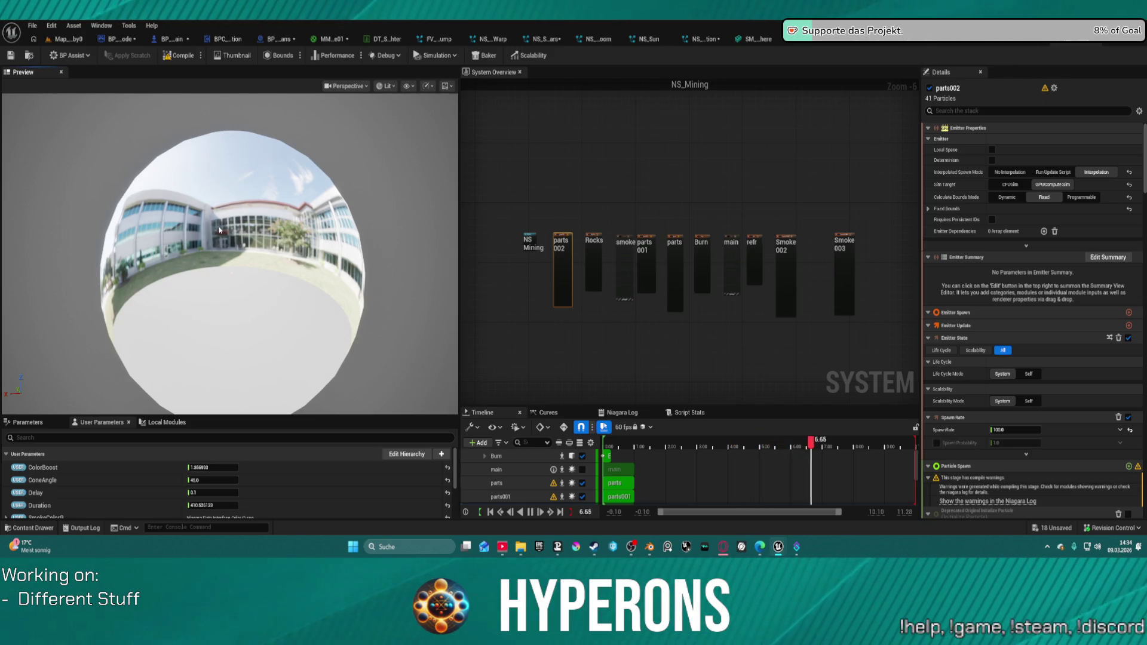
{"action": "left_click", "coordinate": [361, 86]}
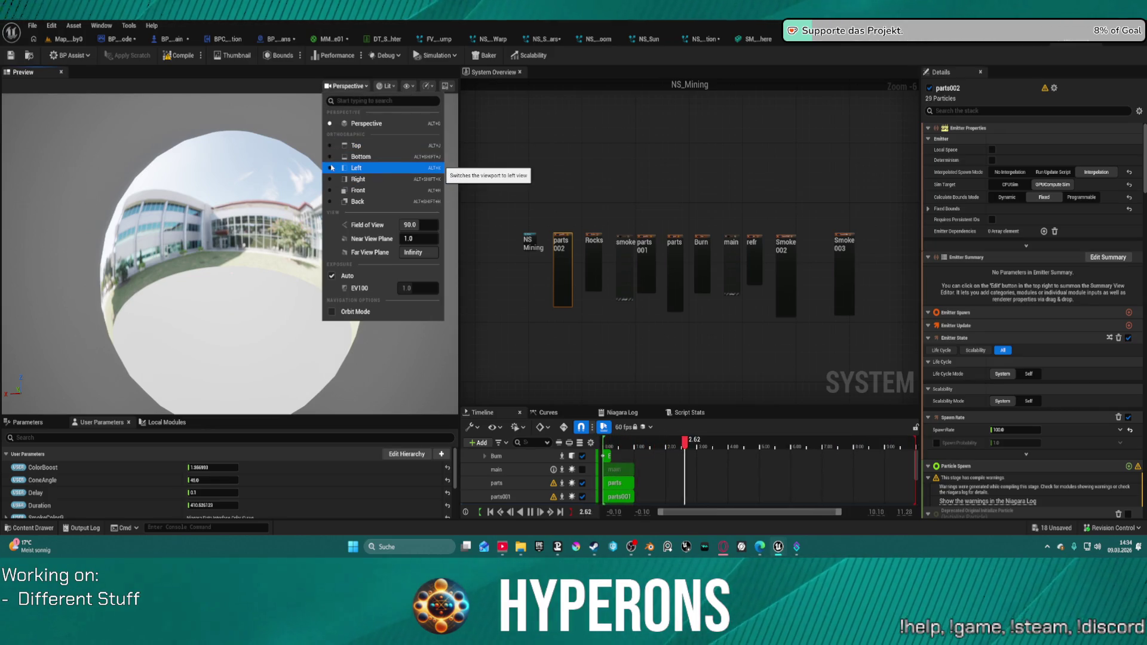
{"action": "left_click", "coordinate": [332, 146]}
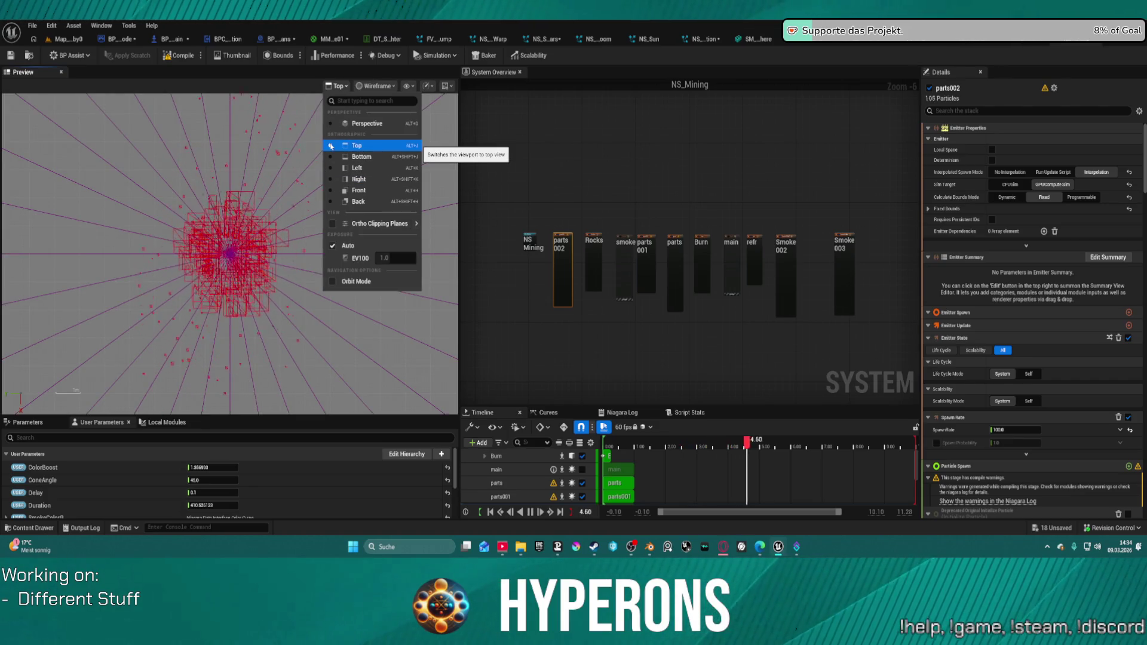
{"action": "left_click", "coordinate": [331, 124]}
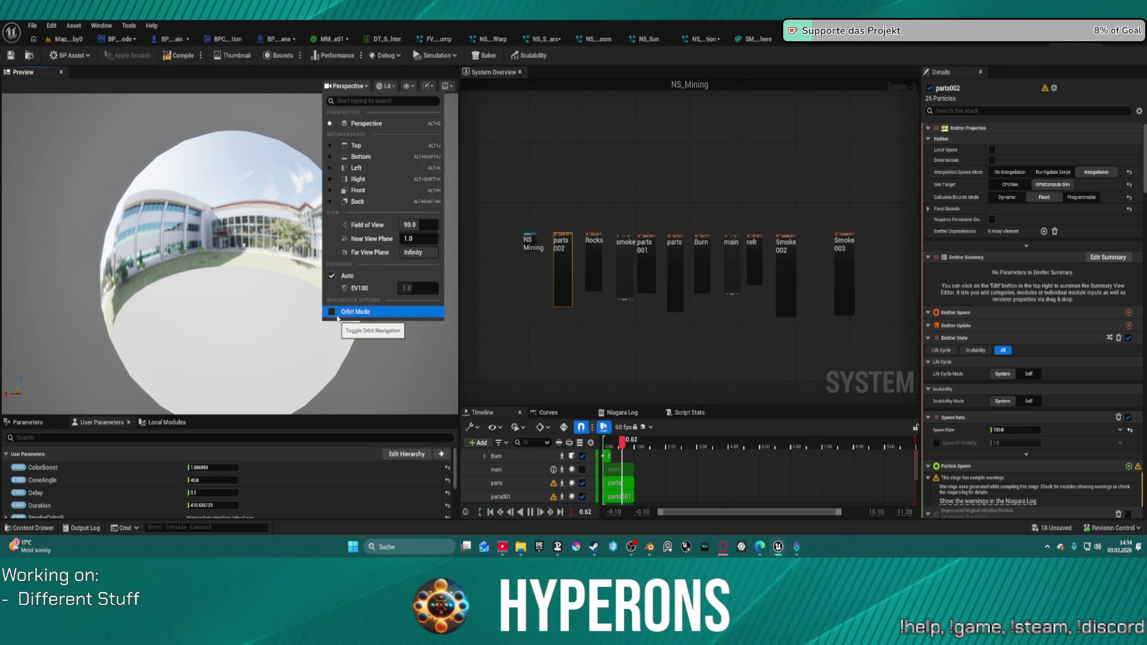
Check the viewport Show and Realtime menus, turning off realtime preview updates
{"action": "left_click", "coordinate": [385, 87]}
{"action": "left_click", "coordinate": [408, 85]}
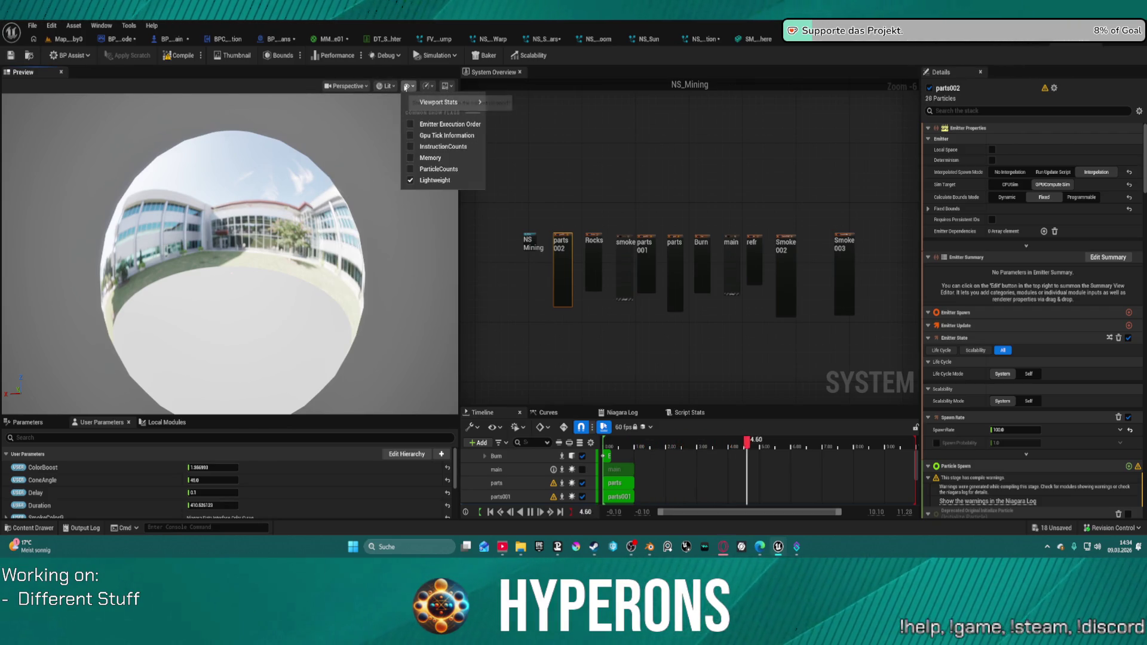
{"action": "left_click", "coordinate": [427, 85]}
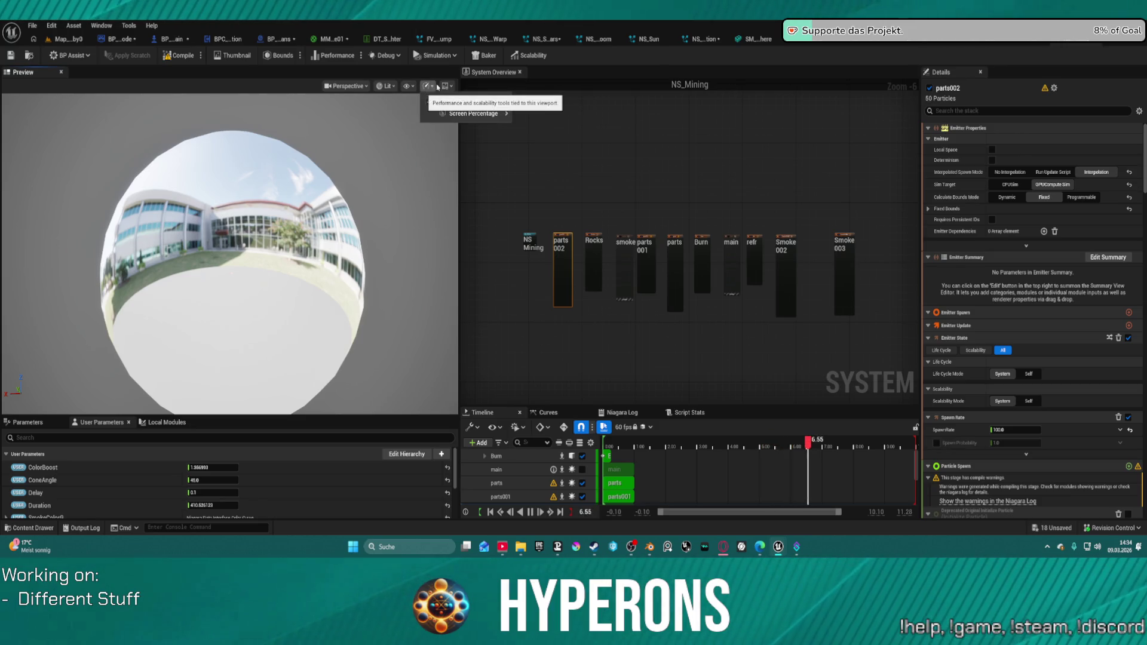
{"action": "left_click", "coordinate": [472, 102]}
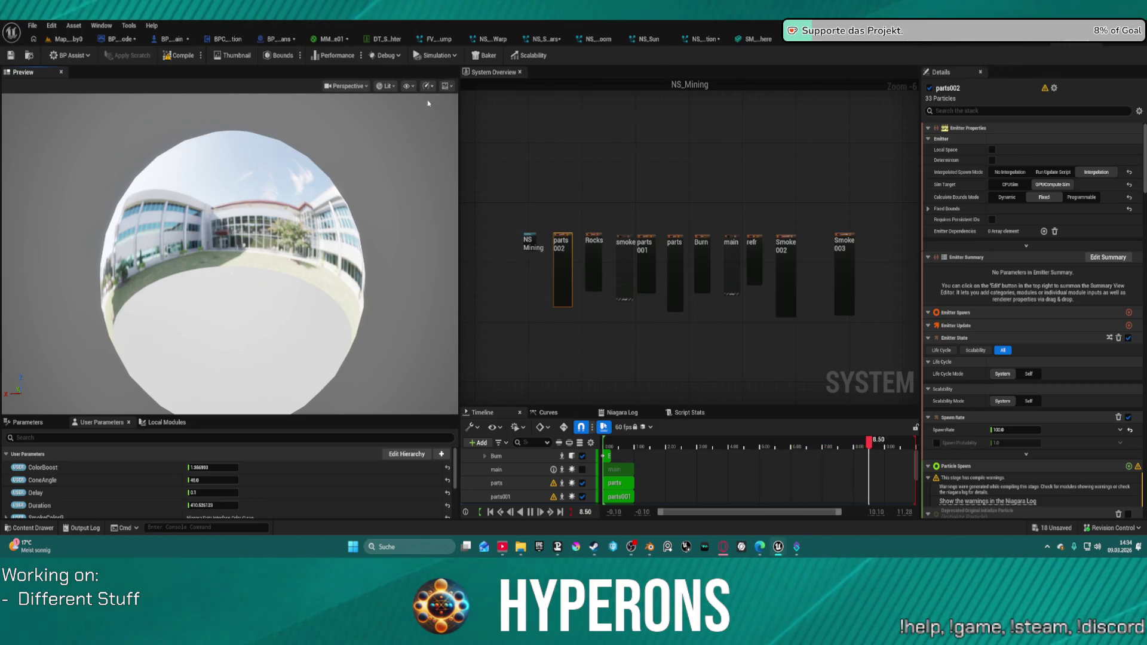
{"action": "left_click", "coordinate": [424, 85]}
{"action": "left_click", "coordinate": [445, 86]}
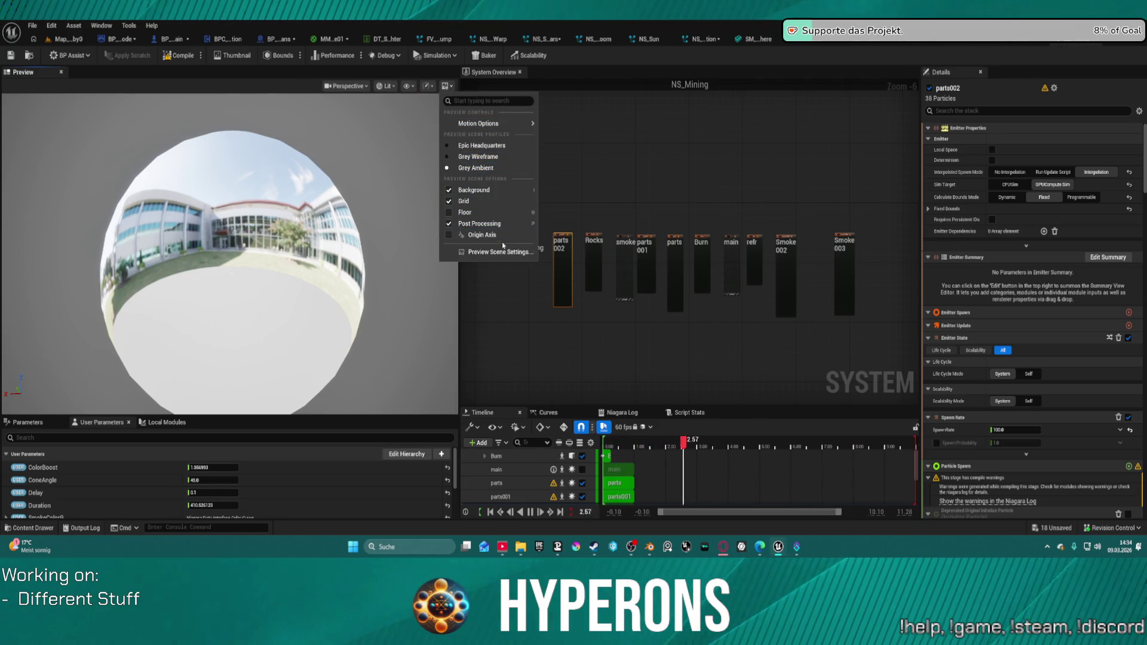
Make the NS_Mining preview effect move around while viewing parts002's properties
{"action": "mouse_move", "coordinate": [509, 123]}
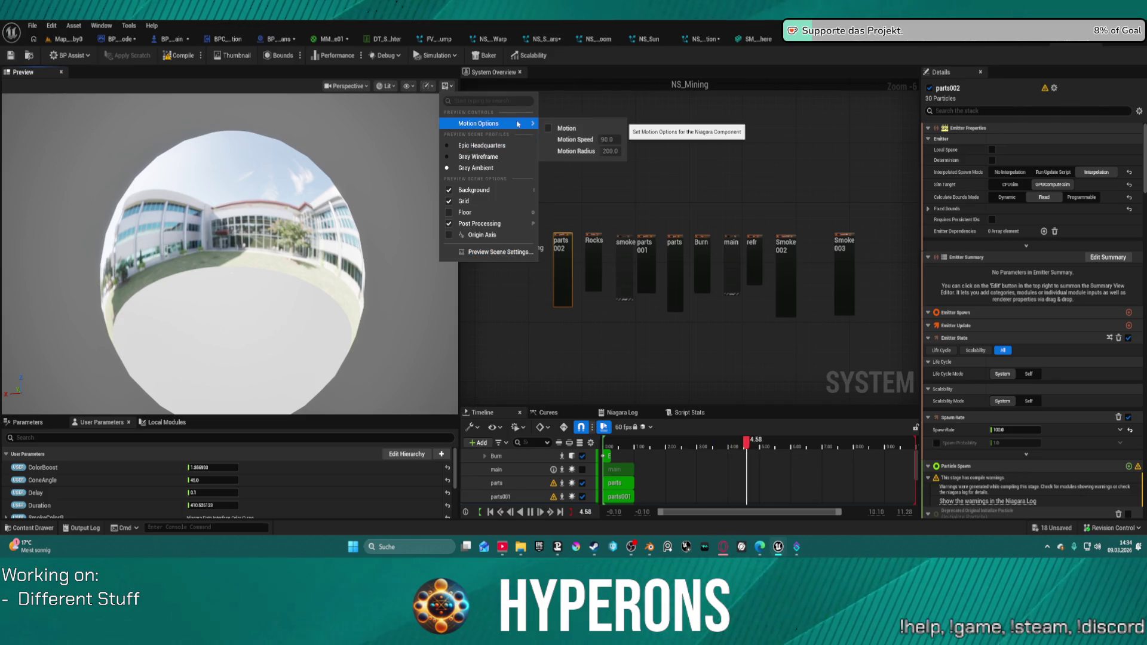
{"action": "left_click", "coordinate": [547, 128]}
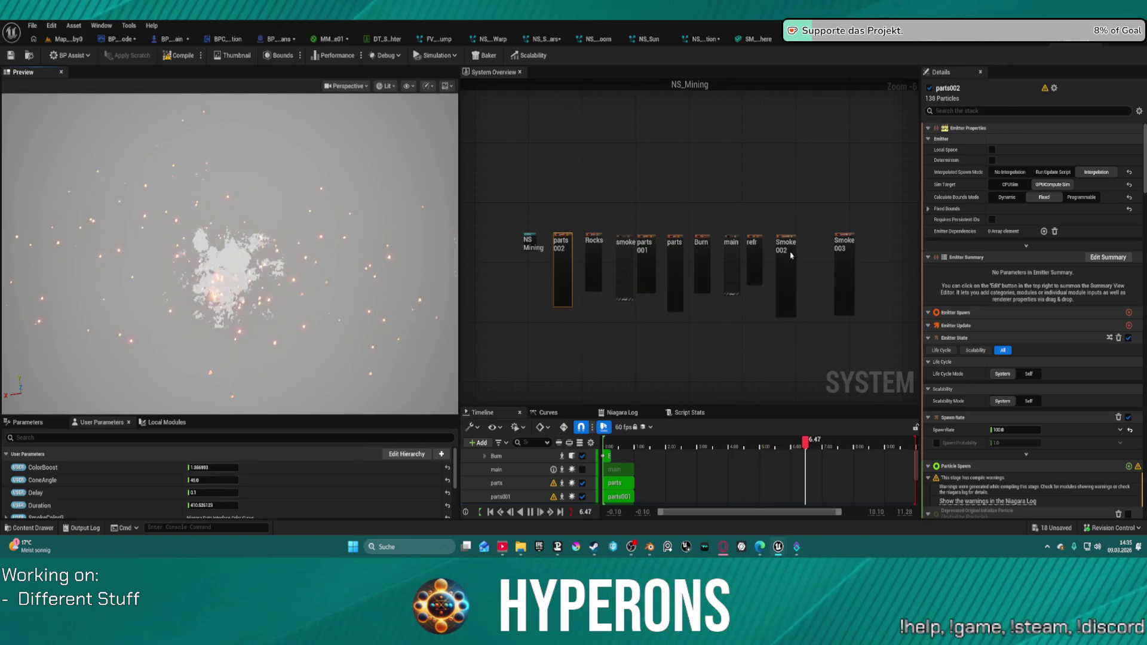
{"action": "scroll", "coordinate": [791, 255], "scroll_direction": "up", "scroll_amount": 6}
Select the refr emitter in NS_Mining to view its properties
{"action": "left_click", "coordinate": [754, 220]}
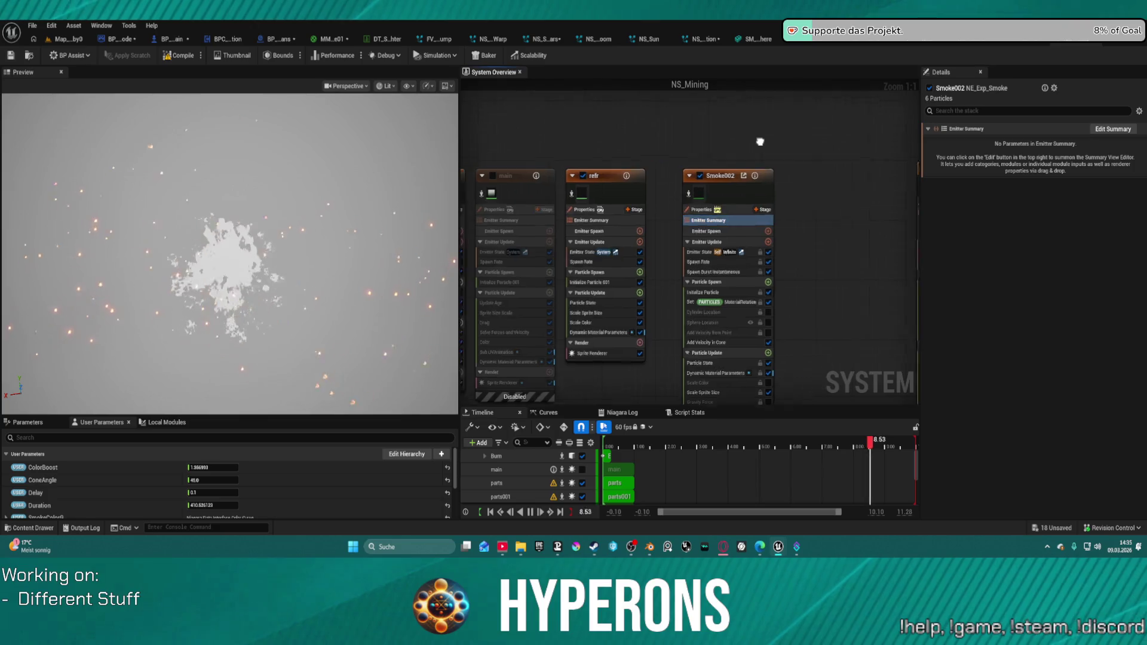
{"action": "scroll", "coordinate": [831, 195], "scroll_direction": "down", "scroll_amount": 4}
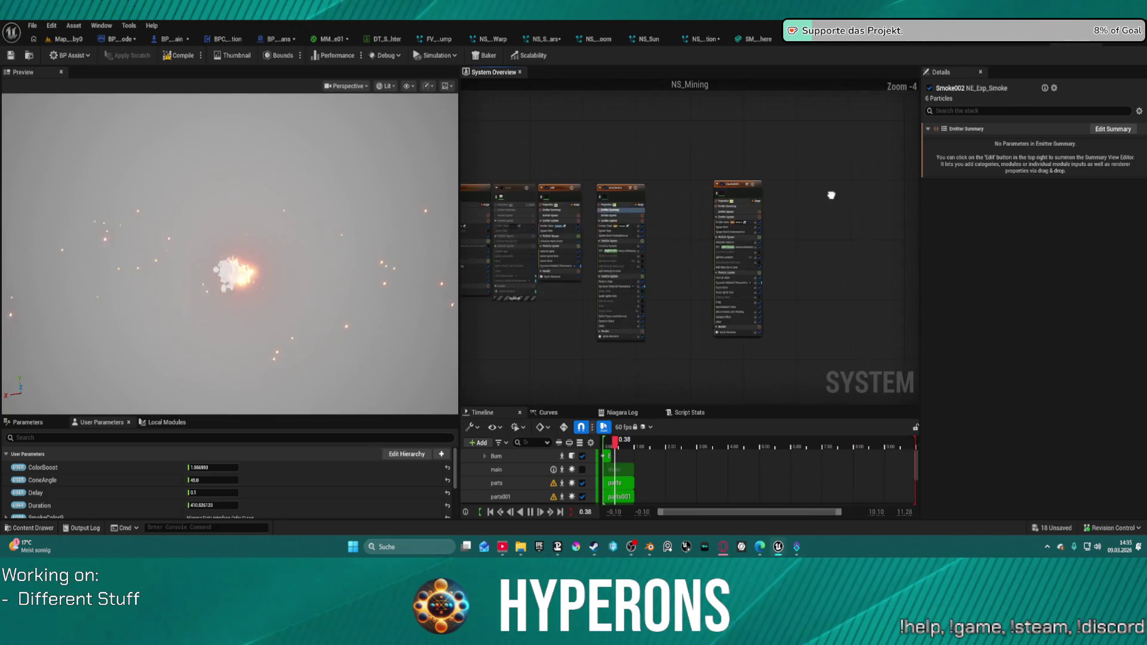
{"action": "scroll", "coordinate": [710, 219], "scroll_direction": "up", "scroll_amount": 4}
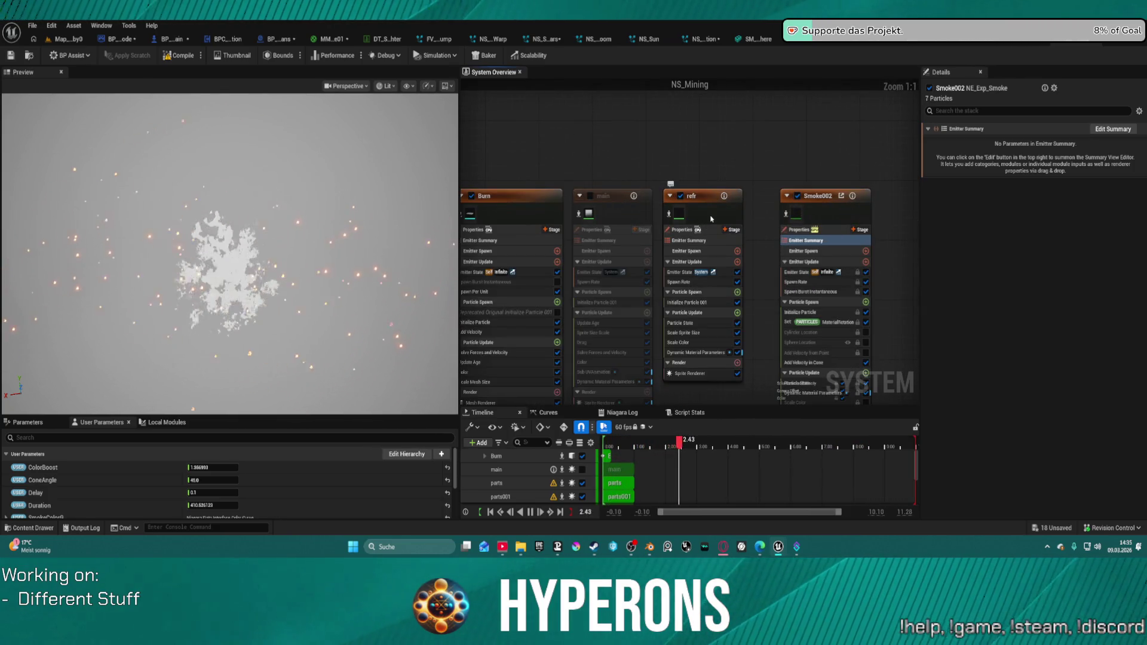
{"action": "left_click", "coordinate": [711, 220]}
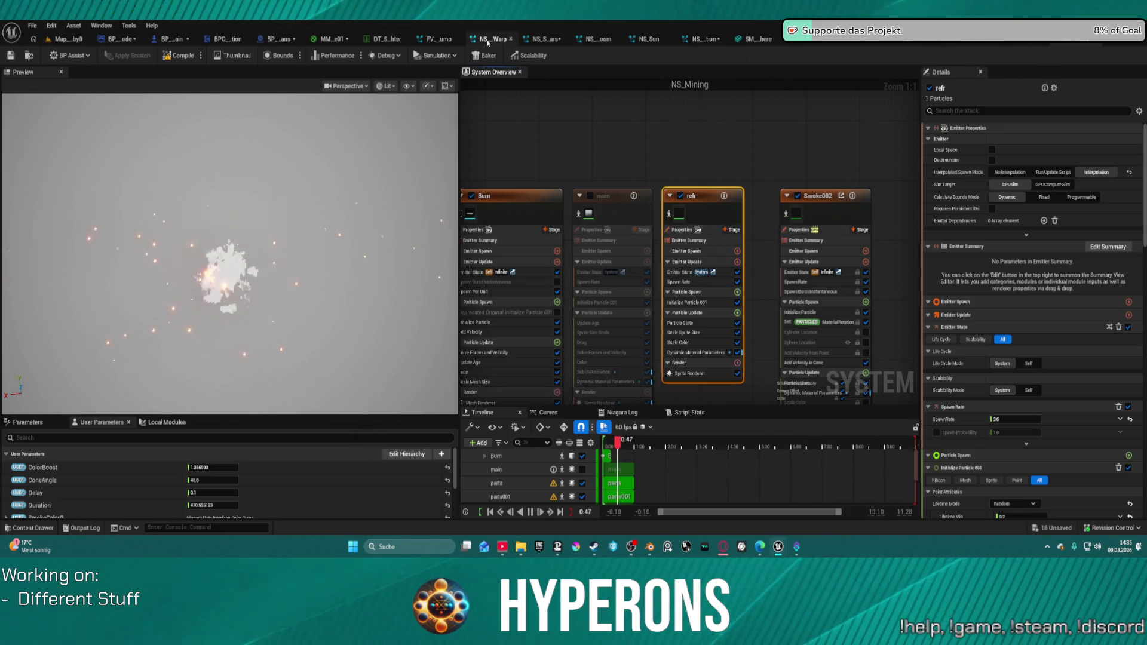
Close the FV_ShipJump, NS_ShipWarp, NS_ShootingStars, NS_Sun, NS_Portal_3, NS_Portal_2 and other extra tabs
{"action": "middle_click", "coordinate": [443, 40]}
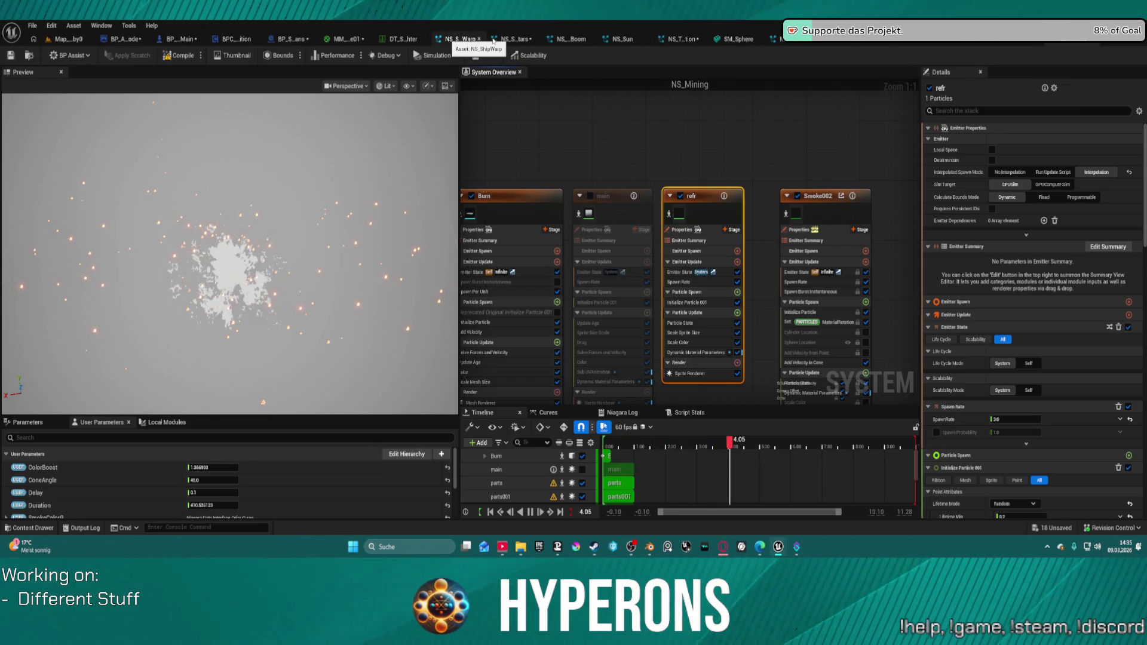
{"action": "middle_click", "coordinate": [492, 40]}
{"action": "middle_click", "coordinate": [504, 41]}
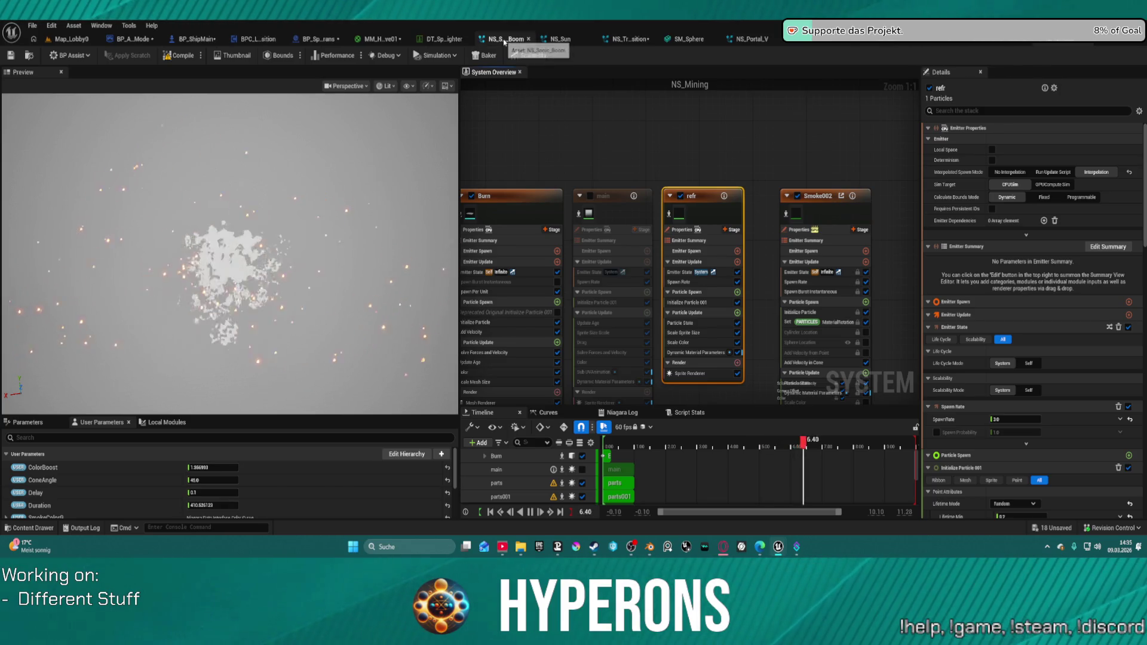
{"action": "middle_click", "coordinate": [513, 40]}
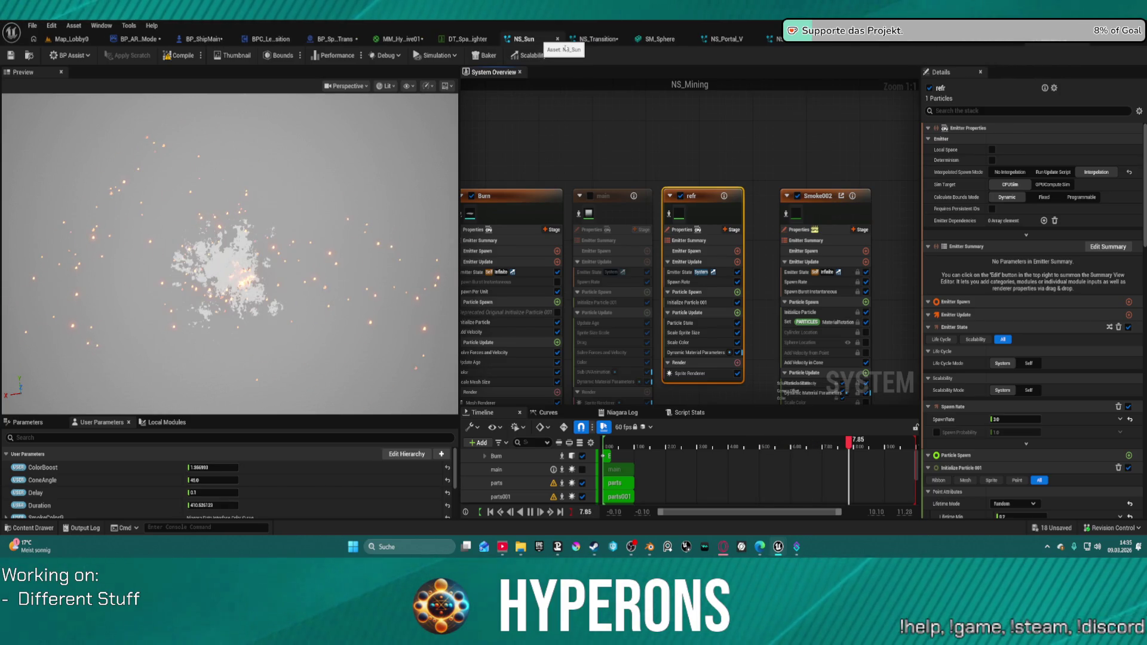
{"action": "middle_click", "coordinate": [565, 41]}
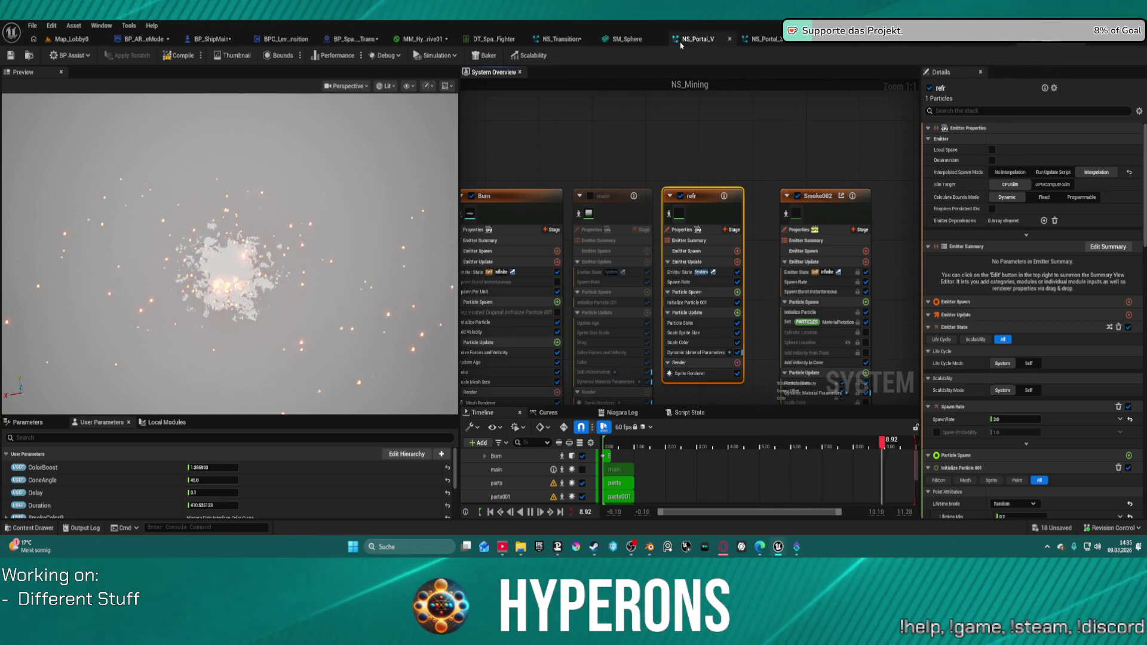
{"action": "middle_click", "coordinate": [790, 40]}
{"action": "middle_click", "coordinate": [848, 42]}
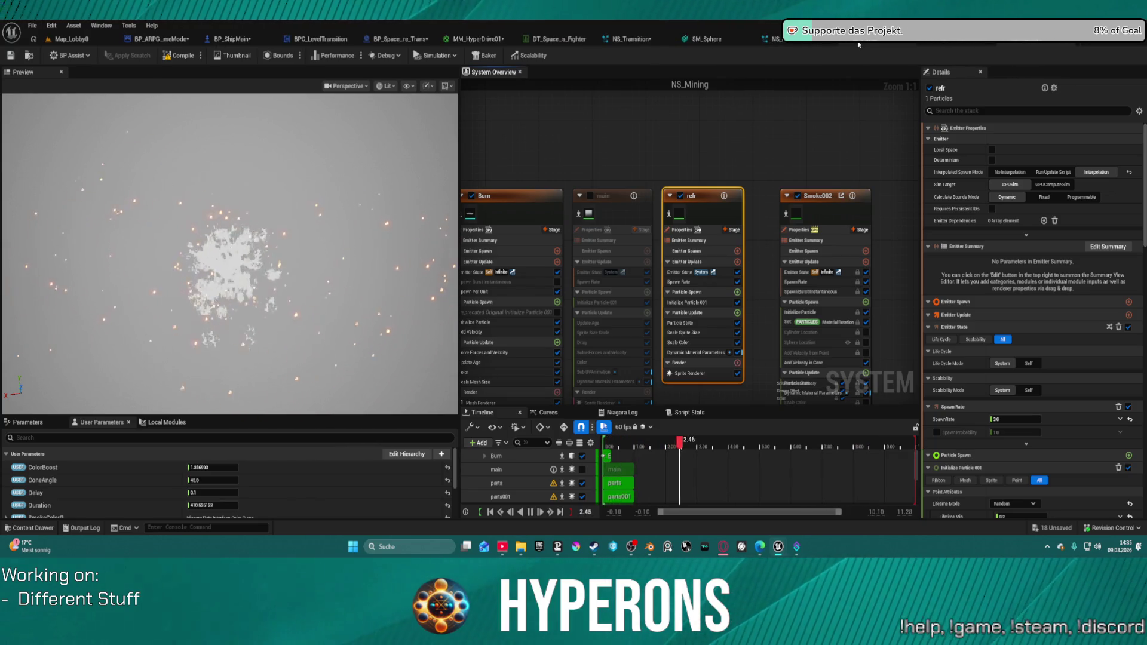
{"action": "middle_click", "coordinate": [926, 43]}
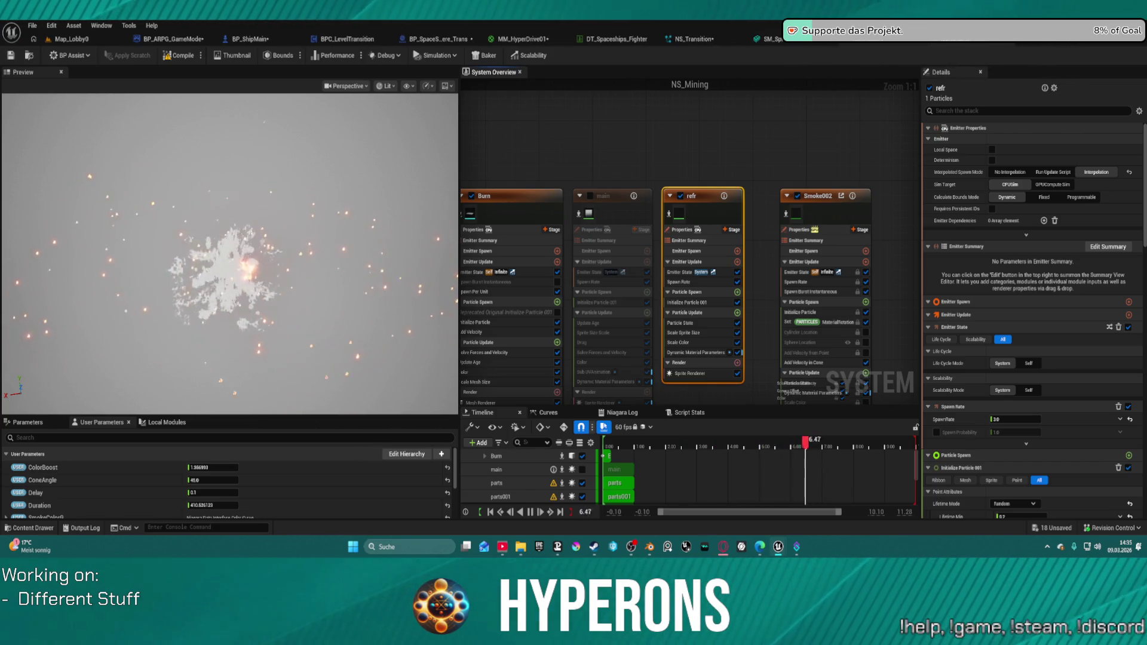
{"action": "left_click", "coordinate": [694, 39]}
Paste the refr emitter into NS_Transition and toggle SphereHit001 off and back on
{"action": "scroll", "coordinate": [700, 154], "scroll_direction": "down", "scroll_amount": 5}
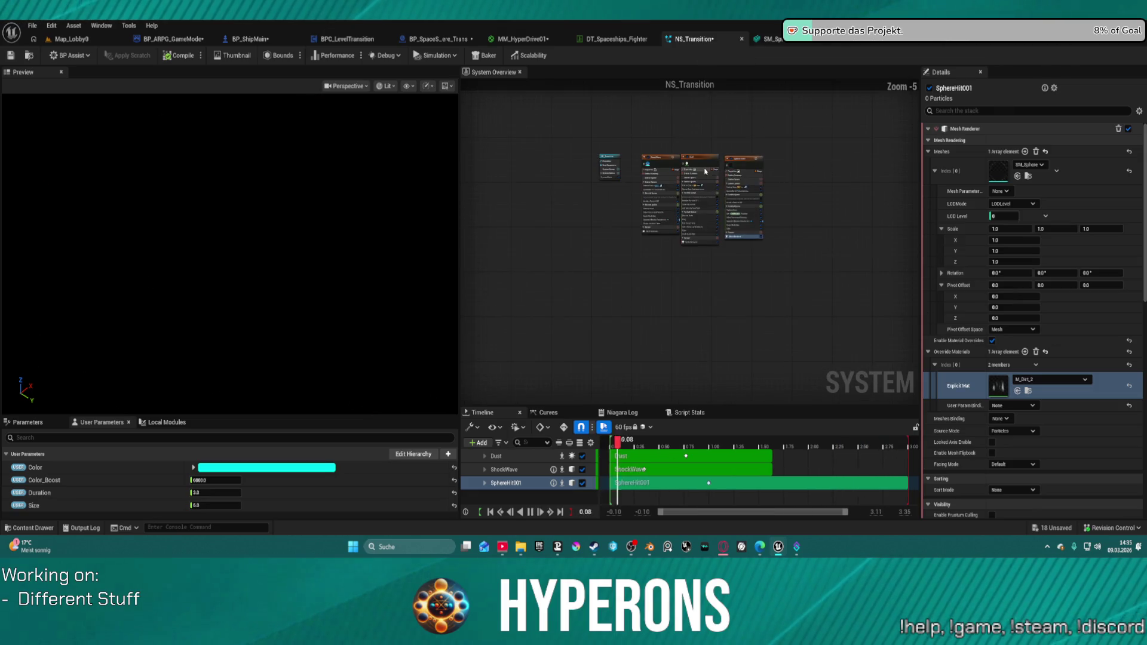
{"action": "key", "text": "ctrl+v"}
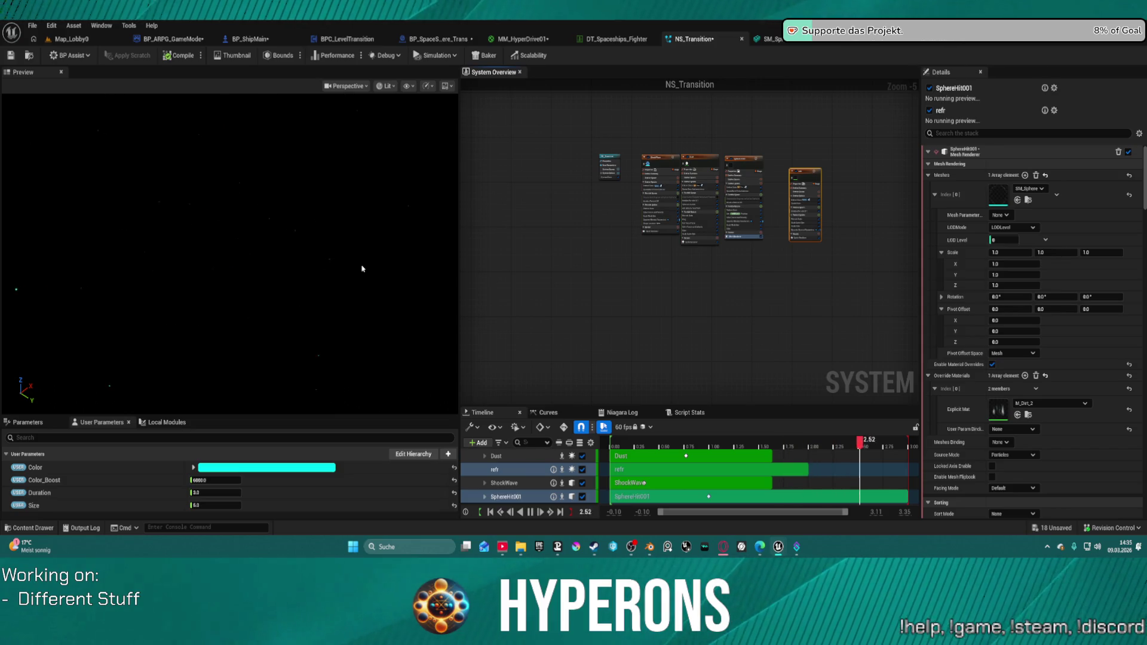
{"action": "scroll", "coordinate": [779, 160], "scroll_direction": "up", "scroll_amount": 5}
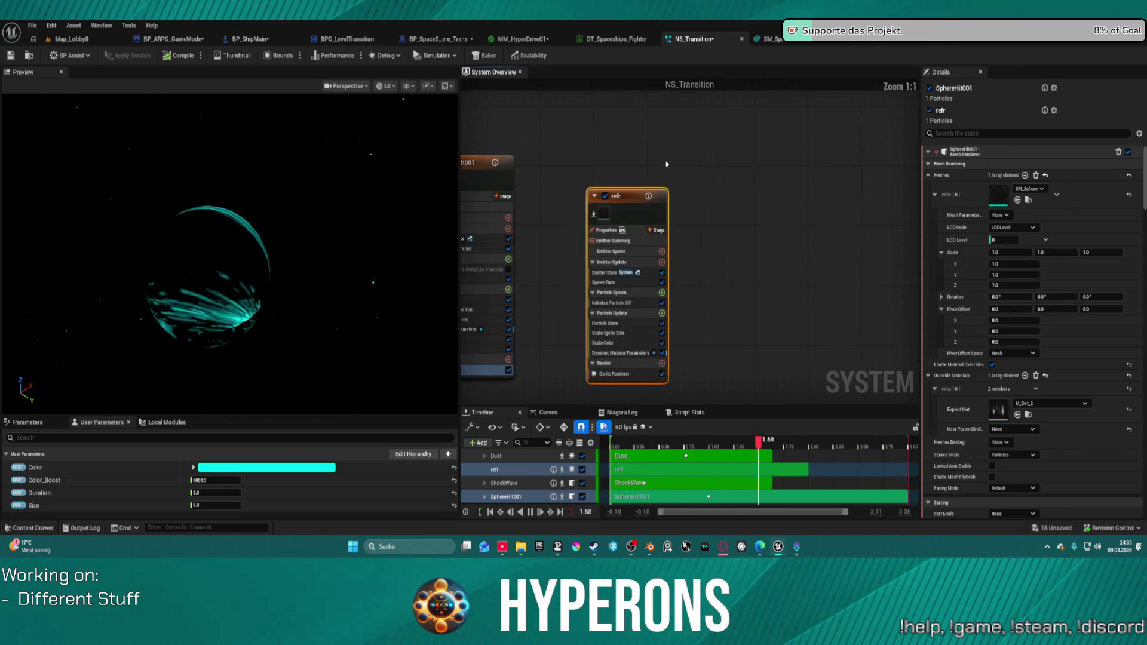
{"action": "left_click_drag", "start_coordinate": [670, 174], "coordinate": [731, 164]}
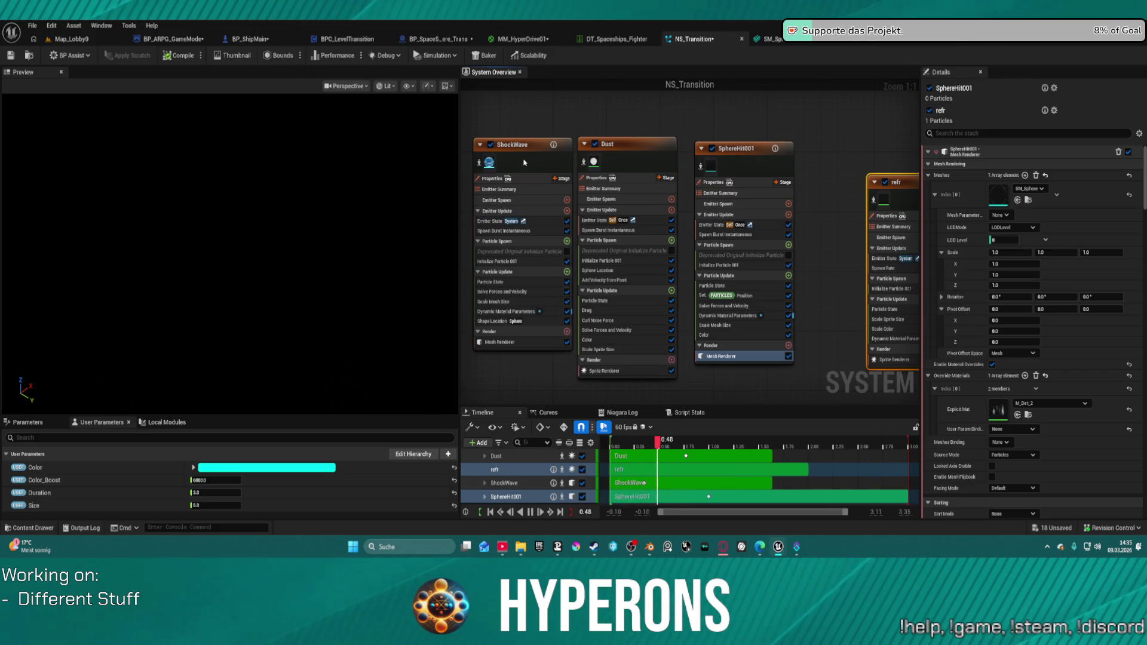
{"action": "left_click", "coordinate": [508, 166]}
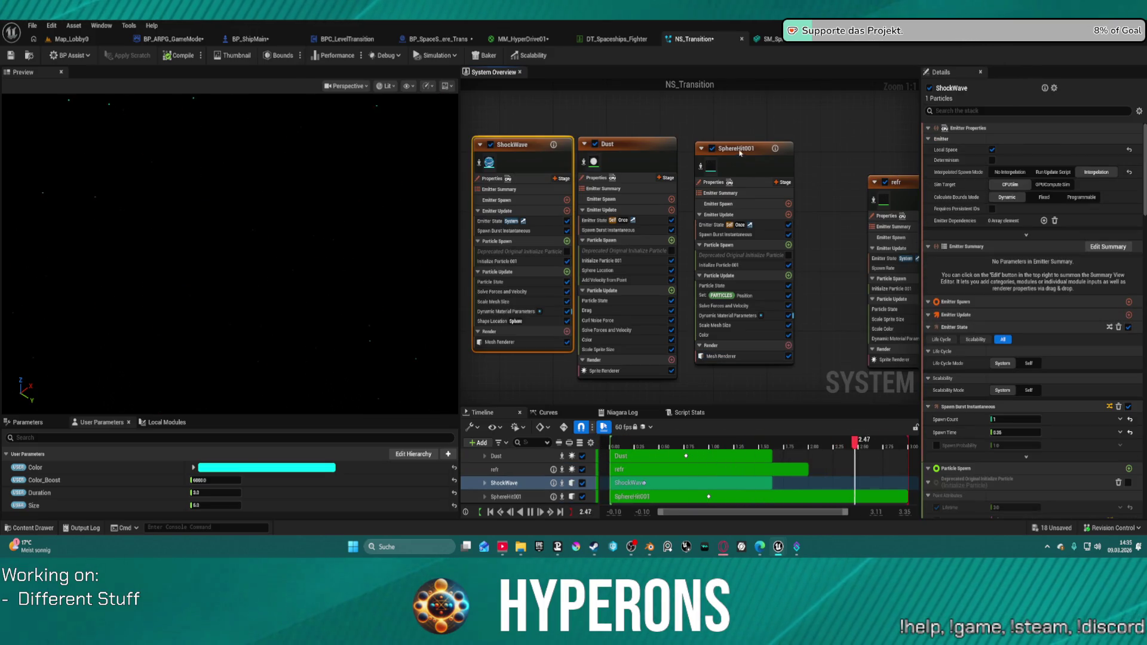
{"action": "left_click", "coordinate": [712, 149]}
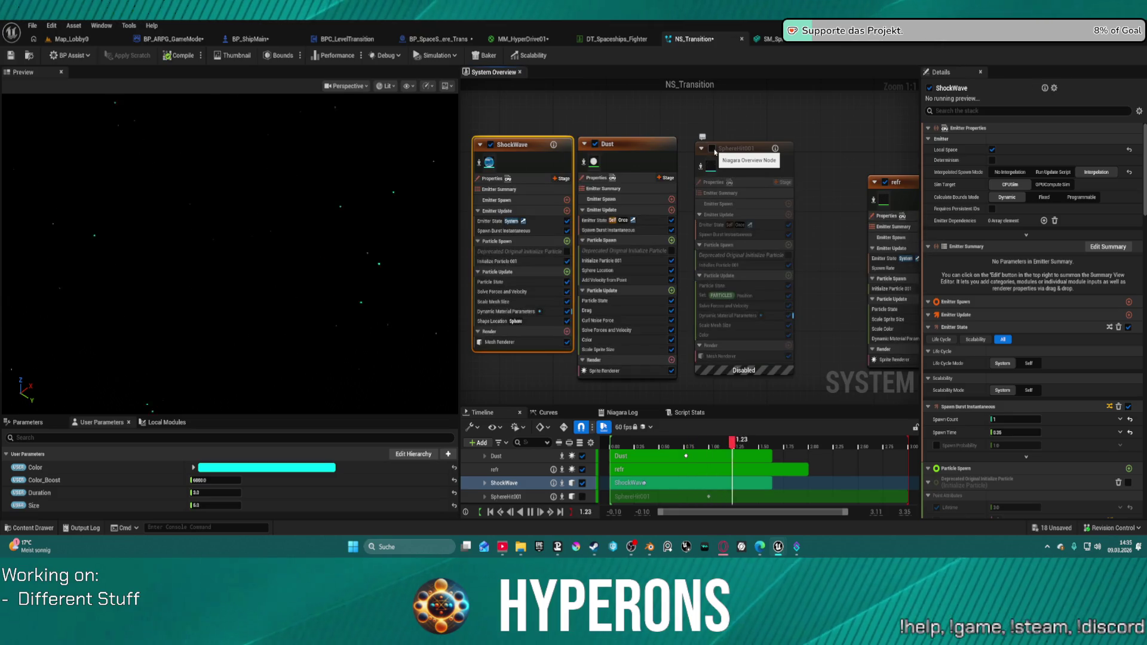
{"action": "left_click", "coordinate": [712, 148]}
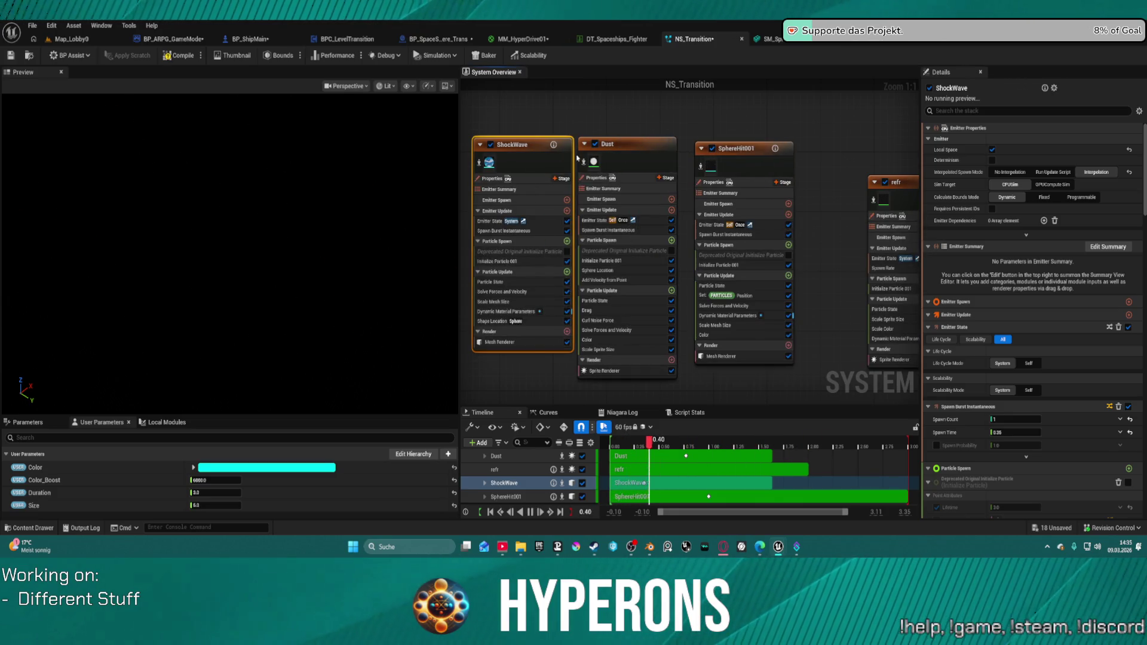
Change the preview scene options to show an outdoor lawn-and-trees ground backdrop
{"action": "left_click", "coordinate": [446, 85]}
{"action": "left_click", "coordinate": [463, 154]}
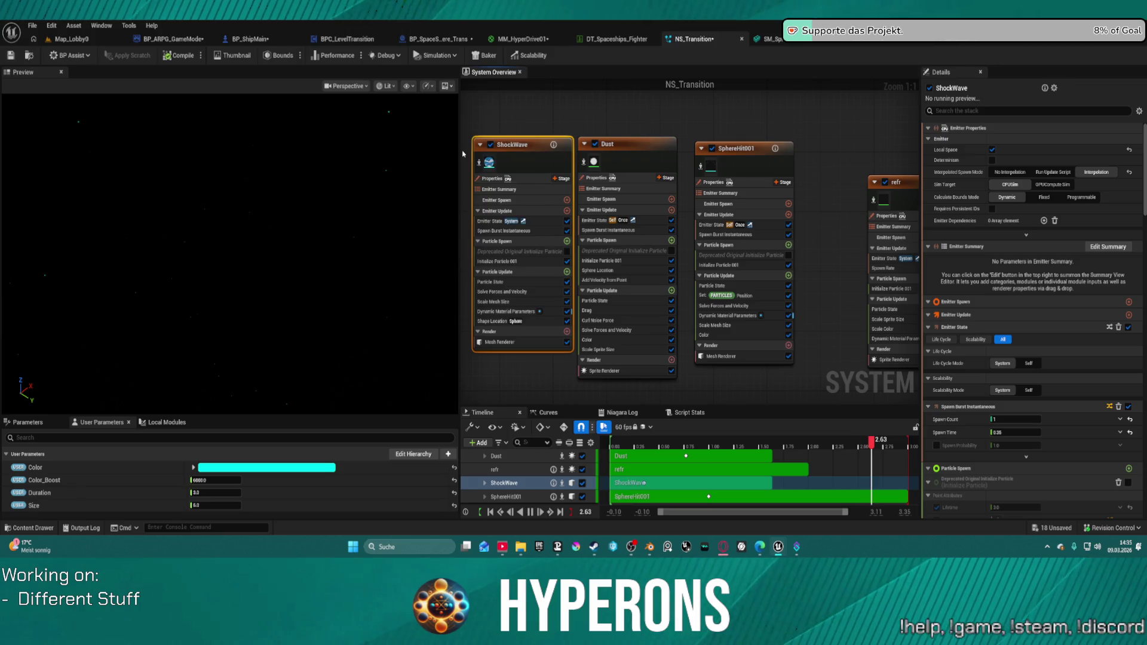
{"action": "left_click", "coordinate": [446, 86]}
{"action": "left_click", "coordinate": [458, 160]}
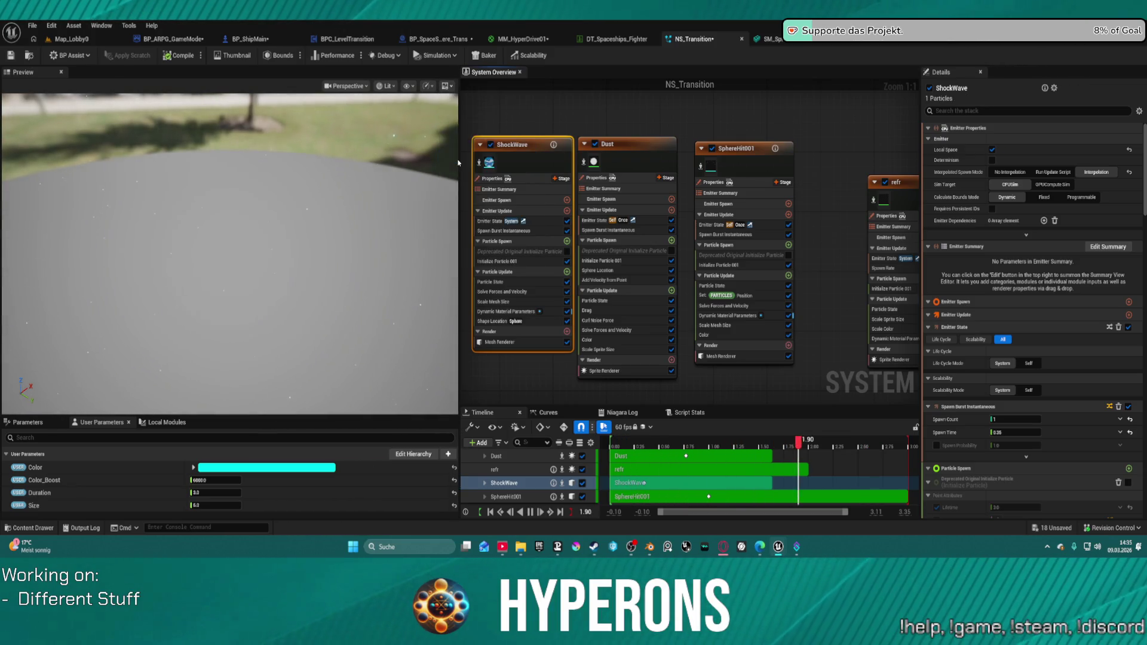
{"action": "left_click", "coordinate": [446, 86]}
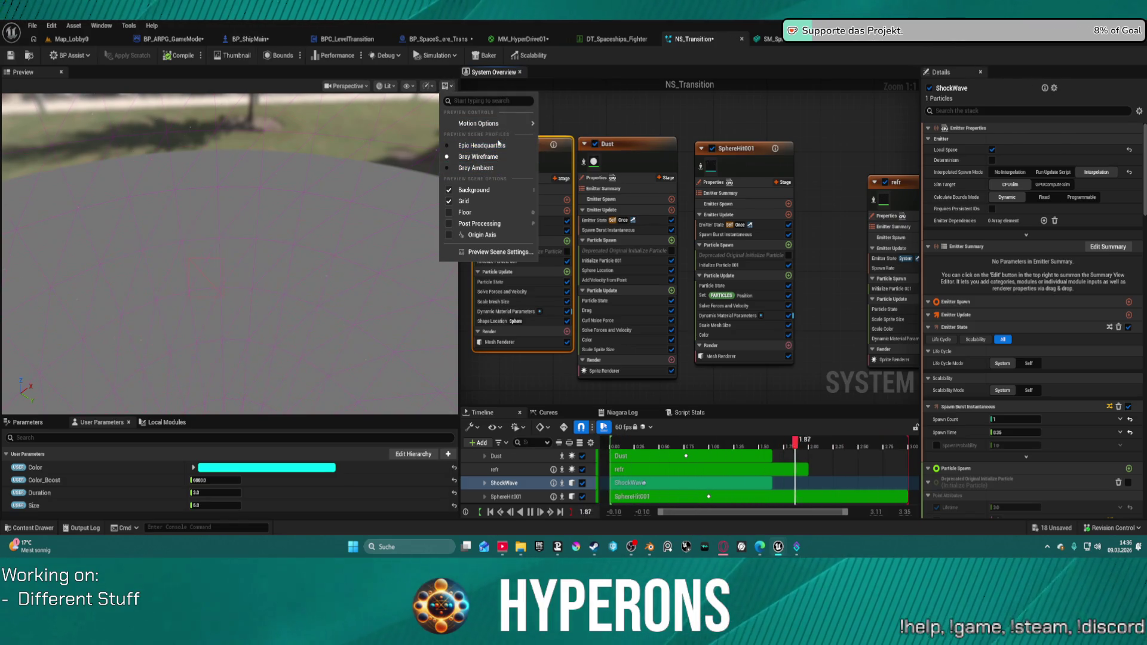
Switch the preview to the Epic Headquarters scene, tilt the camera around, and select SphereHit001
{"action": "left_click", "coordinate": [498, 145]}
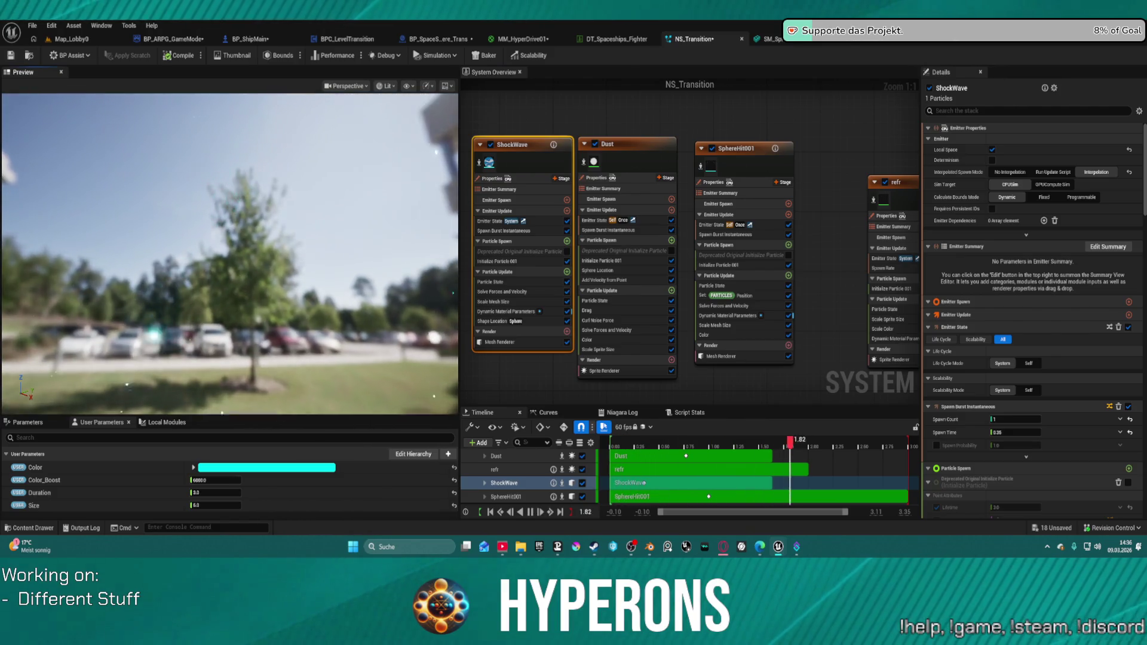
{"action": "left_click_drag", "start_coordinate": [273, 261], "coordinate": [273, 236]}
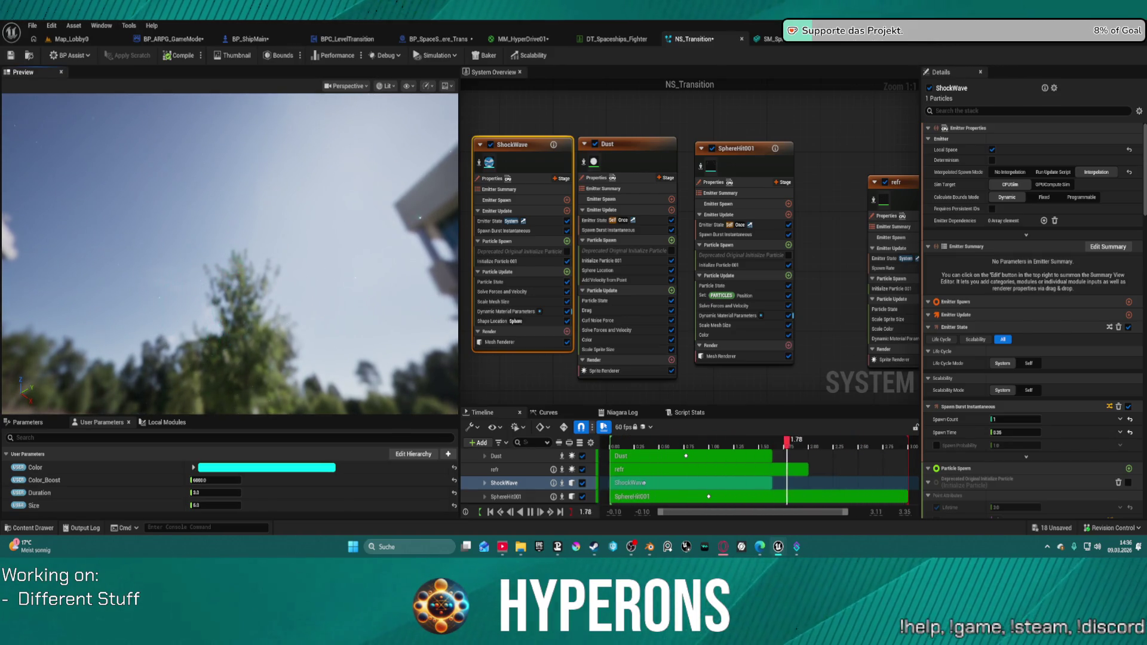
{"action": "left_click_drag", "start_coordinate": [285, 318], "coordinate": [286, 338]}
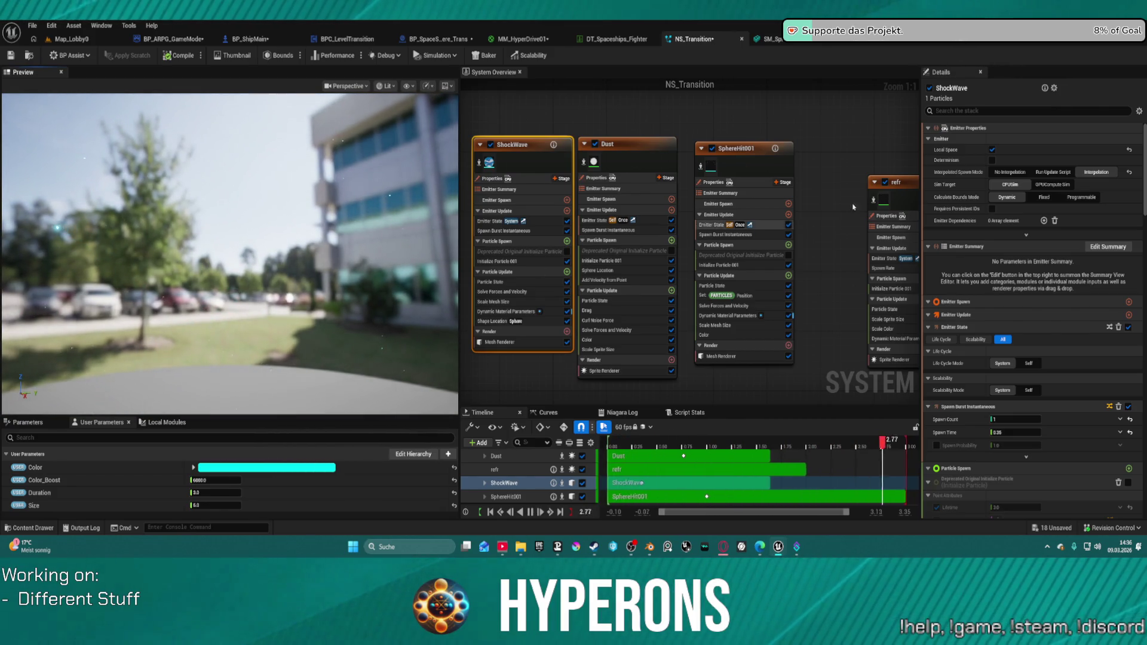
{"action": "left_click", "coordinate": [751, 160]}
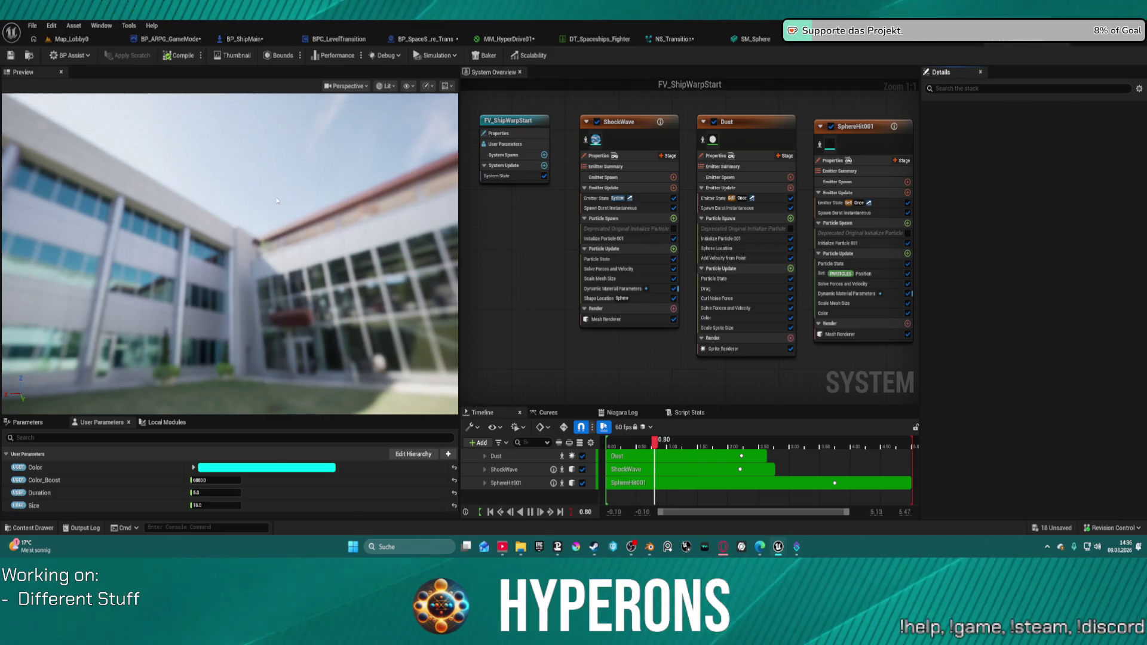
{"action": "left_click_drag", "start_coordinate": [277, 200], "coordinate": [318, 295]}
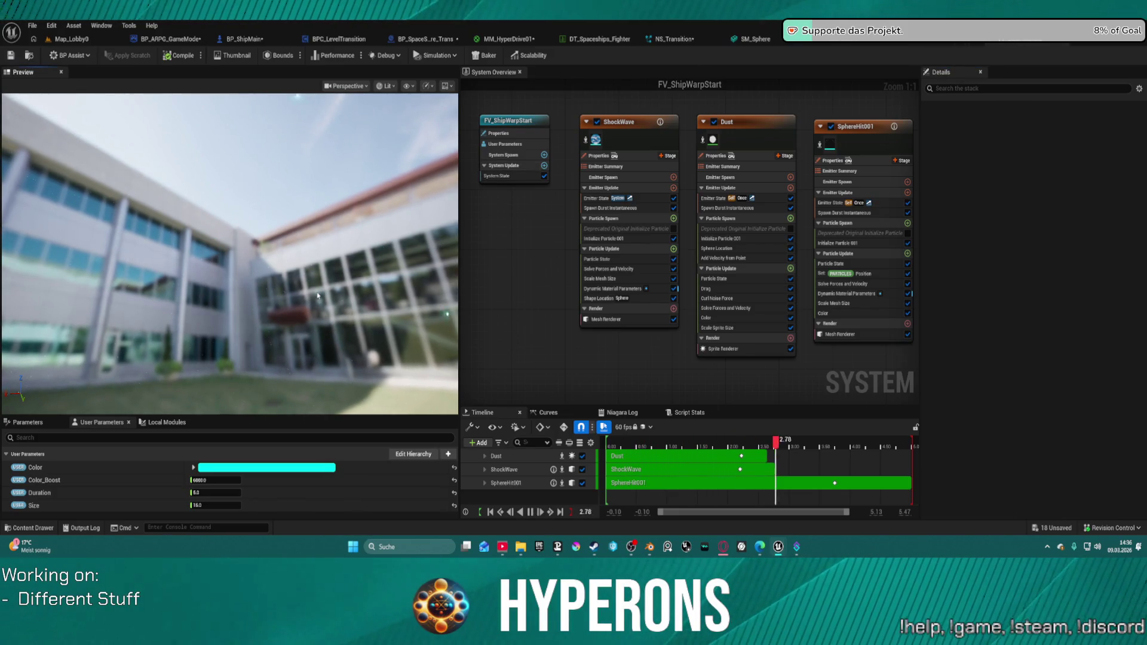
{"action": "scroll", "coordinate": [818, 195], "scroll_direction": "down", "scroll_amount": 9}
{"action": "scroll", "coordinate": [818, 195], "scroll_direction": "up", "scroll_amount": 6}
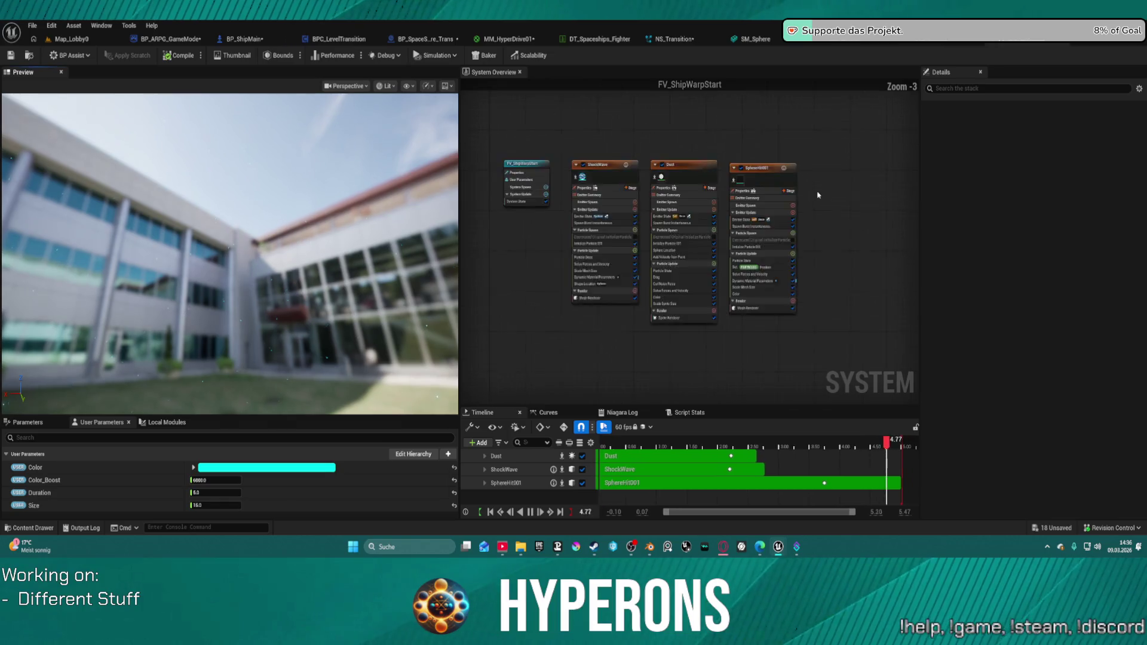
{"action": "scroll", "coordinate": [818, 195], "scroll_direction": "up", "scroll_amount": 3}
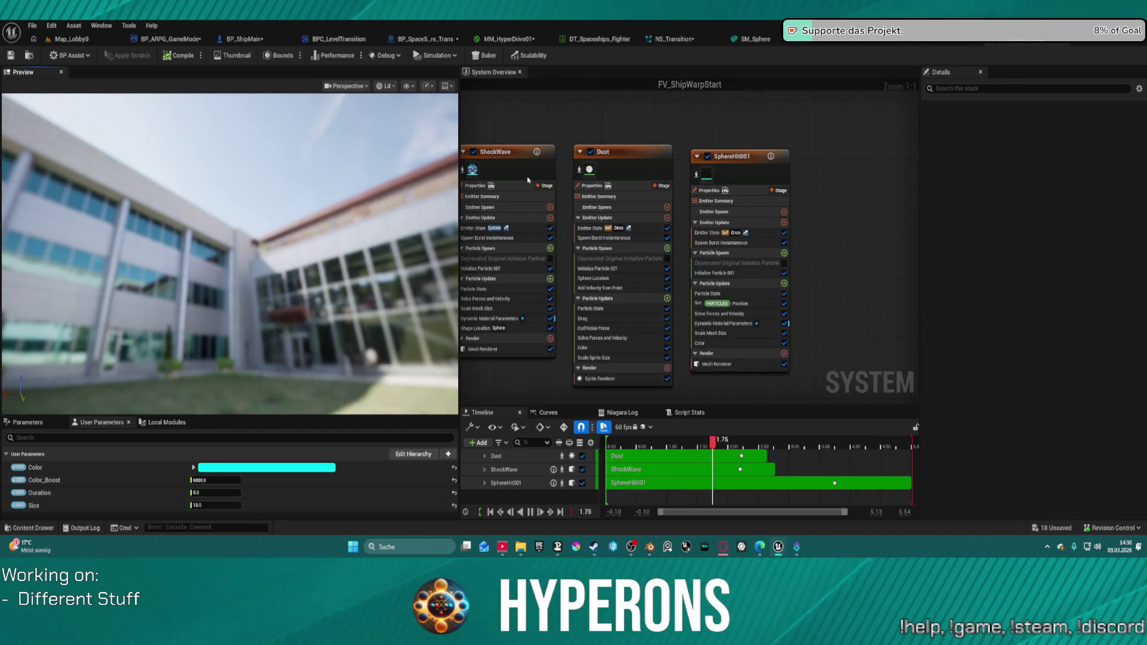
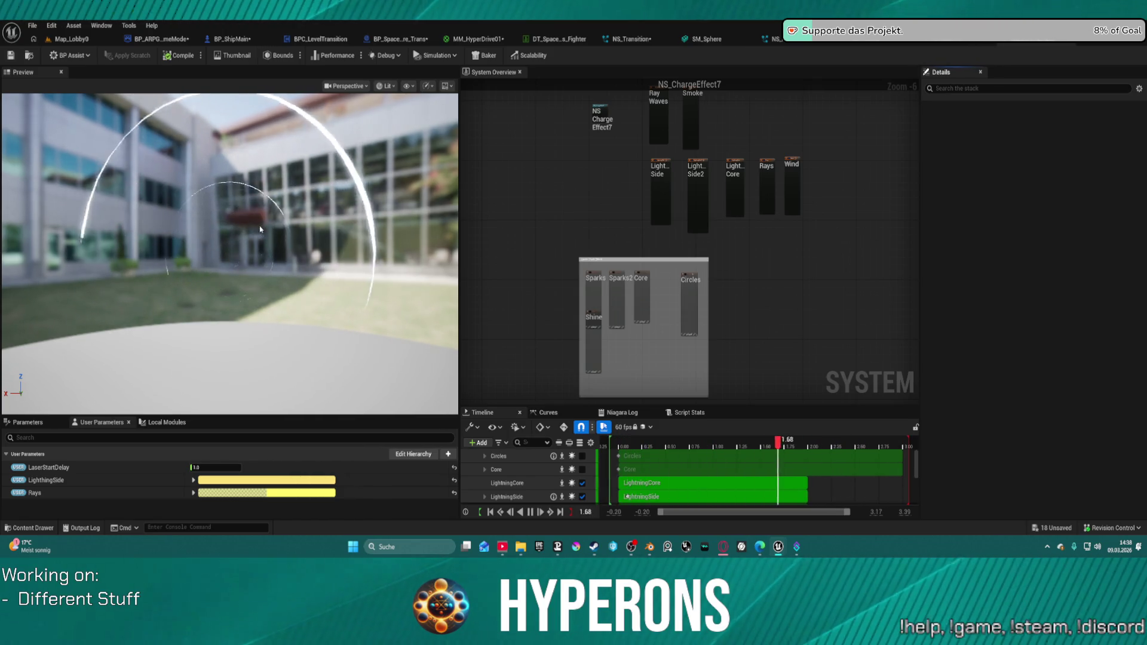
Orbit the NS_ChargeEffect7 preview, then switch to the NS_Laser particle system for comparison
{"action": "left_click_drag", "start_coordinate": [230, 241], "coordinate": [257, 259]}
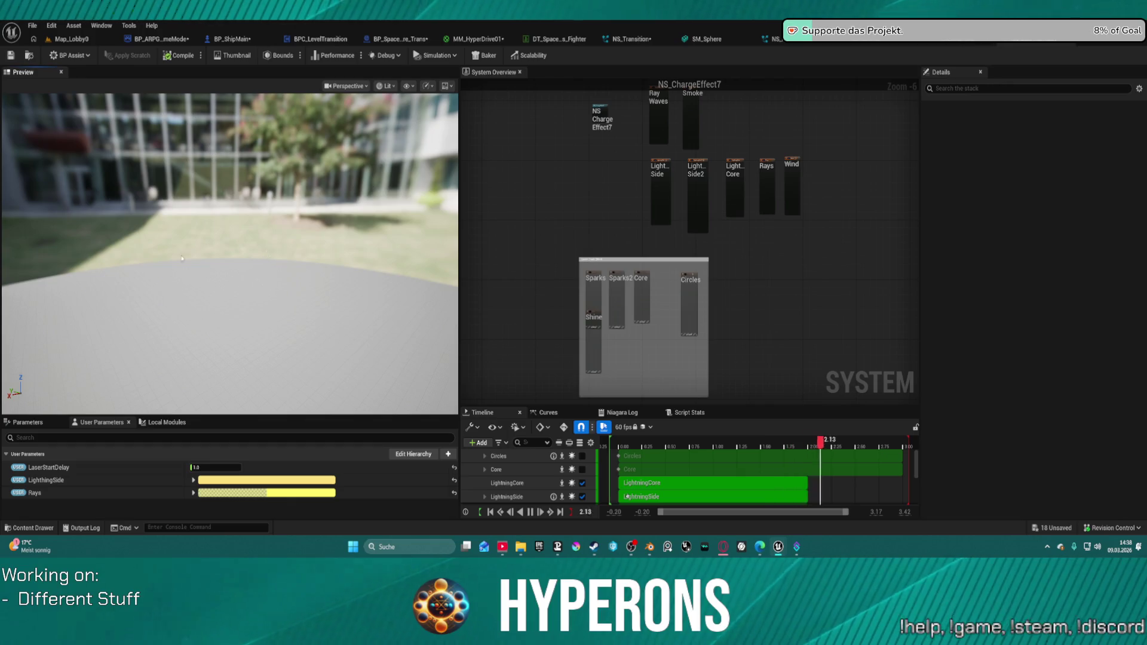
{"action": "left_click_drag", "start_coordinate": [175, 244], "coordinate": [239, 233]}
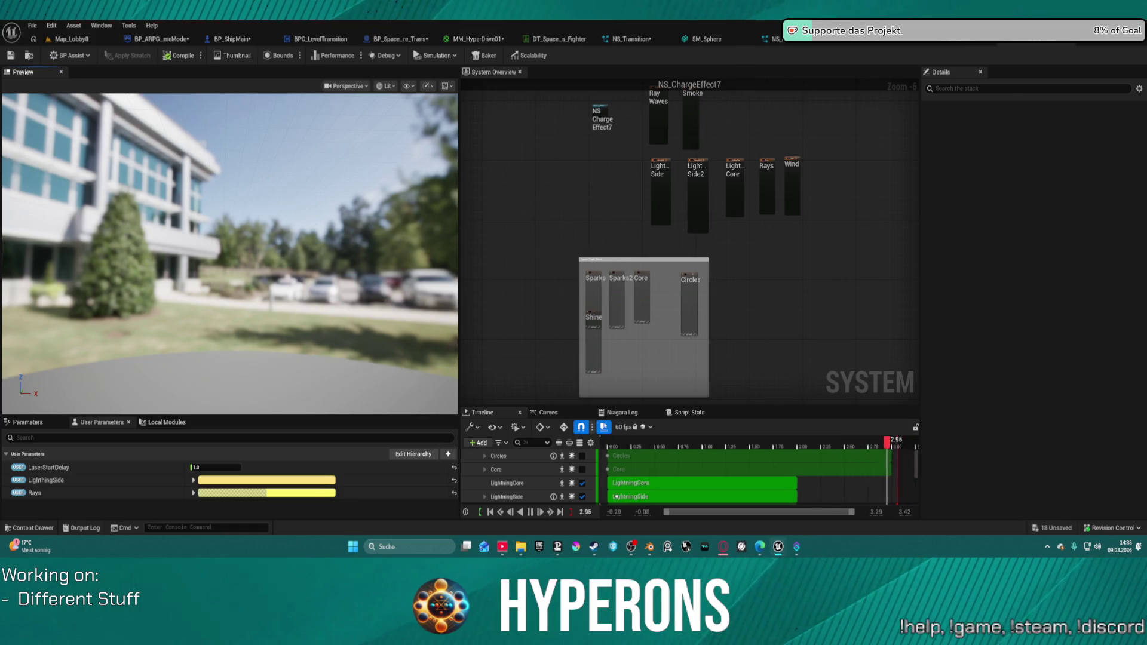
{"action": "left_click_drag", "start_coordinate": [239, 233], "coordinate": [197, 239]}
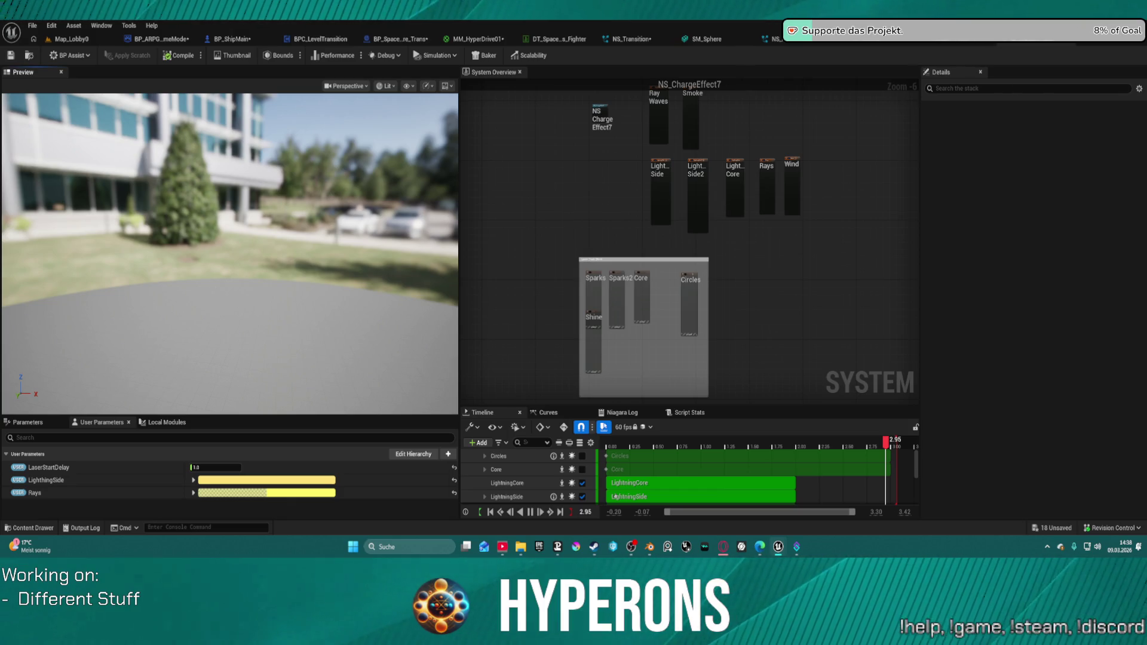
{"action": "left_click", "coordinate": [345, 40]}
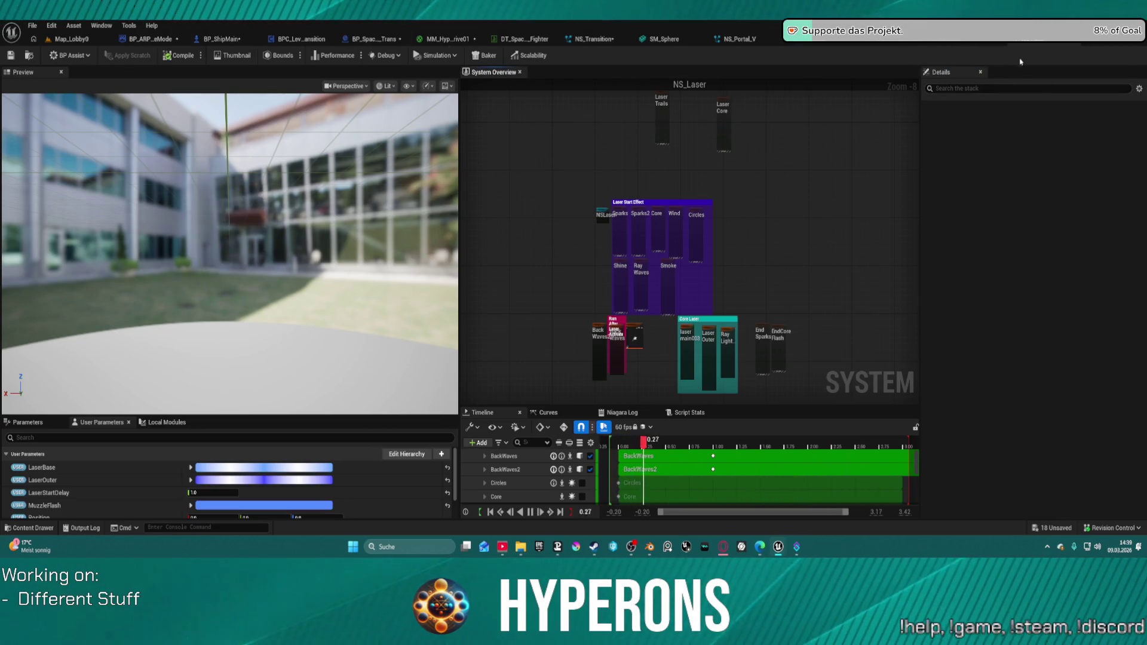
In FV_ShipWarpStart, upgrade the ShockWave emitter's Dynamic Material Parameters module to the newest version
{"action": "left_click", "coordinate": [964, 45]}
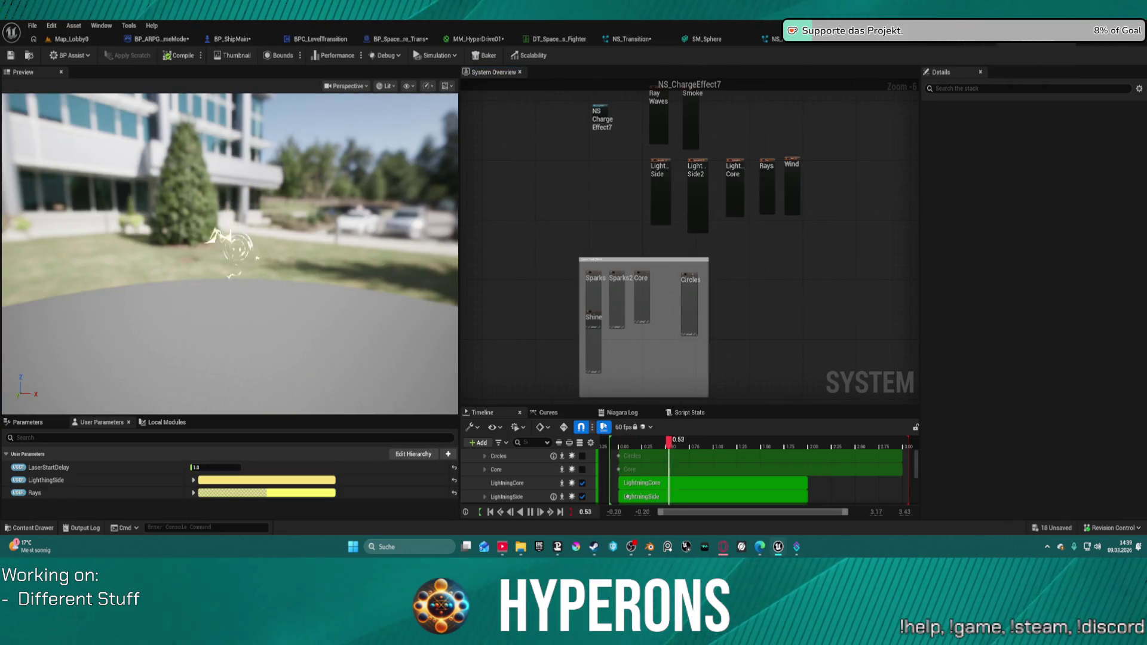
{"action": "left_click", "coordinate": [1004, 41]}
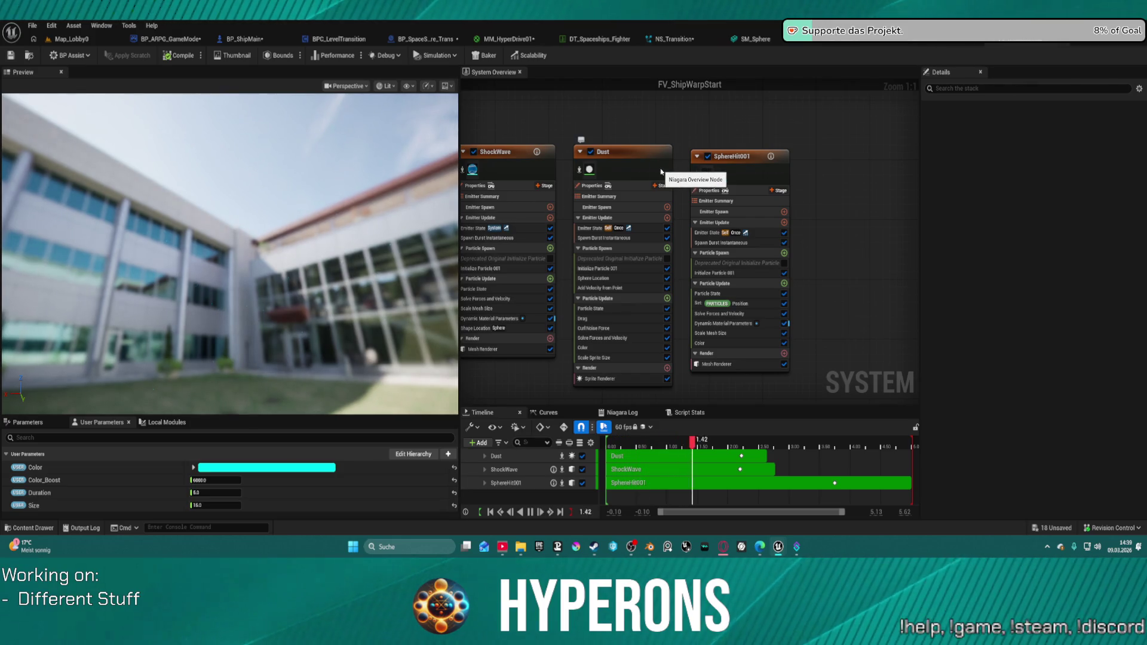
{"action": "left_click", "coordinate": [697, 170]}
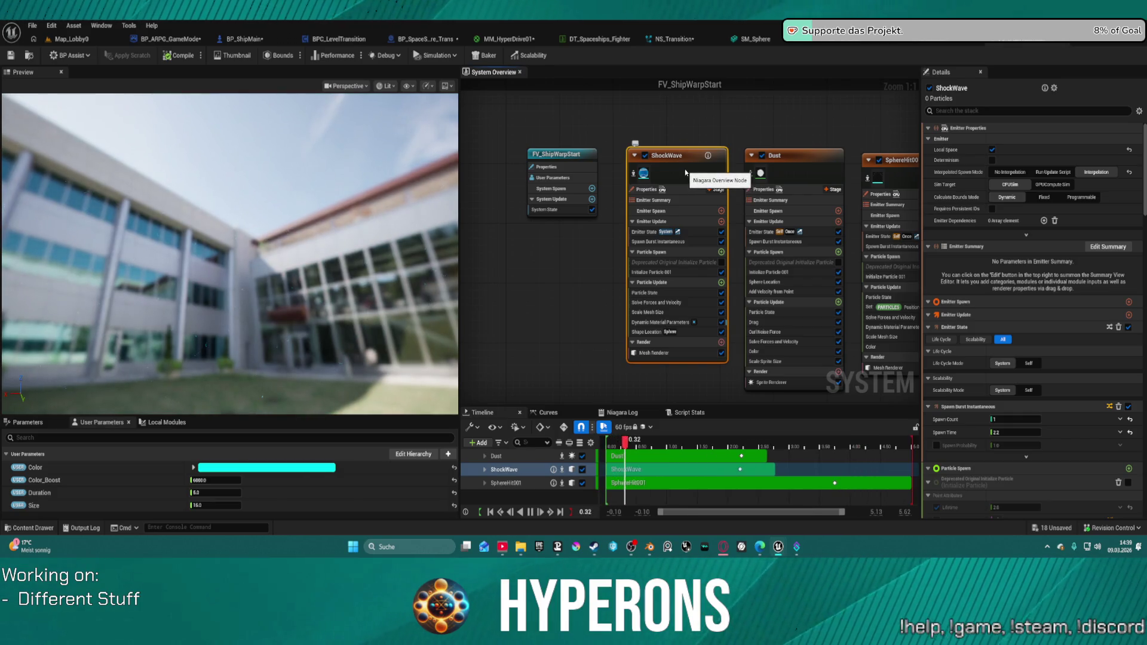
{"action": "scroll", "coordinate": [1018, 407], "scroll_direction": "down", "scroll_amount": 5}
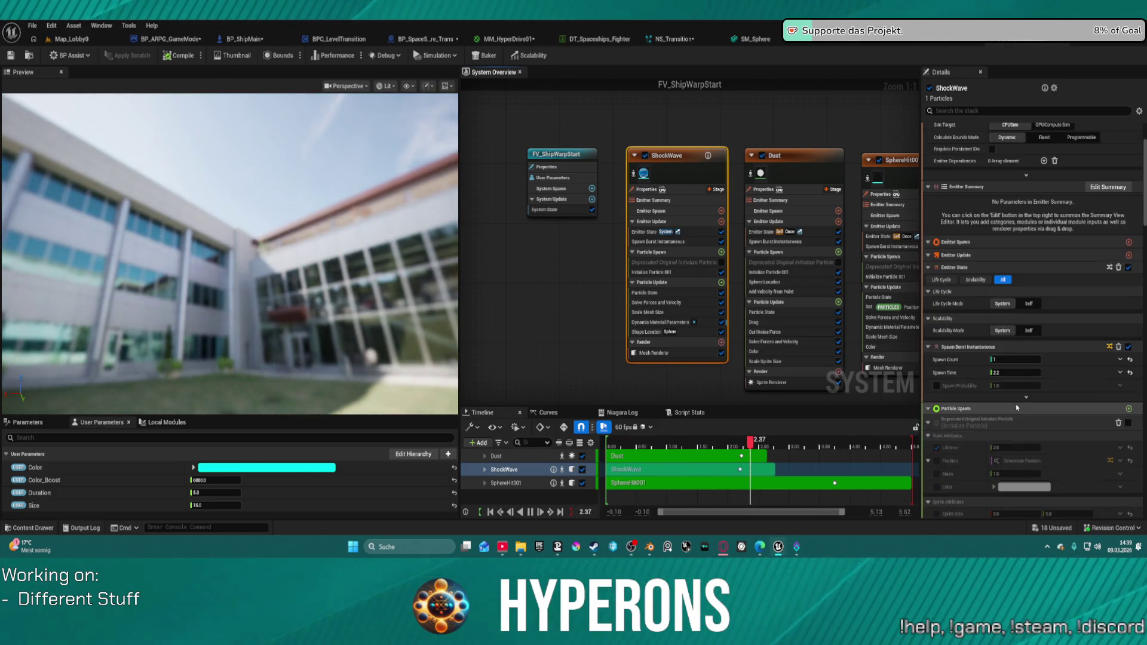
{"action": "scroll", "coordinate": [1018, 407], "scroll_direction": "down", "scroll_amount": 7}
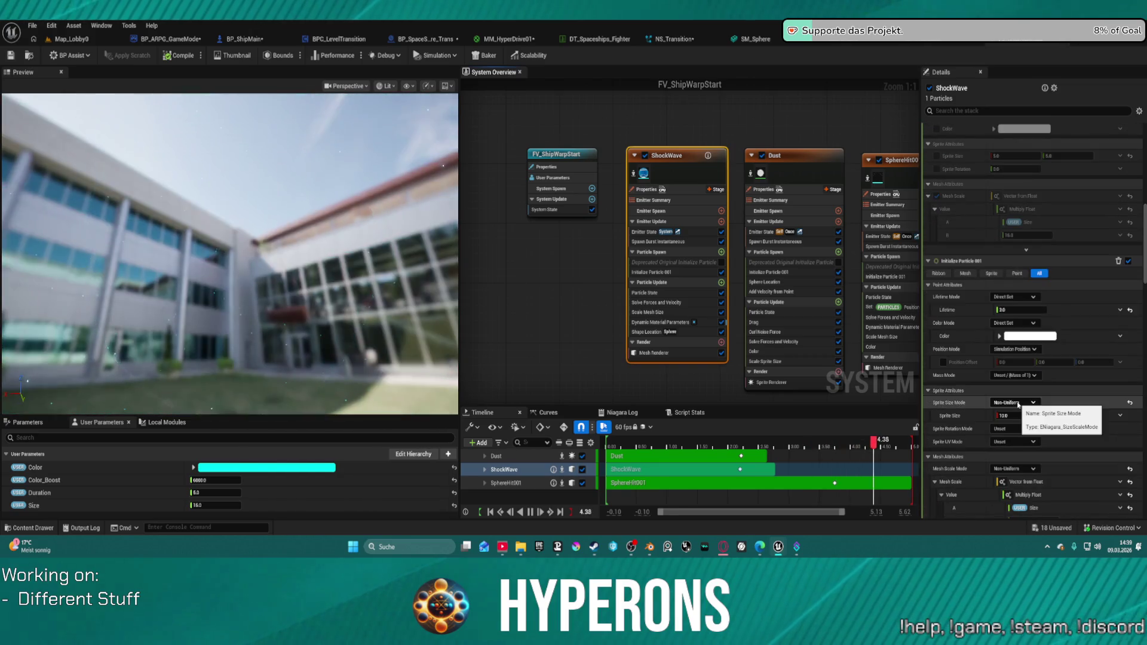
{"action": "scroll", "coordinate": [1020, 397], "scroll_direction": "down", "scroll_amount": 6}
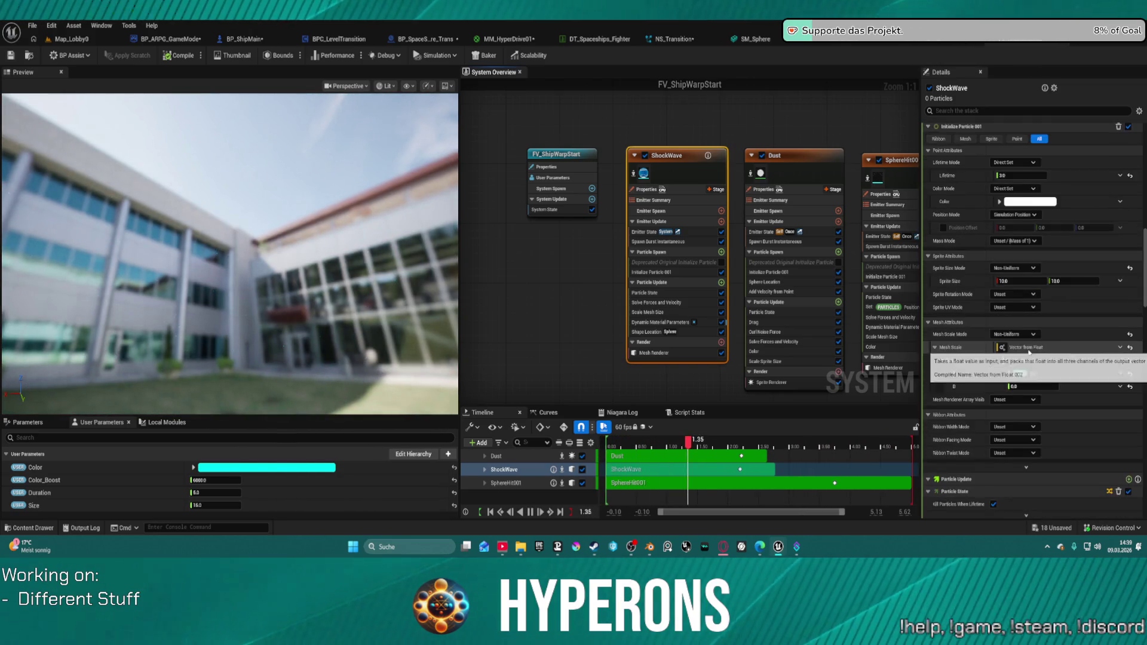
{"action": "scroll", "coordinate": [1029, 352], "scroll_direction": "down", "scroll_amount": 6}
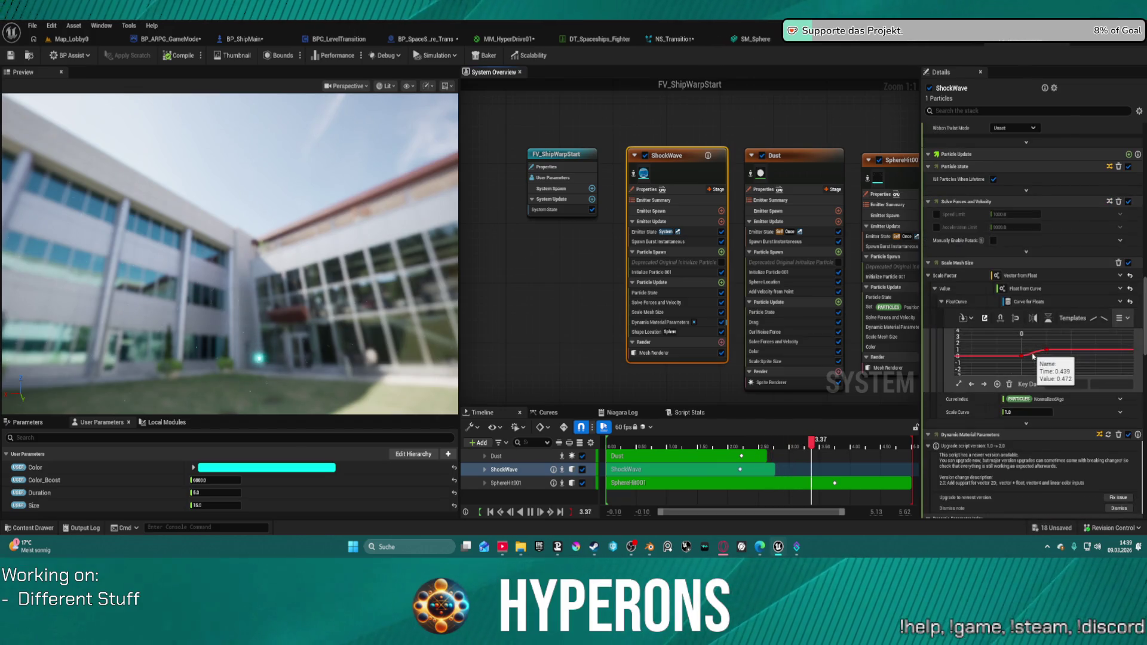
{"action": "scroll", "coordinate": [978, 403], "scroll_direction": "down", "scroll_amount": 1}
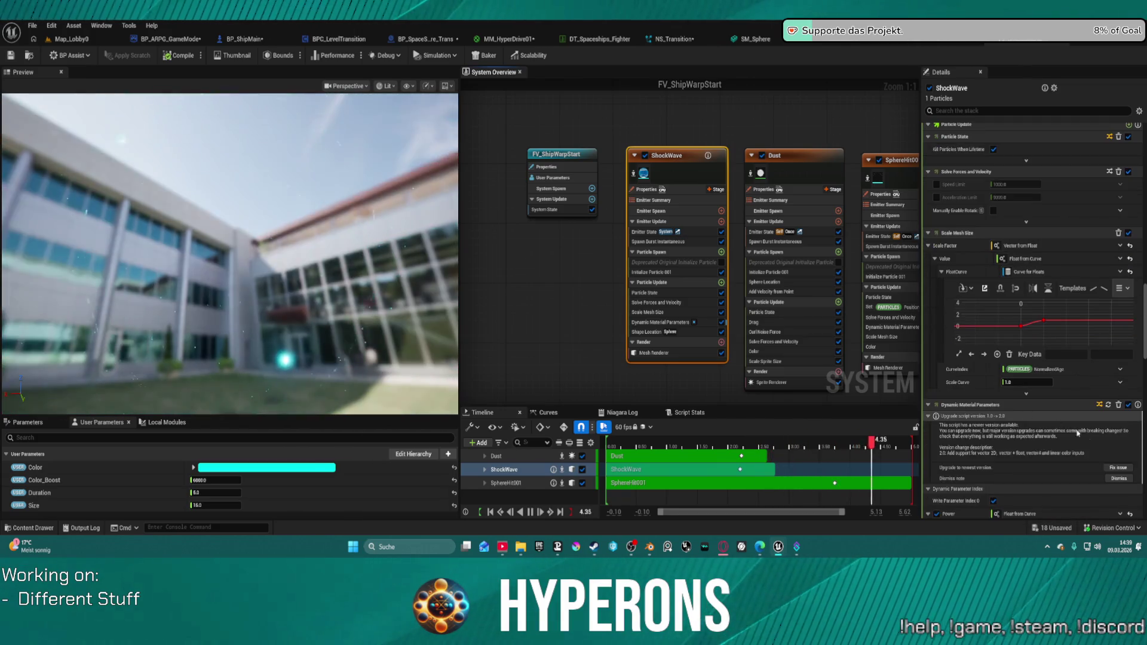
{"action": "left_click", "coordinate": [1107, 470]}
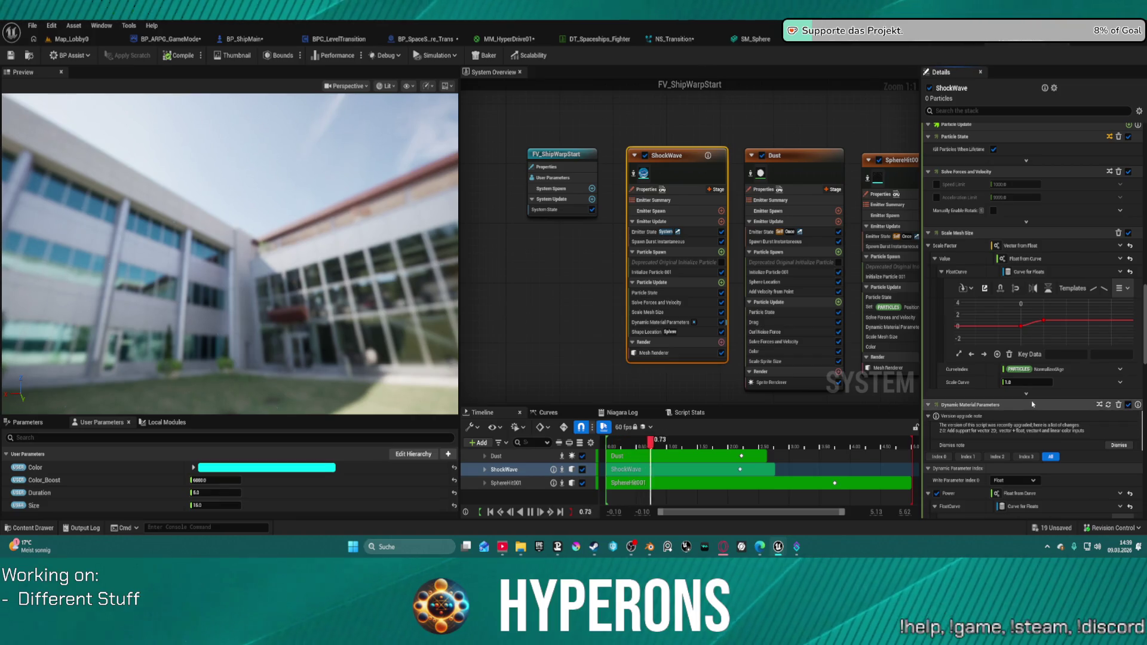
Select the ShockWave emitter's Mesh Renderer to reach its M_ShockWave material
{"action": "scroll", "coordinate": [1050, 398], "scroll_direction": "down", "scroll_amount": 5}
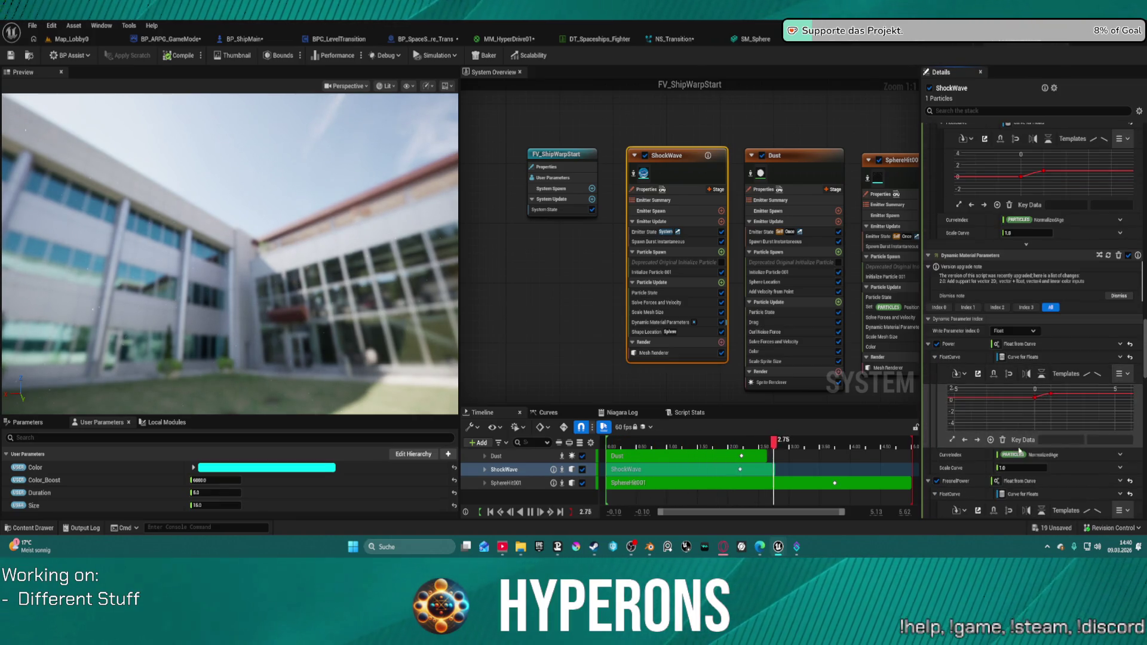
{"action": "scroll", "coordinate": [1051, 397], "scroll_direction": "down", "scroll_amount": 2}
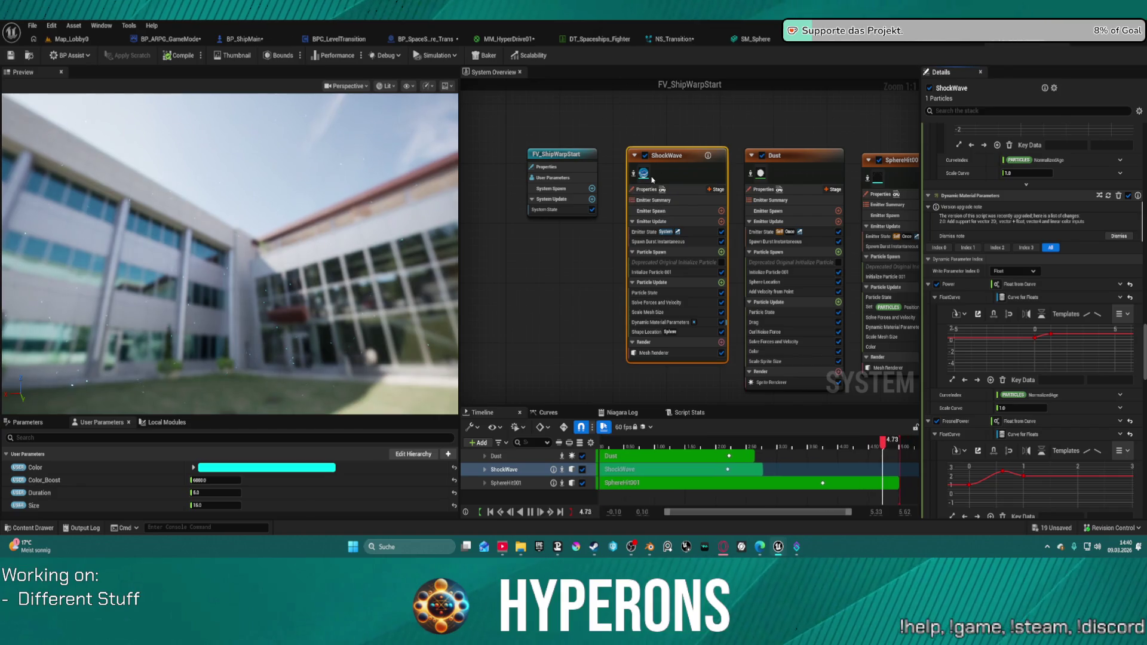
{"action": "scroll", "coordinate": [1006, 206], "scroll_direction": "up", "scroll_amount": 9}
{"action": "scroll", "coordinate": [1006, 206], "scroll_direction": "up", "scroll_amount": 20}
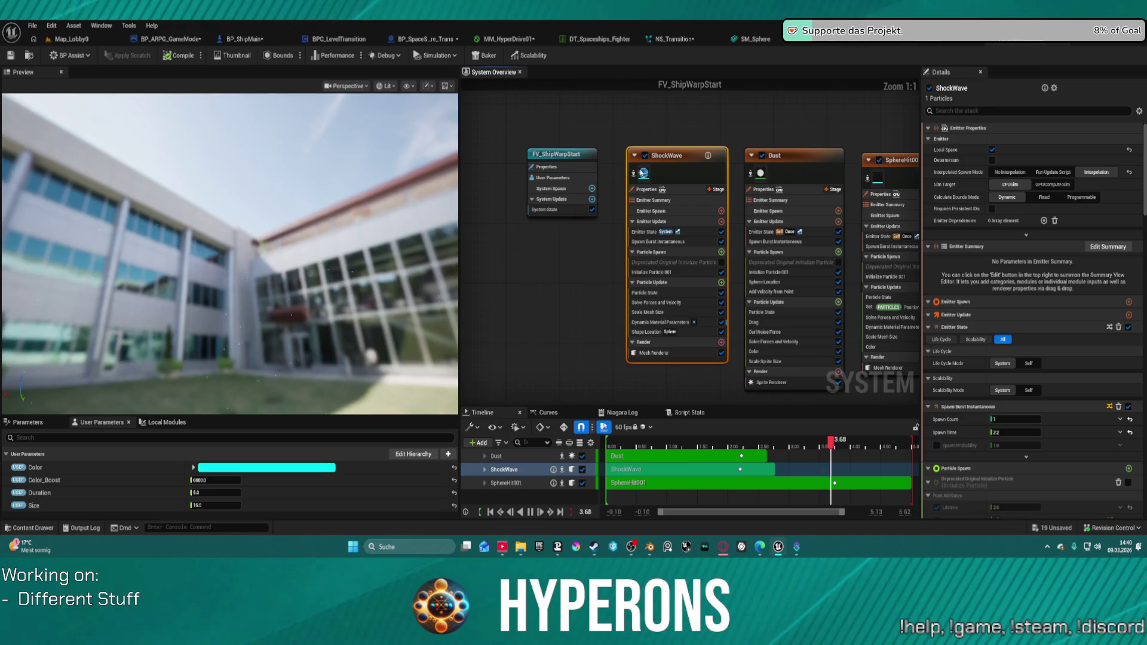
{"action": "left_click", "coordinate": [653, 352]}
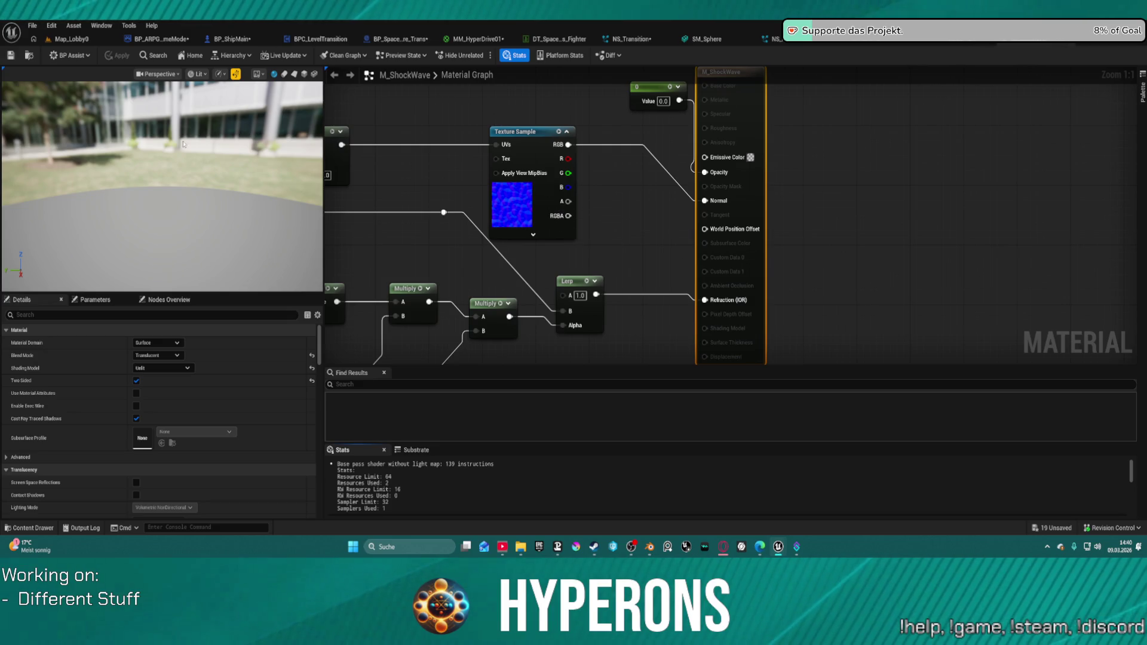
Inspect M_ShockWave's preview and Dynamic Parameter node, then return to FV_ShipWarpStart
{"action": "left_click_drag", "start_coordinate": [117, 177], "coordinate": [158, 249]}
{"action": "left_click_drag", "start_coordinate": [478, 269], "coordinate": [860, 103]}
{"action": "mouse_move", "coordinate": [740, 68]}
{"action": "left_mouse_down"}
{"action": "mouse_move", "coordinate": [688, 138]}
{"action": "mouse_move", "coordinate": [546, 260]}
{"action": "mouse_move", "coordinate": [551, 233]}
{"action": "left_mouse_up"}
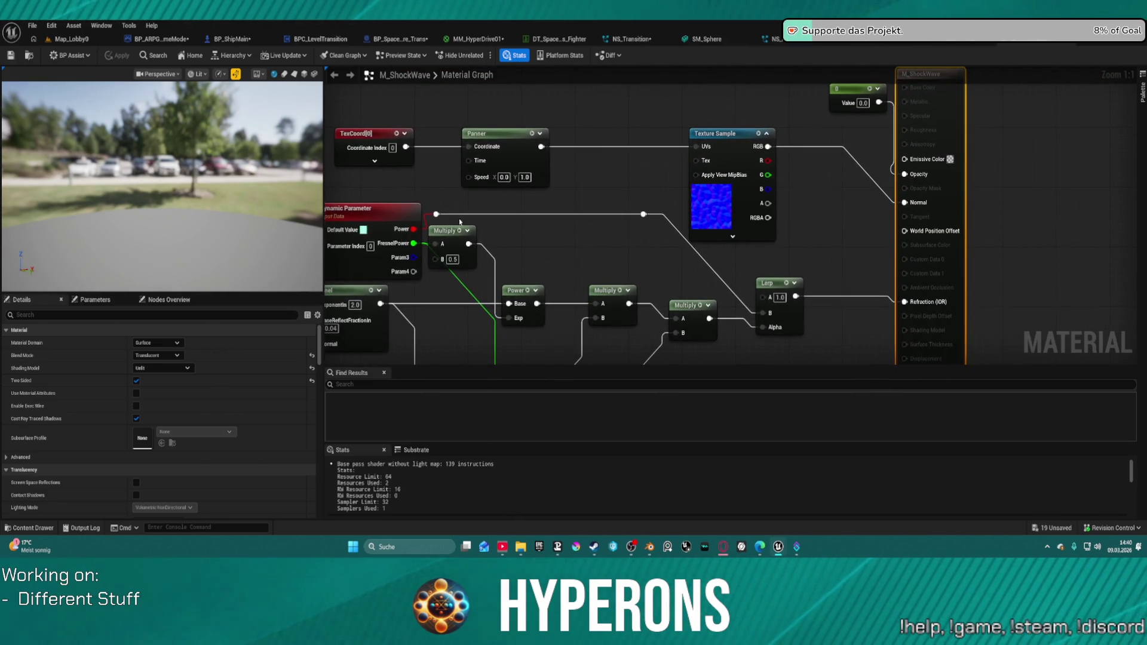
{"action": "left_click_drag", "start_coordinate": [73, 175], "coordinate": [173, 163]}
{"action": "mouse_move", "coordinate": [255, 165]}
{"action": "left_mouse_down"}
{"action": "mouse_move", "coordinate": [241, 196]}
{"action": "mouse_move", "coordinate": [278, 183]}
{"action": "left_mouse_up"}
{"action": "mouse_move", "coordinate": [545, 235]}
{"action": "left_mouse_down"}
{"action": "mouse_move", "coordinate": [657, 209]}
{"action": "mouse_move", "coordinate": [632, 205]}
{"action": "left_mouse_up"}
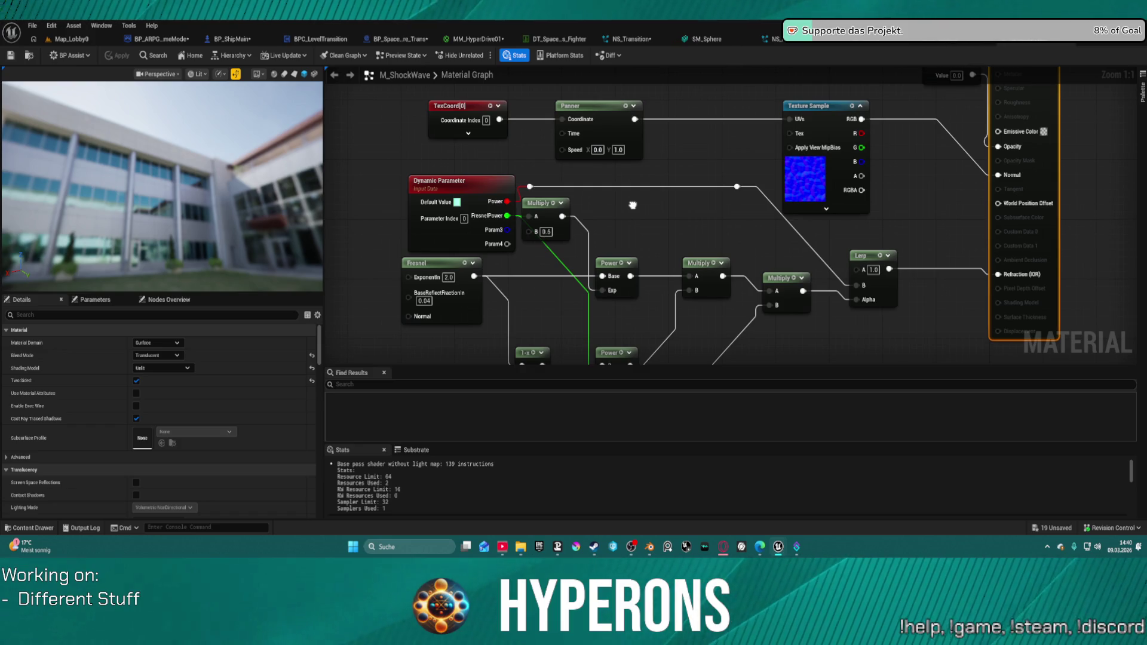
{"action": "left_click_drag", "start_coordinate": [633, 205], "coordinate": [622, 202]}
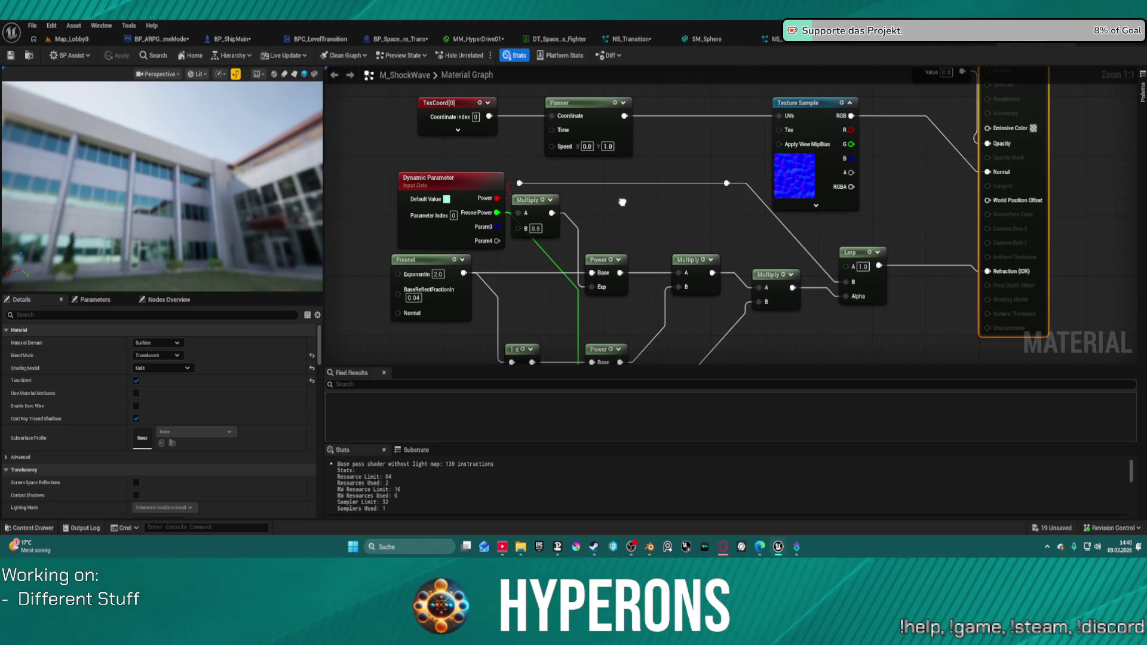
{"action": "left_click", "coordinate": [961, 49]}
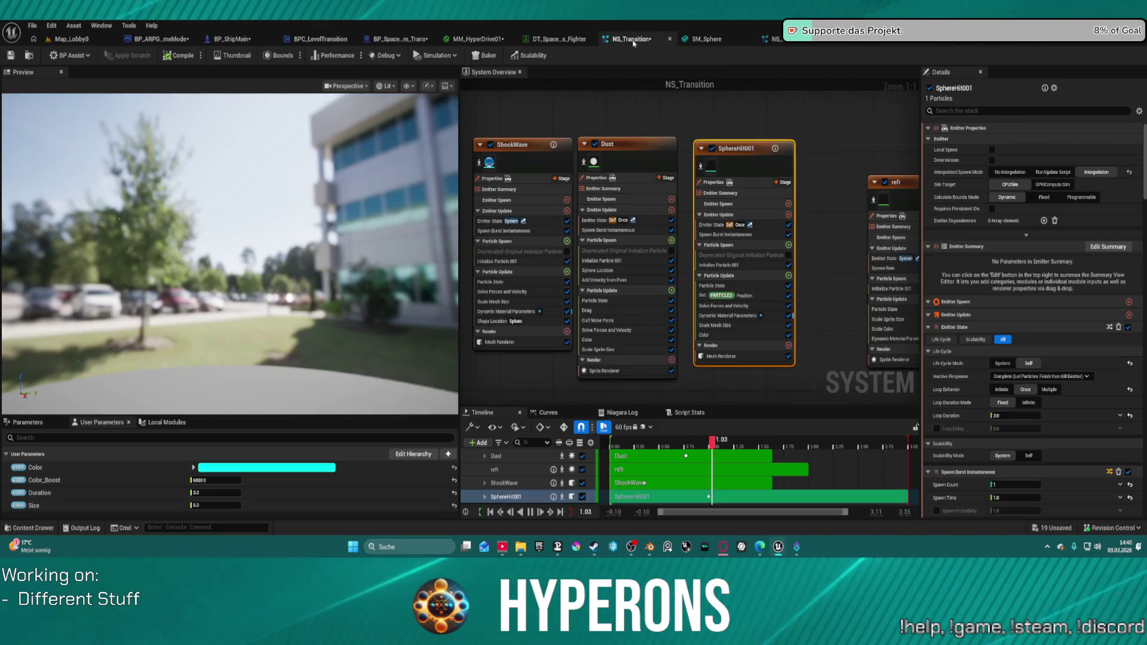
In NS_Transition, upgrade the ShockWave emitter's Dynamic Material Parameters module and dismiss the upgrade note
{"action": "left_click", "coordinate": [631, 39]}
{"action": "left_click", "coordinate": [511, 155]}
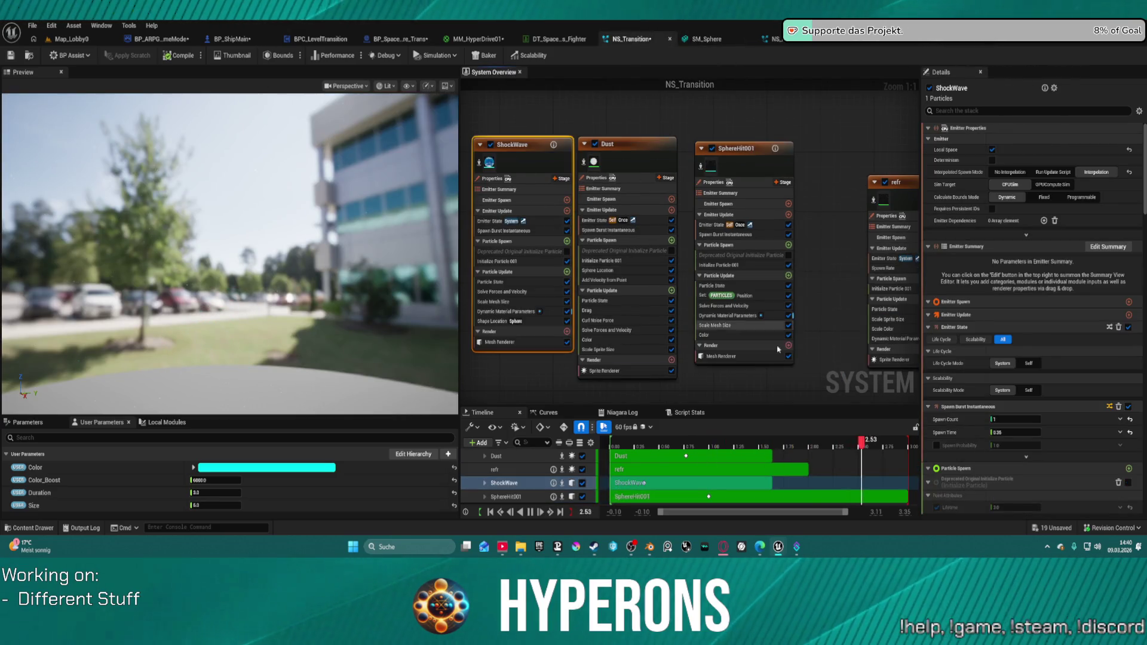
{"action": "scroll", "coordinate": [1000, 358], "scroll_direction": "down", "scroll_amount": 3}
{"action": "scroll", "coordinate": [999, 378], "scroll_direction": "down", "scroll_amount": 10}
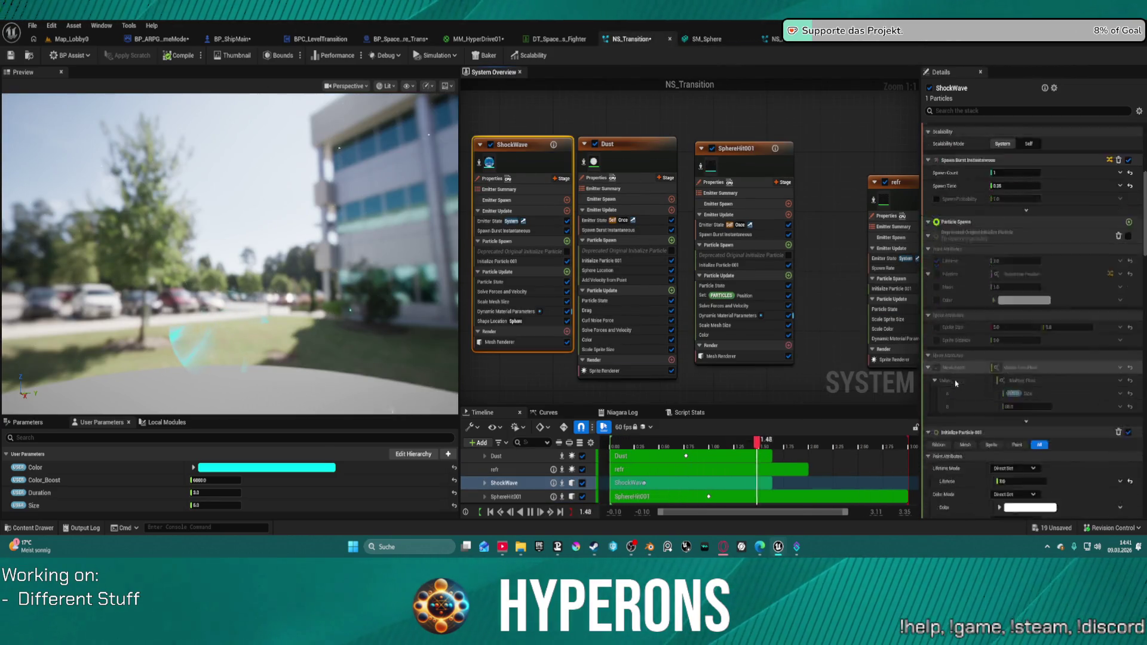
{"action": "scroll", "coordinate": [975, 400], "scroll_direction": "down", "scroll_amount": 10}
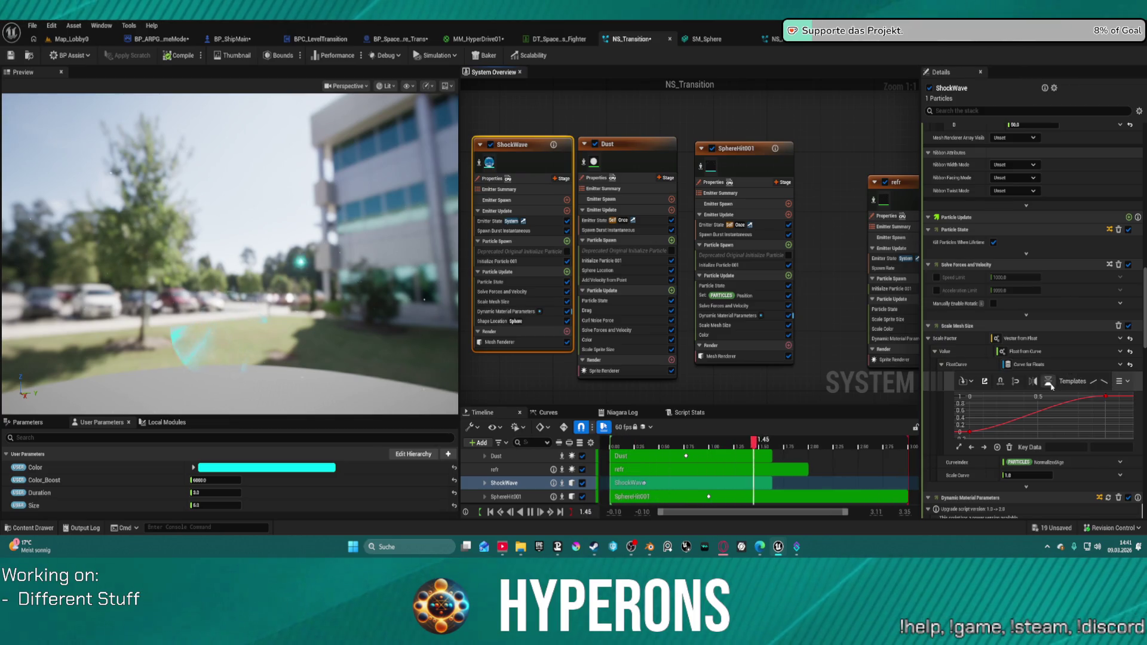
{"action": "scroll", "coordinate": [1087, 418], "scroll_direction": "down", "scroll_amount": 5}
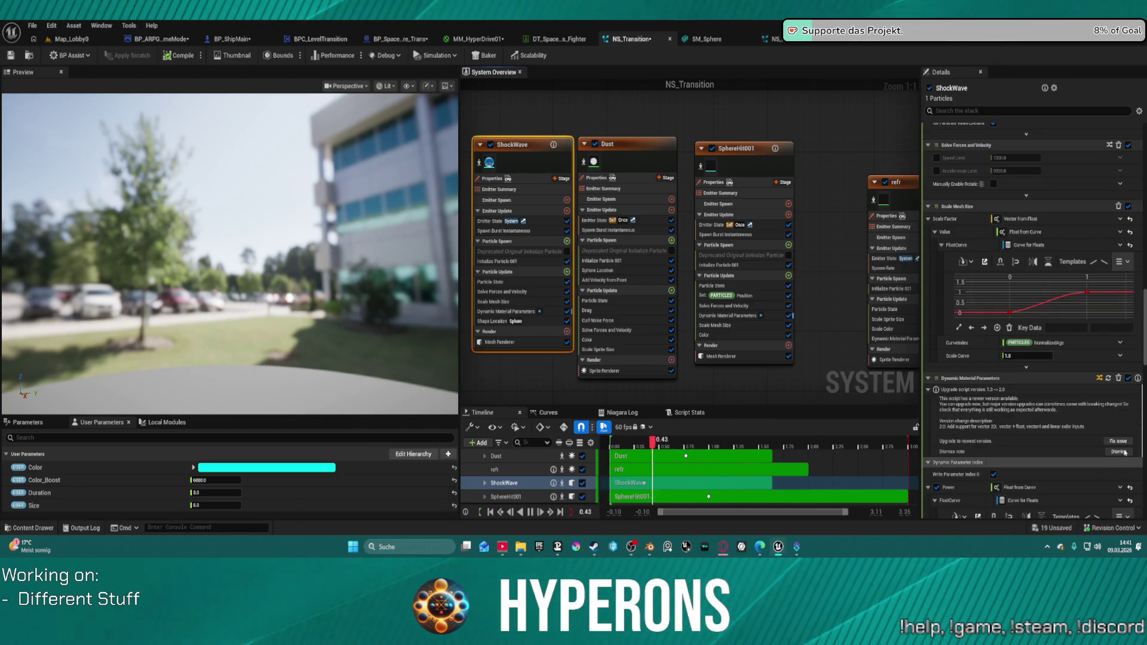
{"action": "left_click", "coordinate": [1118, 442]}
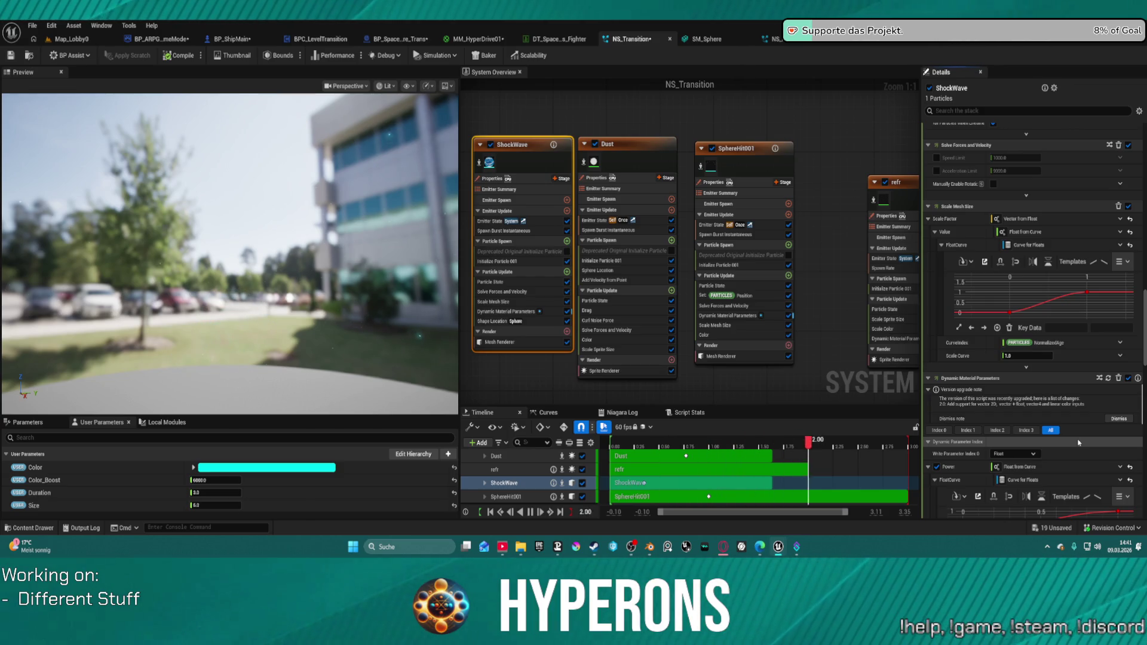
{"action": "left_click", "coordinate": [1118, 418]}
Review the parameter indices, leave Write Parameter Index 1 Off, and bring up M_ShockWave's graph
{"action": "scroll", "coordinate": [1117, 422], "scroll_direction": "down", "scroll_amount": 1}
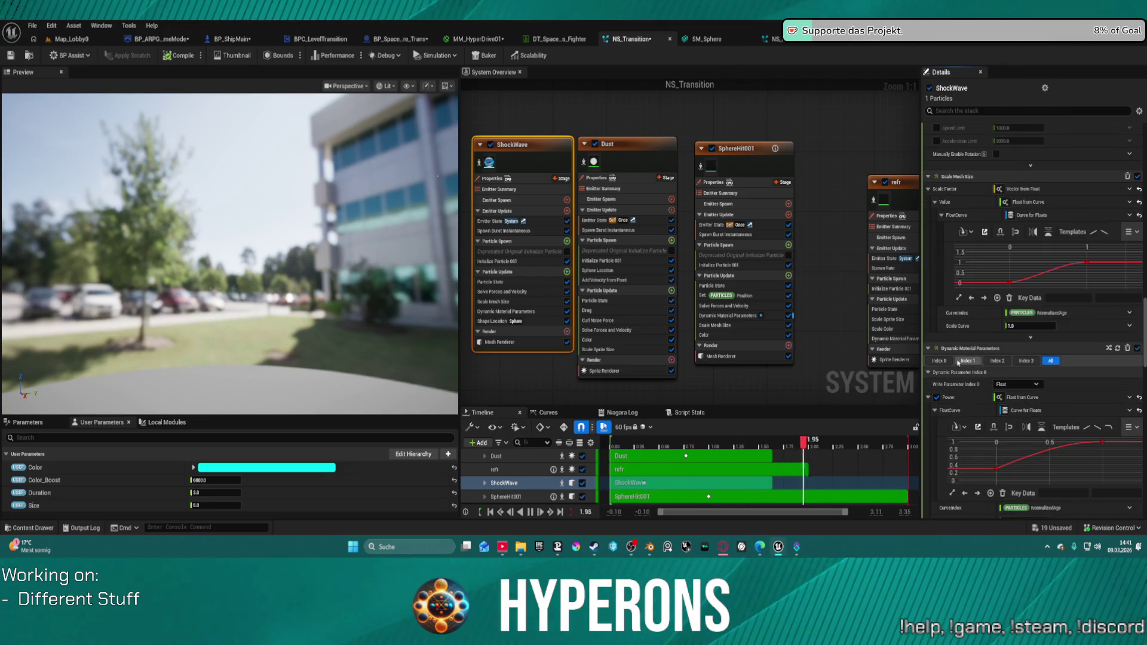
{"action": "left_click", "coordinate": [939, 362]}
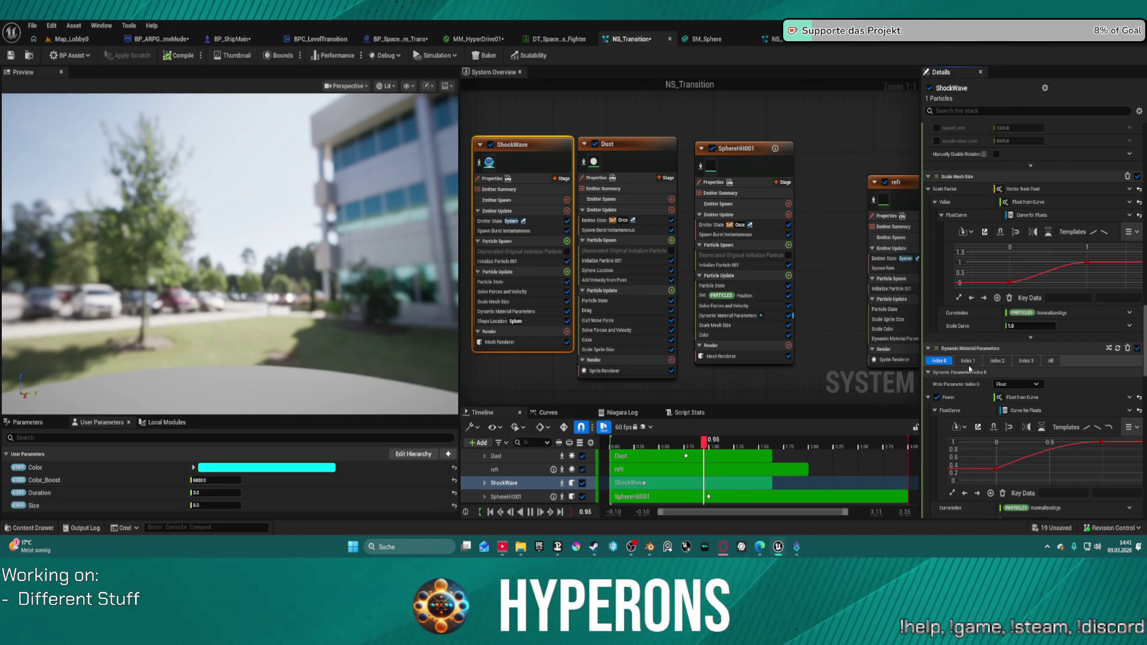
{"action": "left_click", "coordinate": [971, 367]}
{"action": "left_click", "coordinate": [968, 362]}
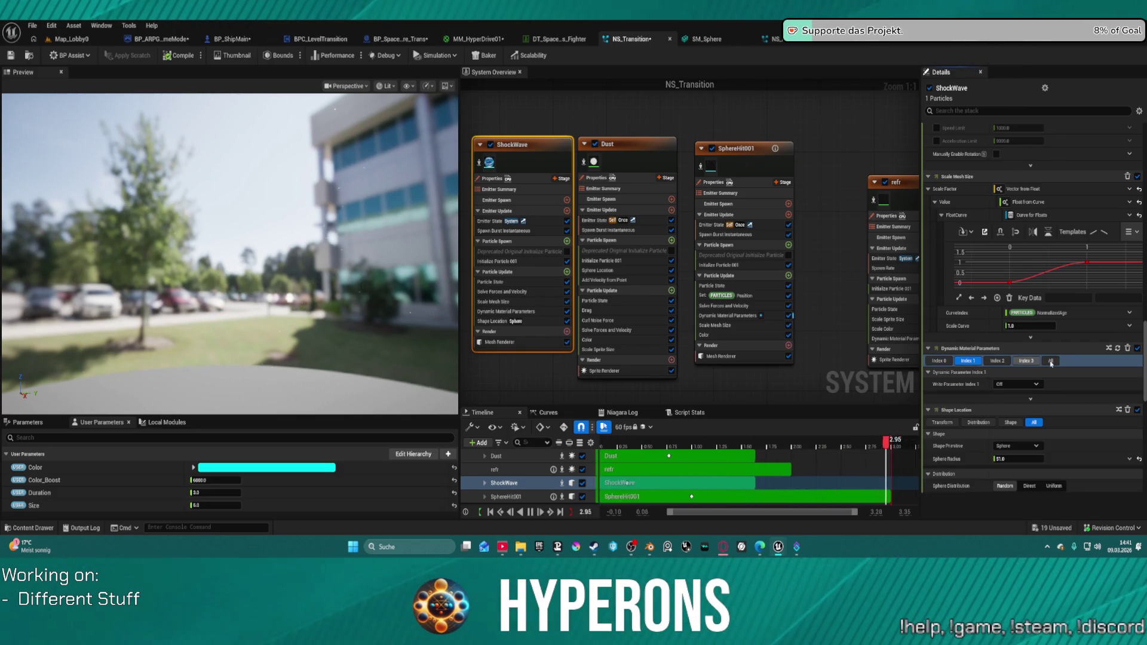
{"action": "scroll", "coordinate": [1004, 478], "scroll_direction": "down", "scroll_amount": 2}
{"action": "scroll", "coordinate": [1004, 485], "scroll_direction": "down", "scroll_amount": 2}
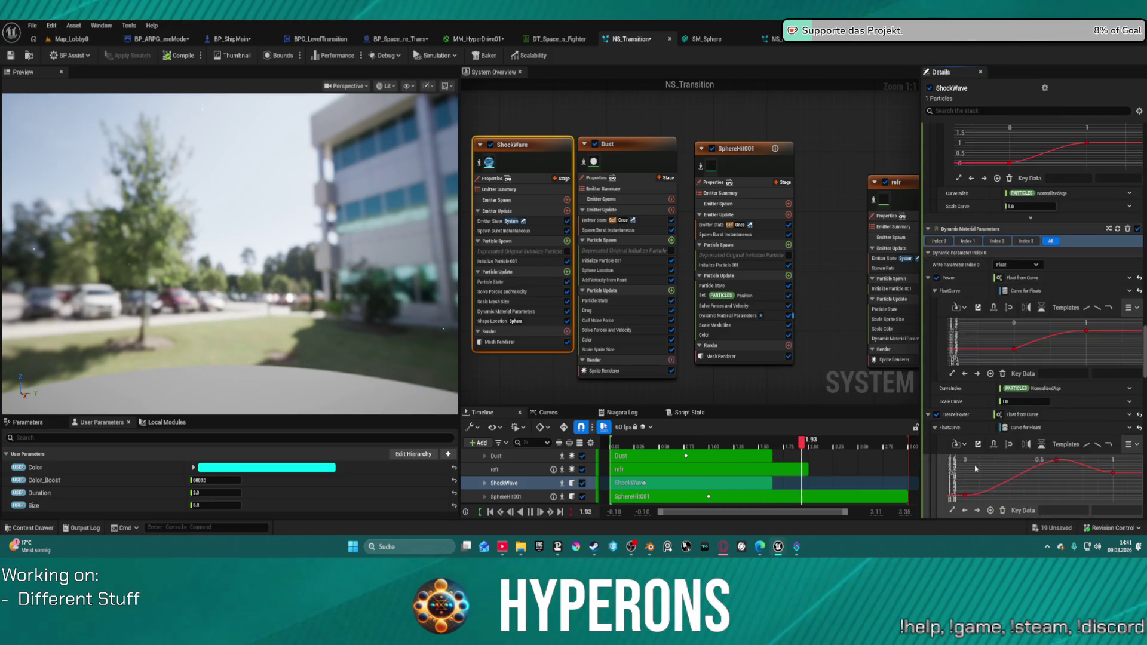
{"action": "scroll", "coordinate": [1098, 430], "scroll_direction": "down", "scroll_amount": 5}
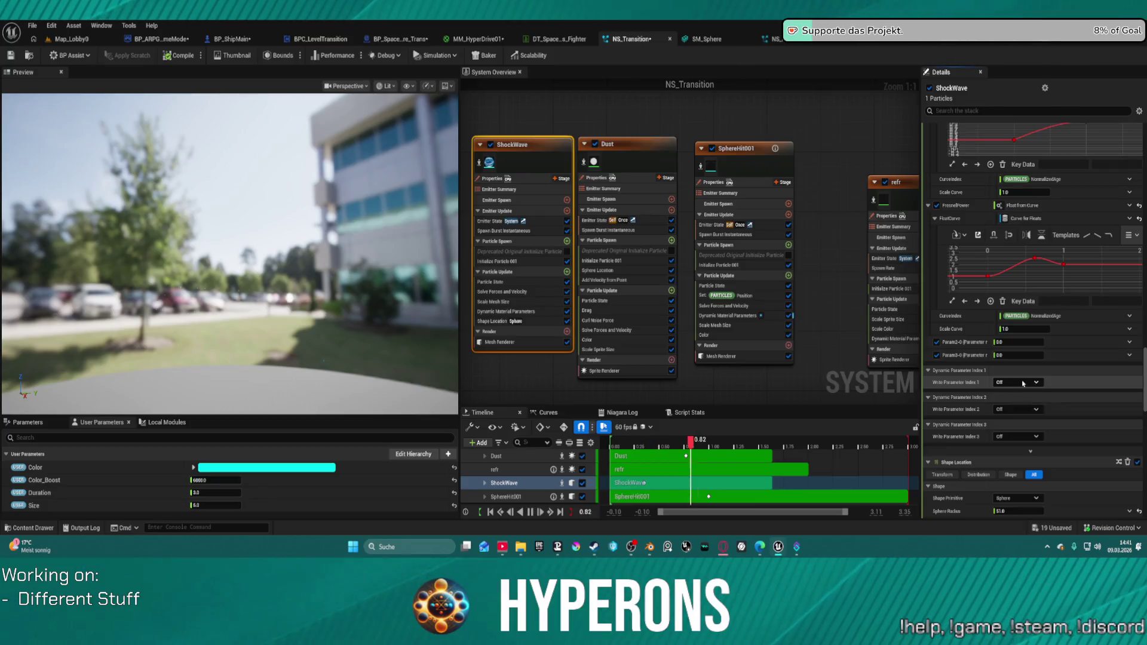
{"action": "left_click", "coordinate": [1019, 382]}
{"action": "left_click", "coordinate": [1020, 371]}
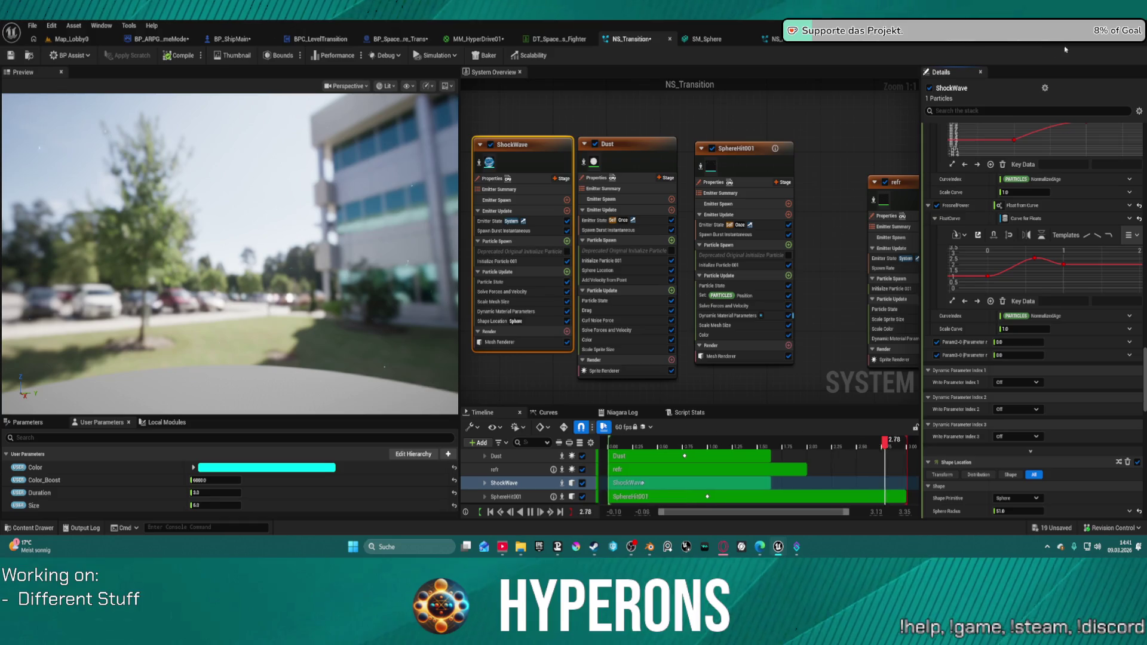
{"action": "left_click", "coordinate": [1039, 44]}
{"action": "left_click_drag", "start_coordinate": [710, 158], "coordinate": [679, 195]}
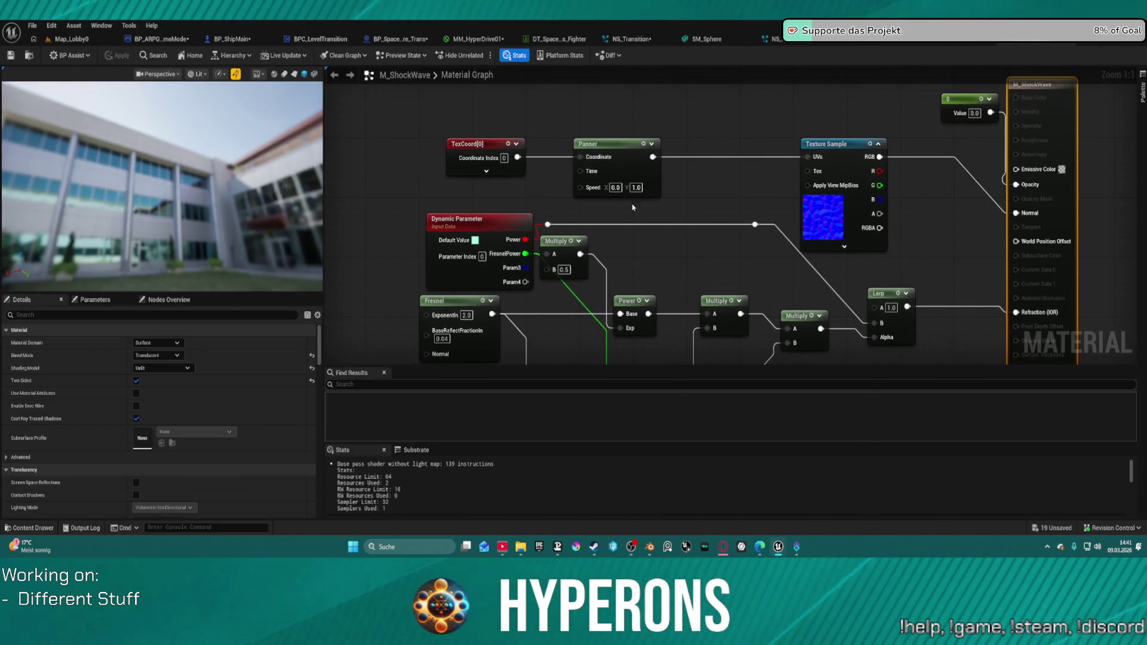
Set M_ShockWave's top-right Constant to 1, then to 0.1
{"action": "left_click_drag", "start_coordinate": [574, 250], "coordinate": [627, 249]}
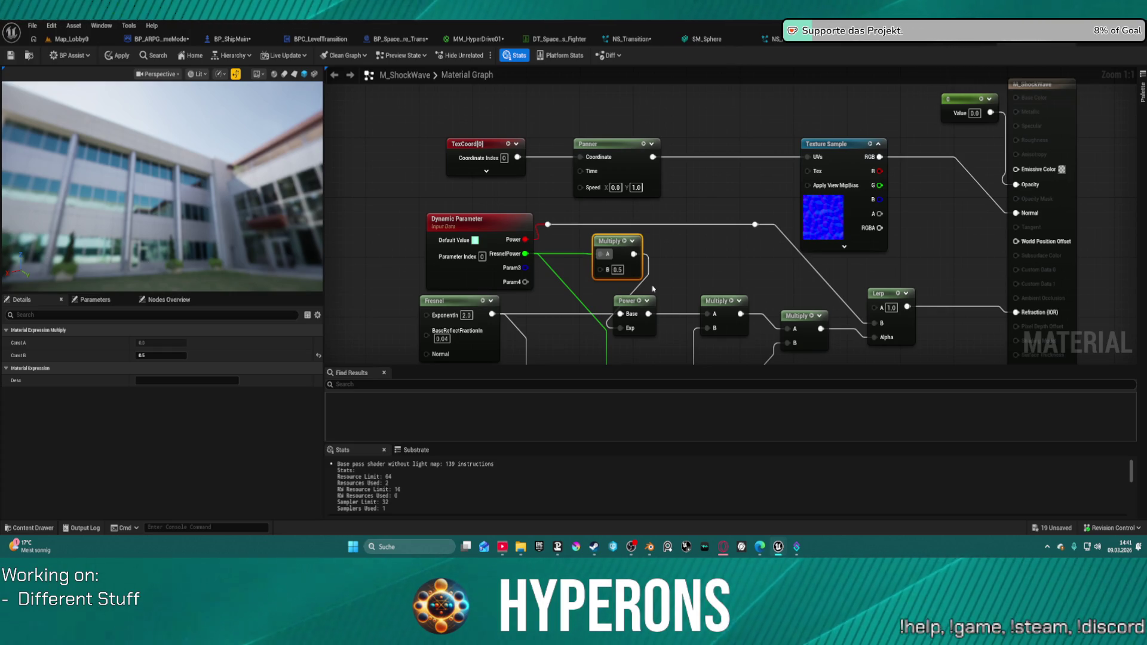
{"action": "left_click", "coordinate": [838, 214]}
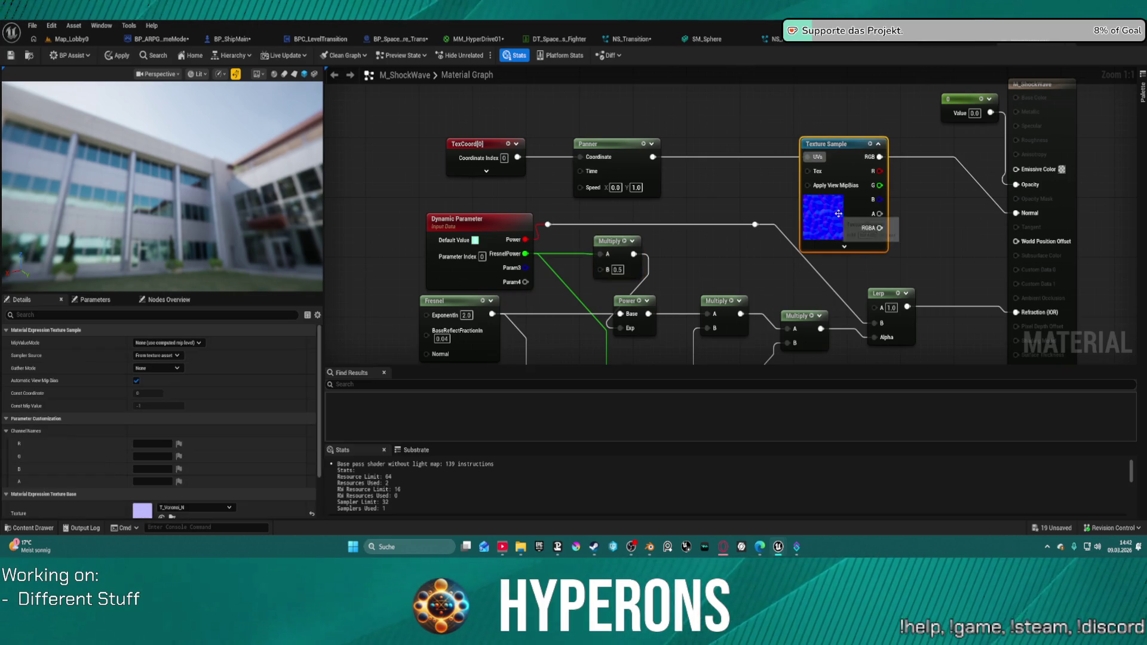
{"action": "scroll", "coordinate": [219, 477], "scroll_direction": "down", "scroll_amount": 3}
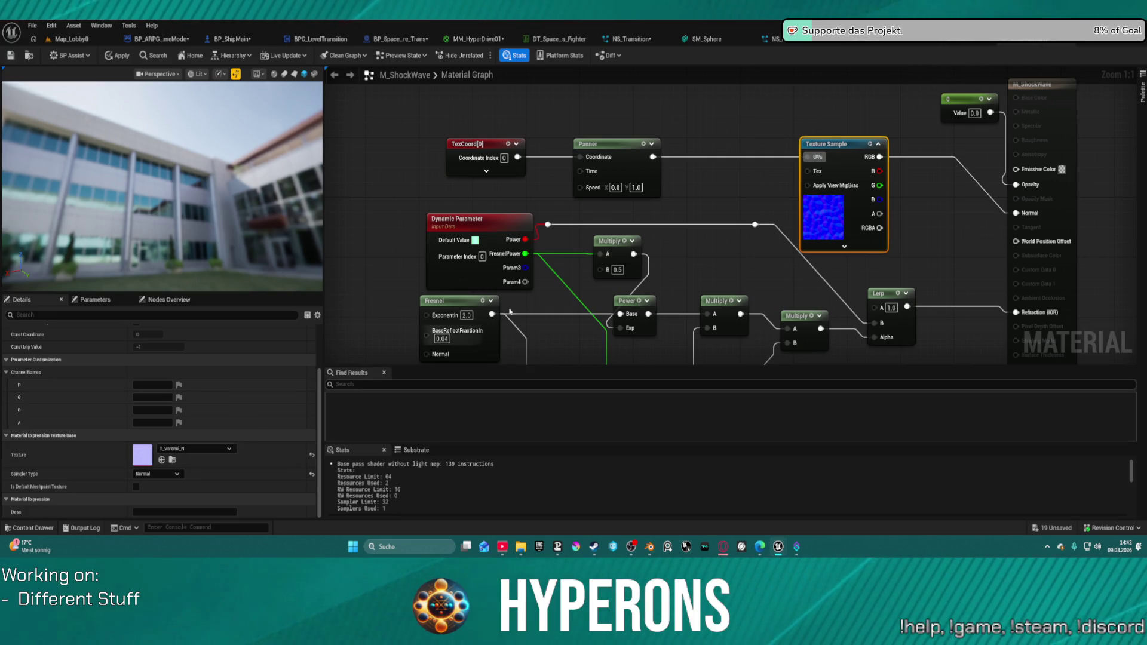
{"action": "left_click", "coordinate": [960, 112]}
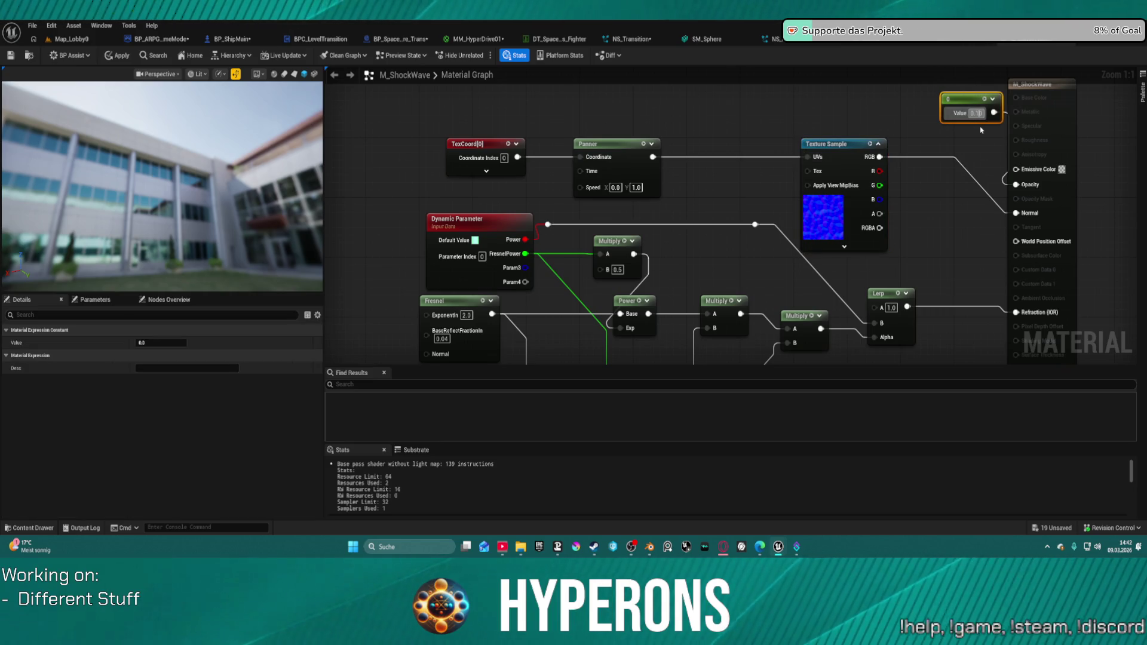
{"action": "type", "text": "1"}
{"action": "key", "text": "Return"}
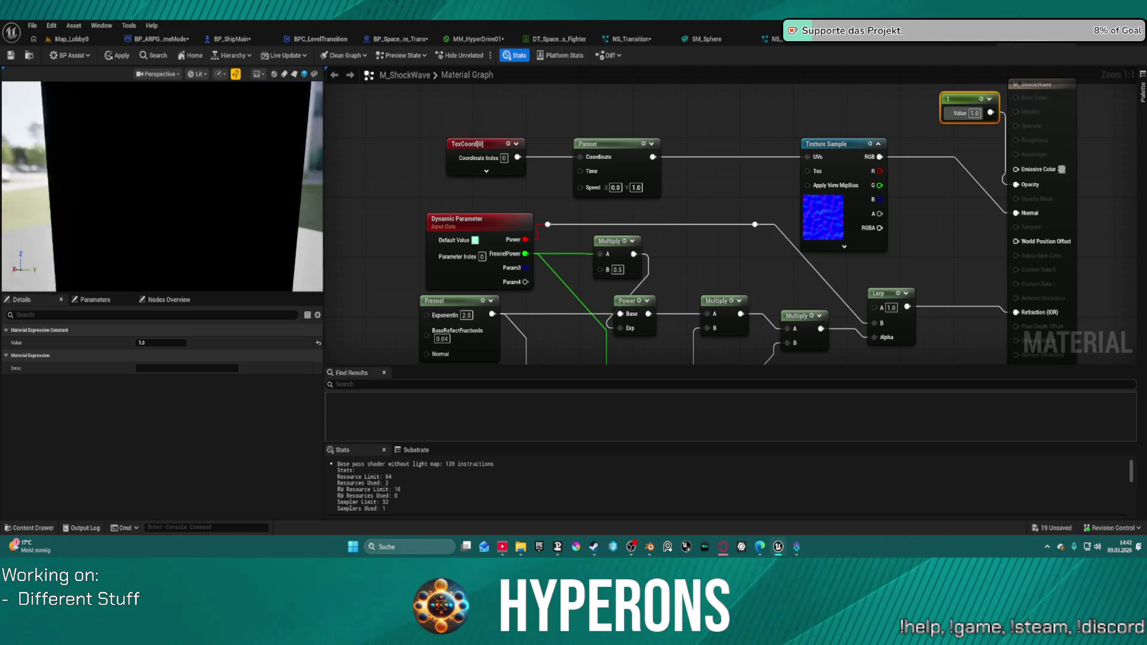
{"action": "scroll", "coordinate": [182, 156], "scroll_direction": "down", "scroll_amount": 5}
{"action": "scroll", "coordinate": [184, 157], "scroll_direction": "up", "scroll_amount": 3}
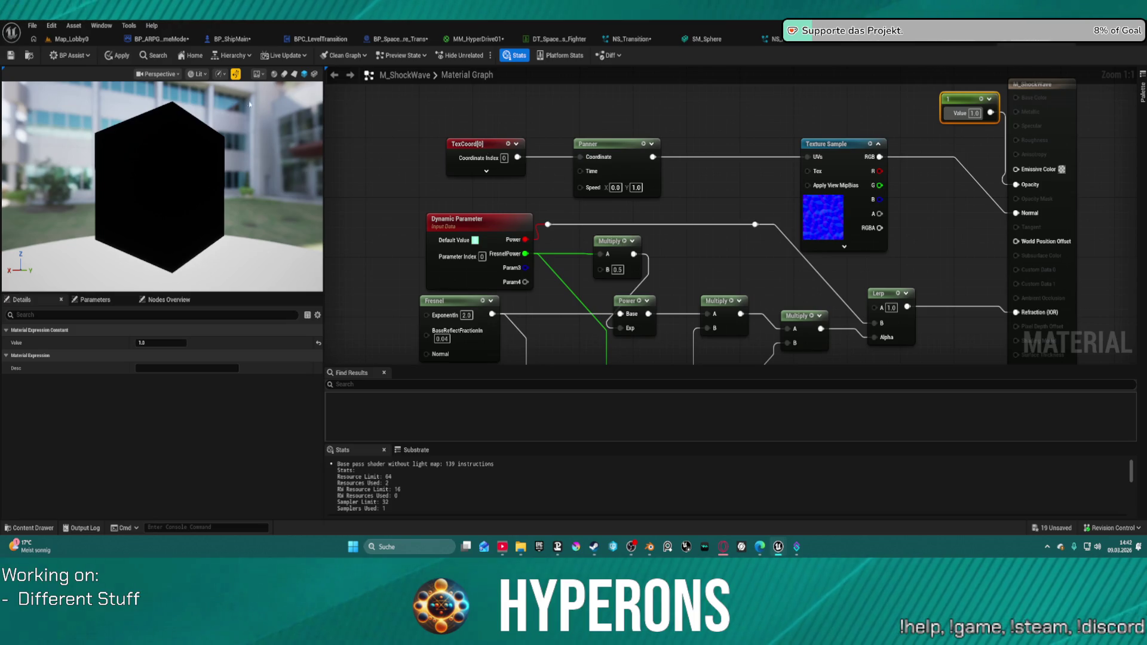
{"action": "left_click_drag", "start_coordinate": [185, 161], "coordinate": [292, 162]}
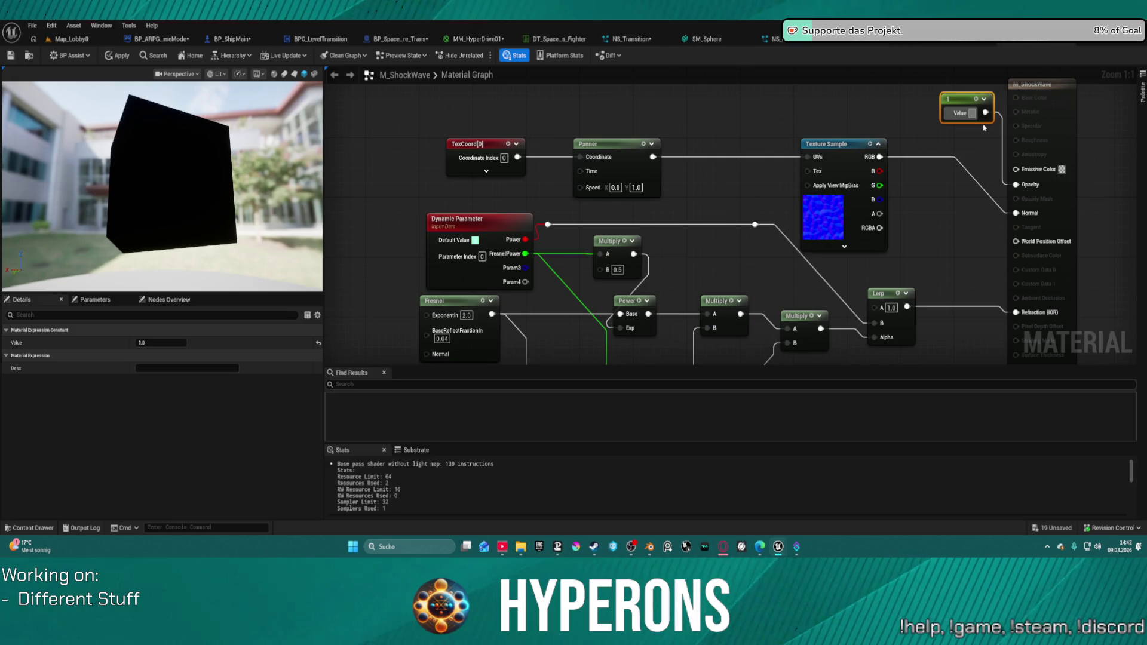
{"action": "type", "text": "0.1"}
{"action": "key", "text": "Return"}
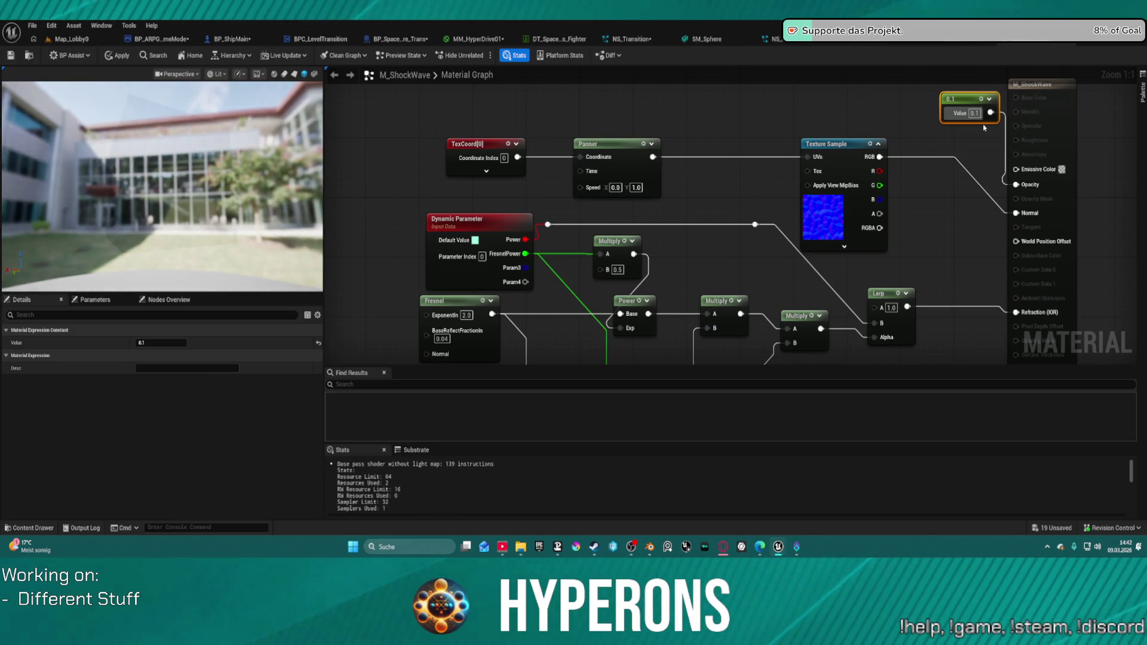
{"action": "mouse_move", "coordinate": [161, 191]}
{"action": "left_mouse_down"}
{"action": "mouse_move", "coordinate": [170, 155]}
{"action": "mouse_move", "coordinate": [148, 126]}
{"action": "left_mouse_up"}
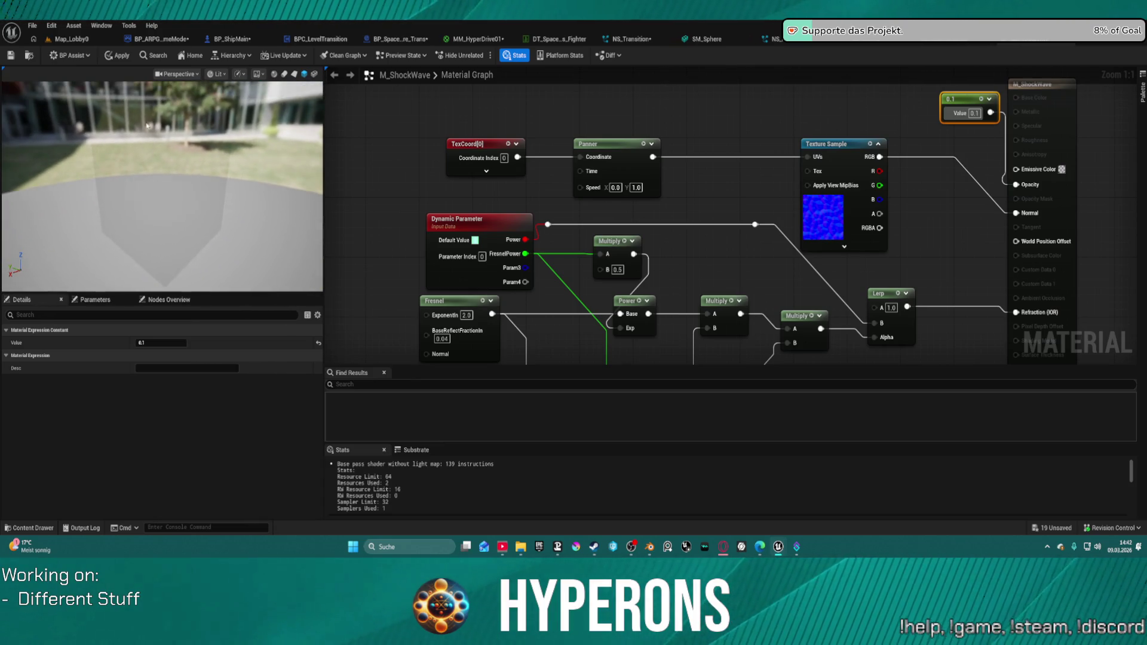
Apply the M_ShockWave material changes and return to the Map_Lobby0 level
{"action": "left_click", "coordinate": [122, 56]}
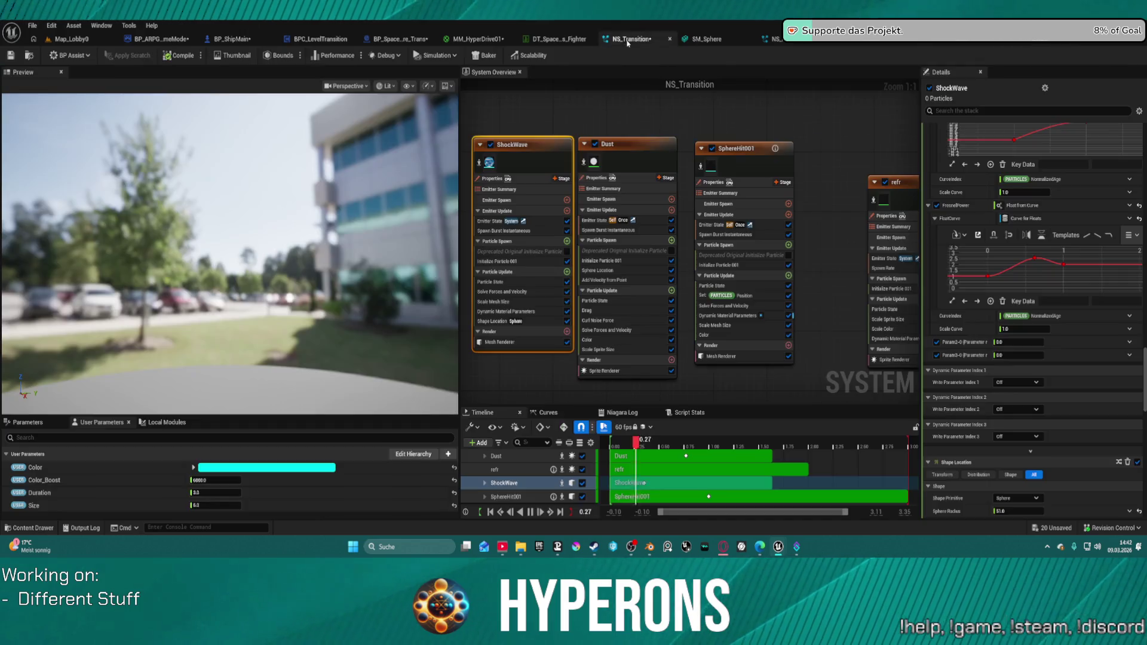
{"action": "left_click", "coordinate": [630, 39]}
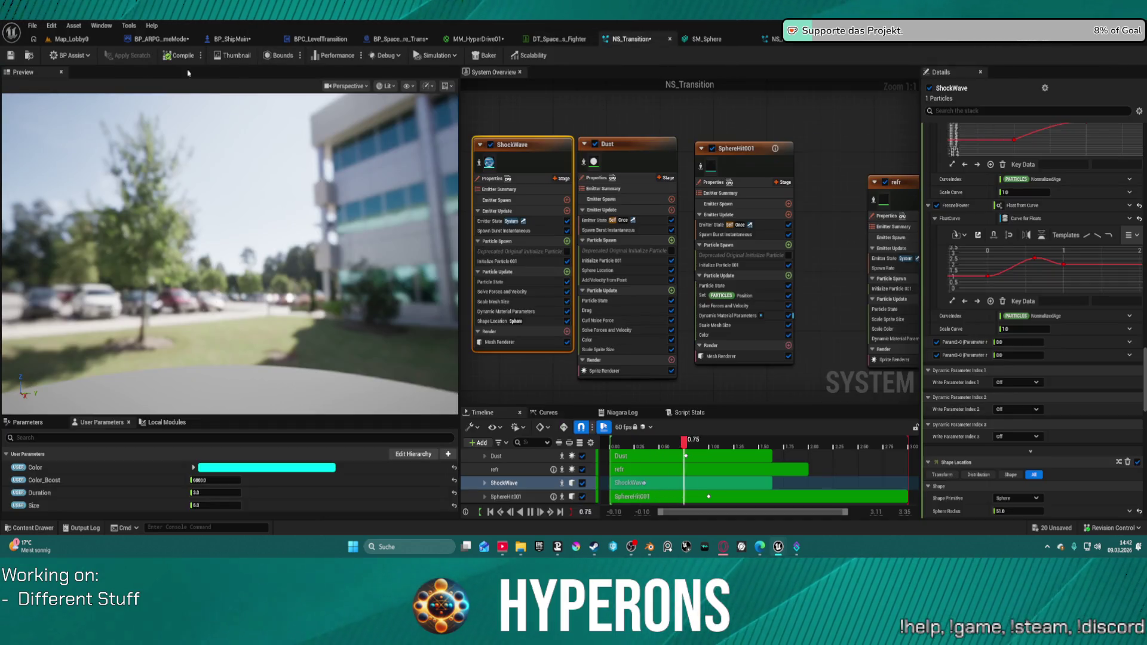
{"action": "left_click", "coordinate": [28, 56]}
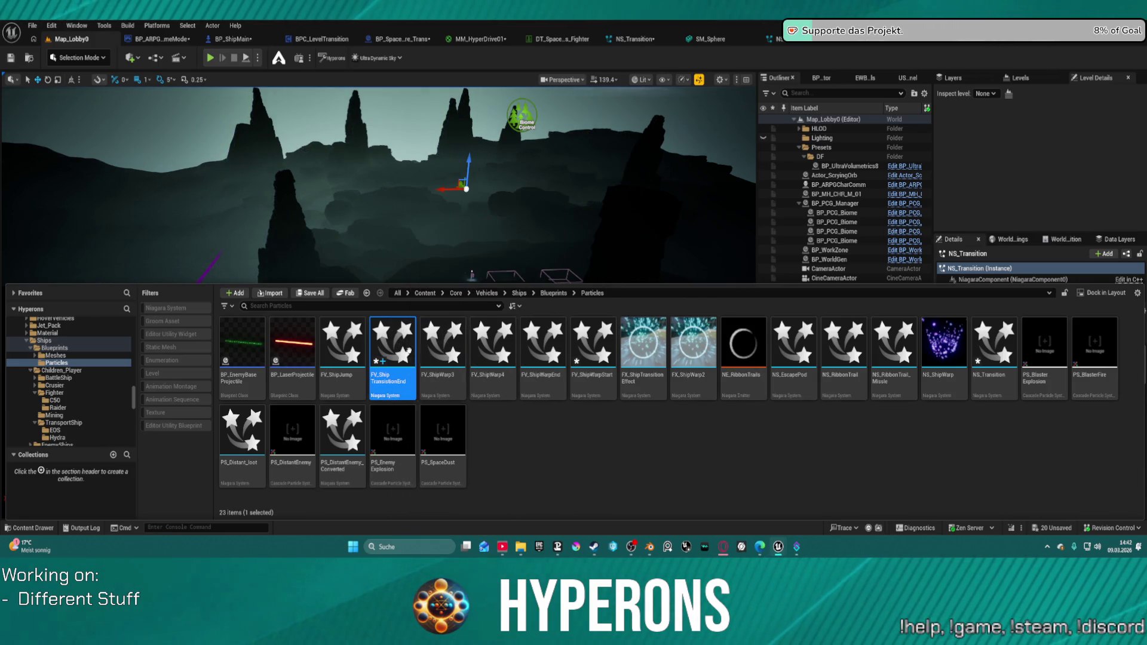
Drag NS_Transition from the Content Drawer's Particles folder into the Map_Lobby0 viewport
{"action": "left_click", "coordinate": [632, 39]}
{"action": "left_click", "coordinate": [84, 42]}
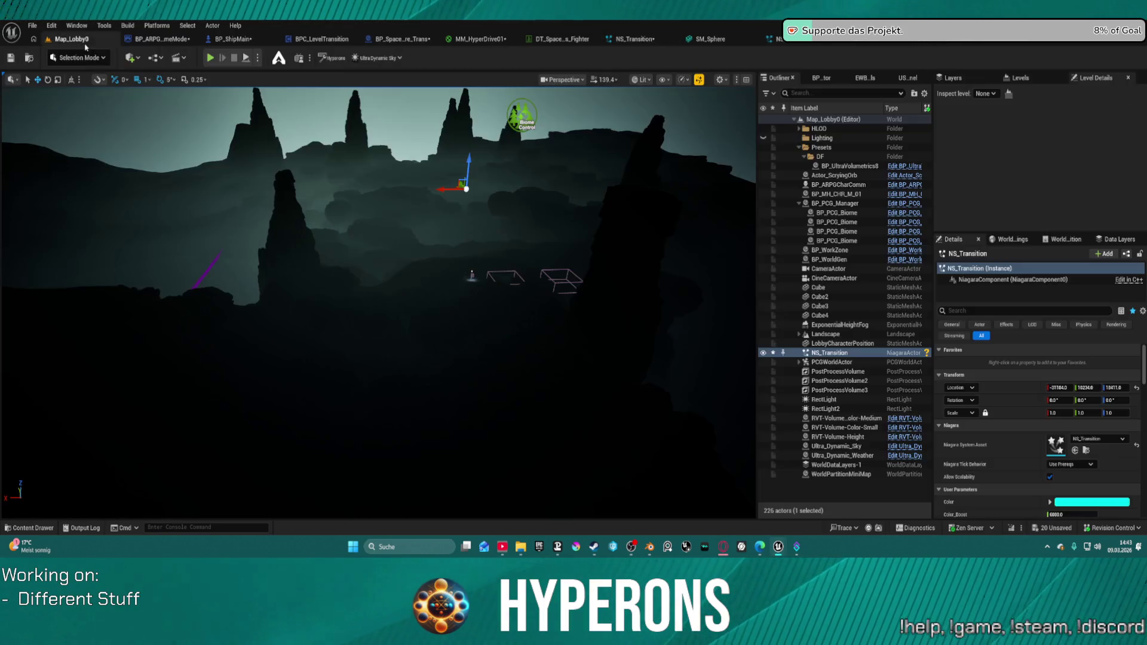
{"action": "key", "text": "ctrl+space"}
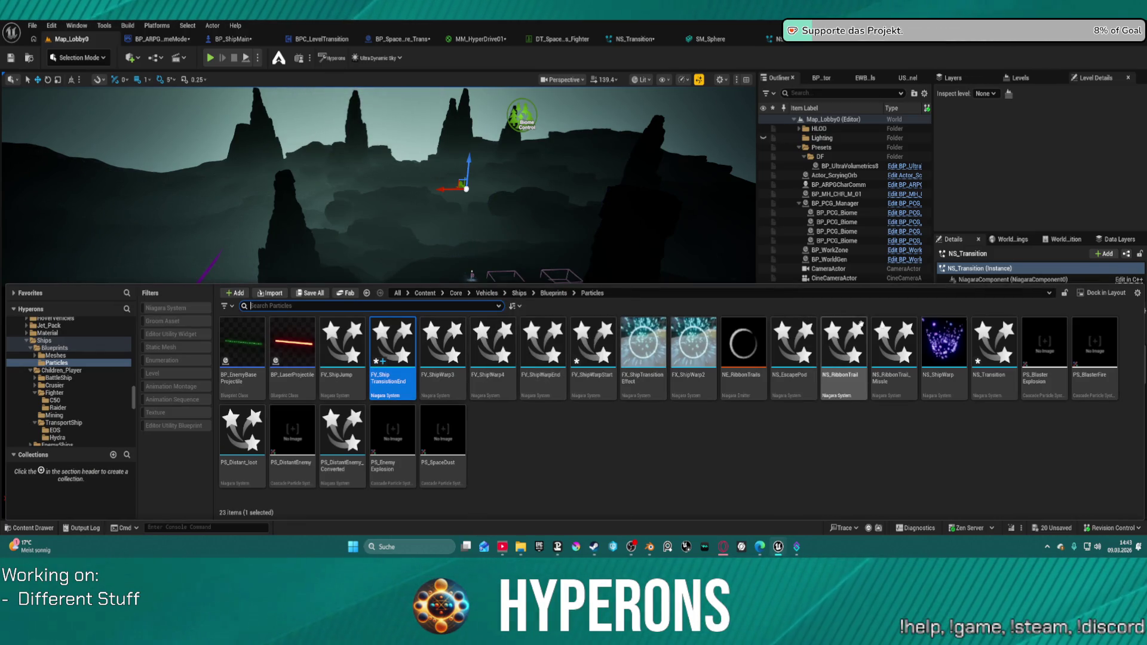
{"action": "left_click", "coordinate": [995, 349]}
{"action": "key", "text": "ctrl+space"}
{"action": "mouse_move", "coordinate": [524, 372]}
{"action": "left_mouse_down"}
{"action": "mouse_move", "coordinate": [513, 376]}
{"action": "mouse_move", "coordinate": [538, 316]}
{"action": "left_mouse_up"}
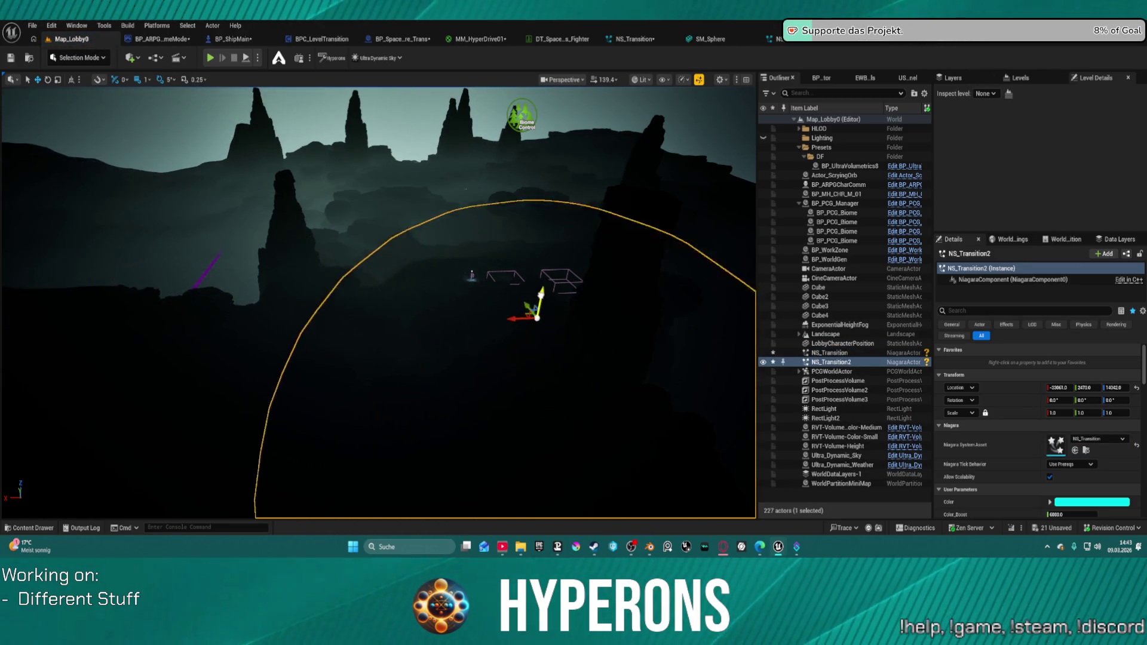
Focus on NS_Transition2, move it to a new spot, and return to NS_Transition
{"action": "key", "text": "f"}
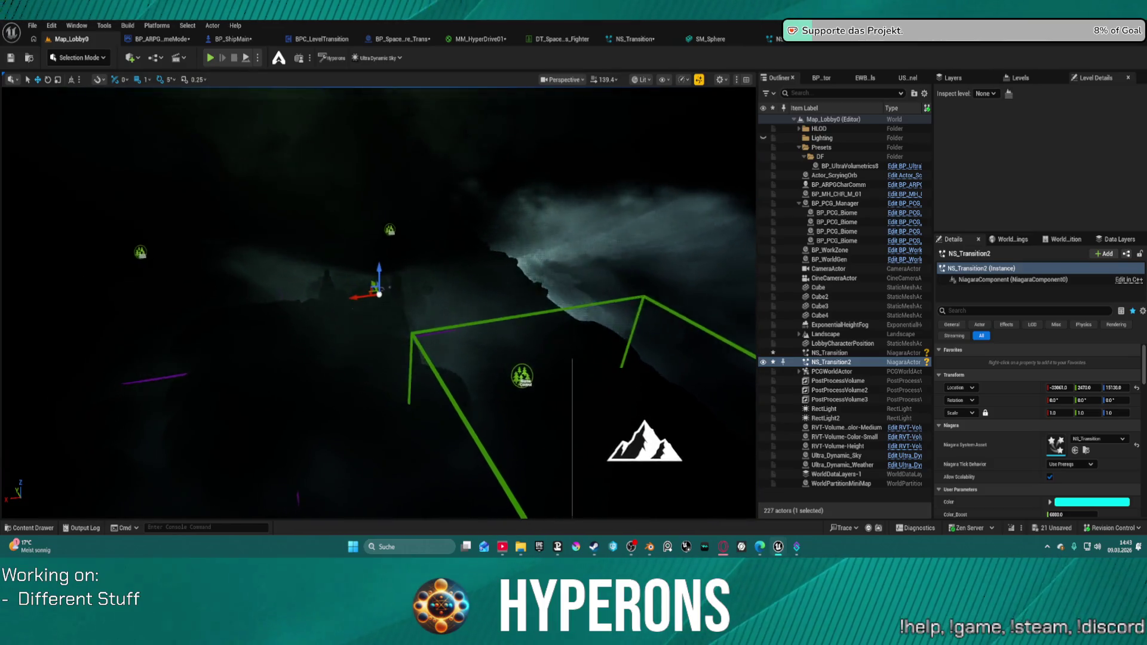
{"action": "scroll", "coordinate": [388, 288], "scroll_direction": "up", "scroll_amount": 5}
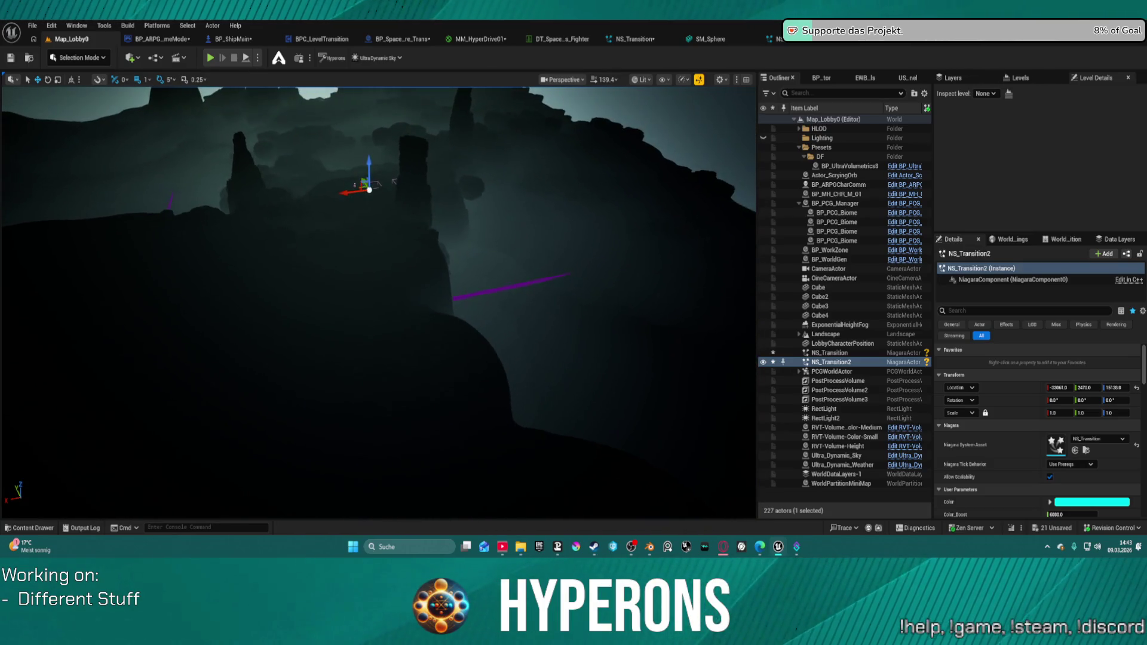
{"action": "left_click_drag", "start_coordinate": [384, 181], "coordinate": [430, 253]}
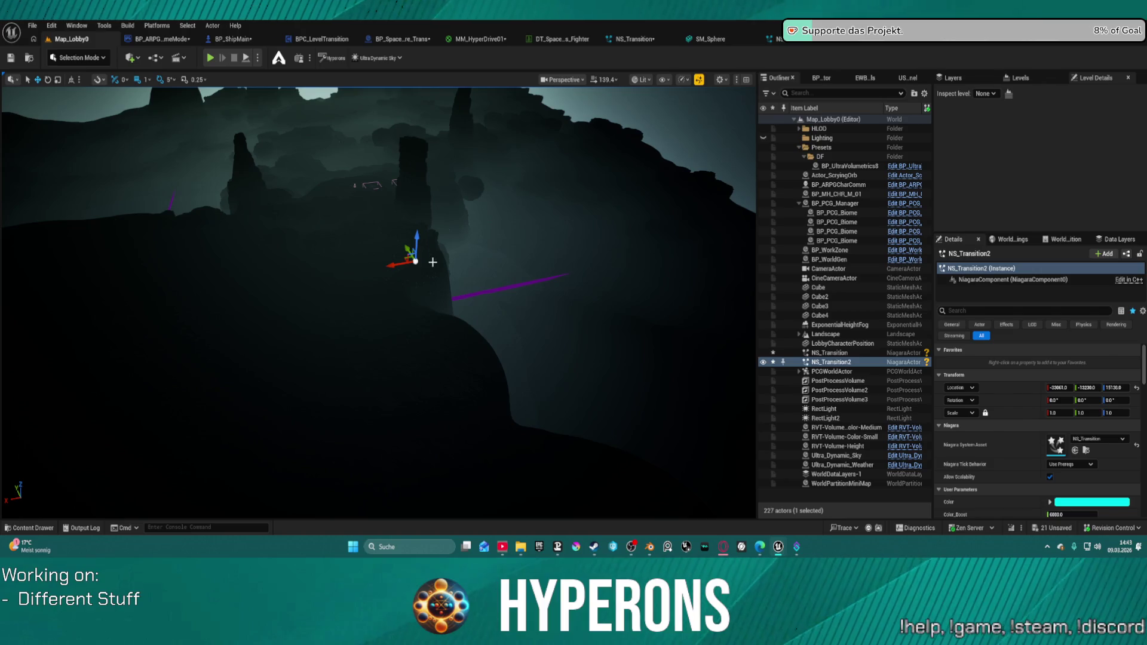
{"action": "mouse_move", "coordinate": [432, 261]}
{"action": "left_mouse_down"}
{"action": "mouse_move", "coordinate": [454, 269]}
{"action": "mouse_move", "coordinate": [391, 301]}
{"action": "left_mouse_up"}
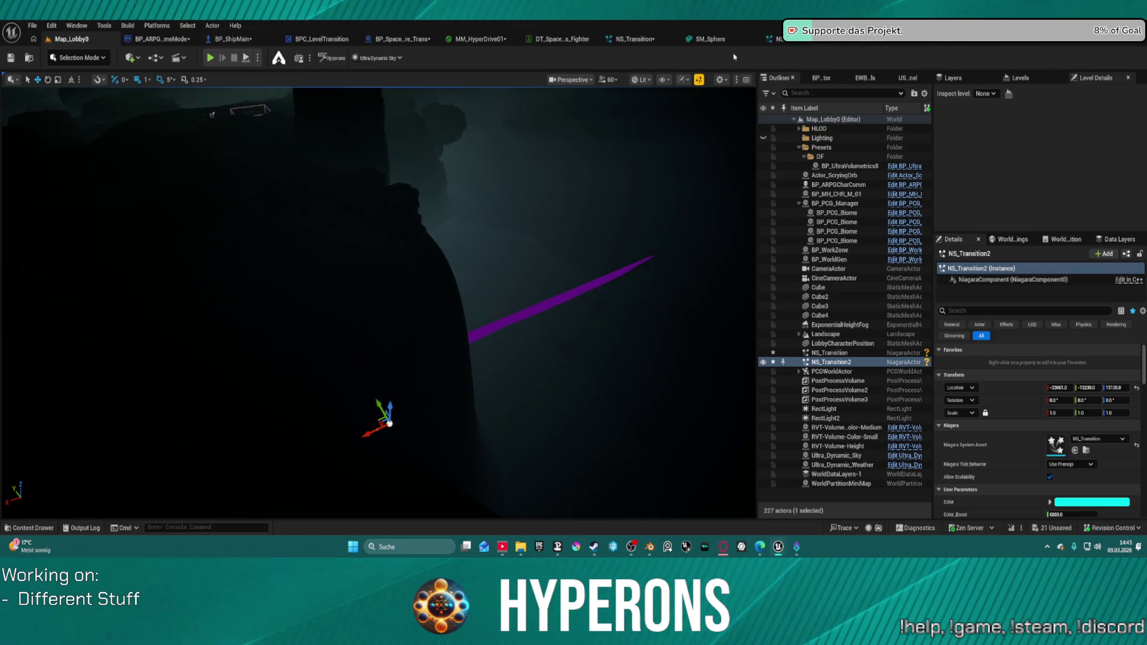
{"action": "left_click", "coordinate": [664, 42]}
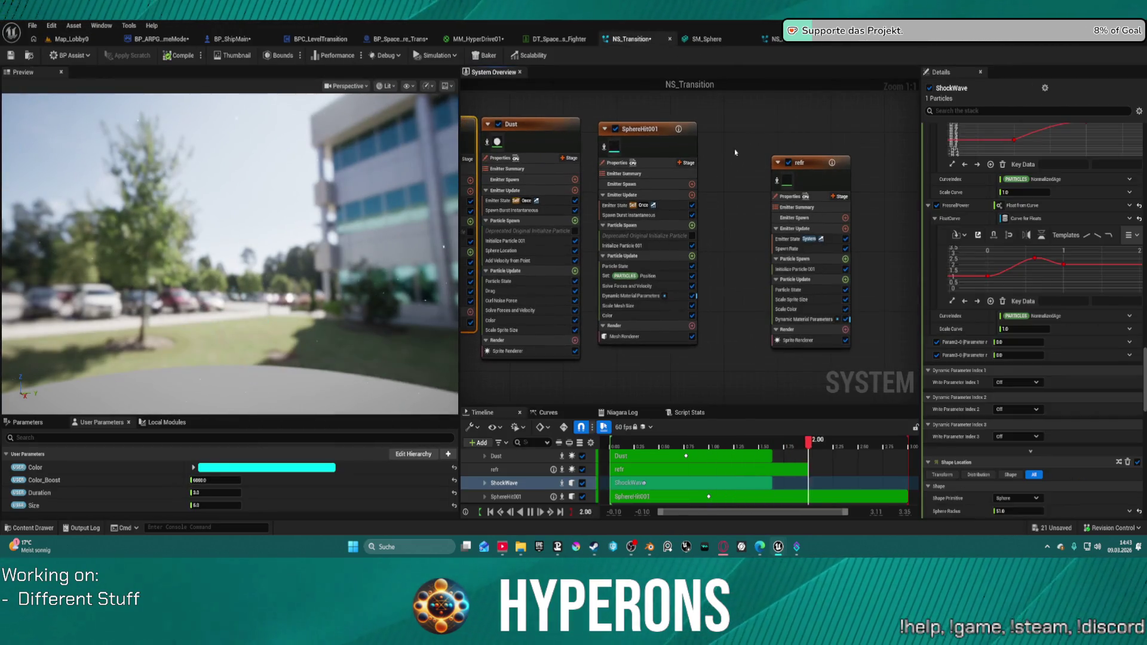
Uncheck the refr emitter, review SphereHit001's stack, and select the ShockWave emitter
{"action": "left_click", "coordinate": [811, 169]}
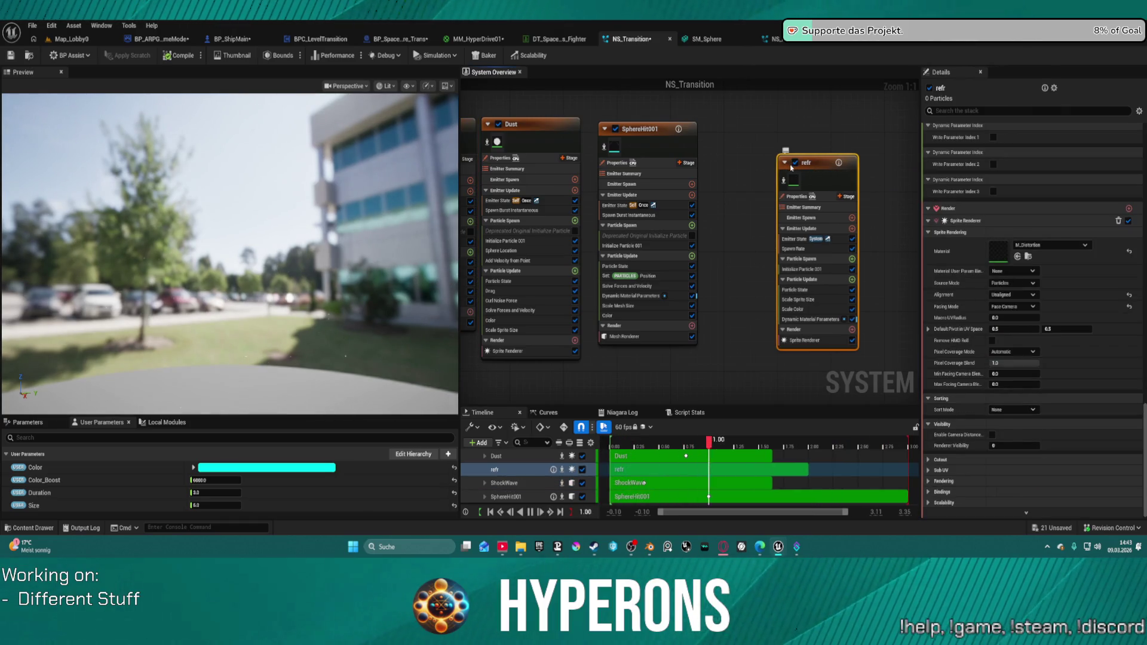
{"action": "left_click", "coordinate": [788, 162]}
{"action": "left_click", "coordinate": [639, 146]}
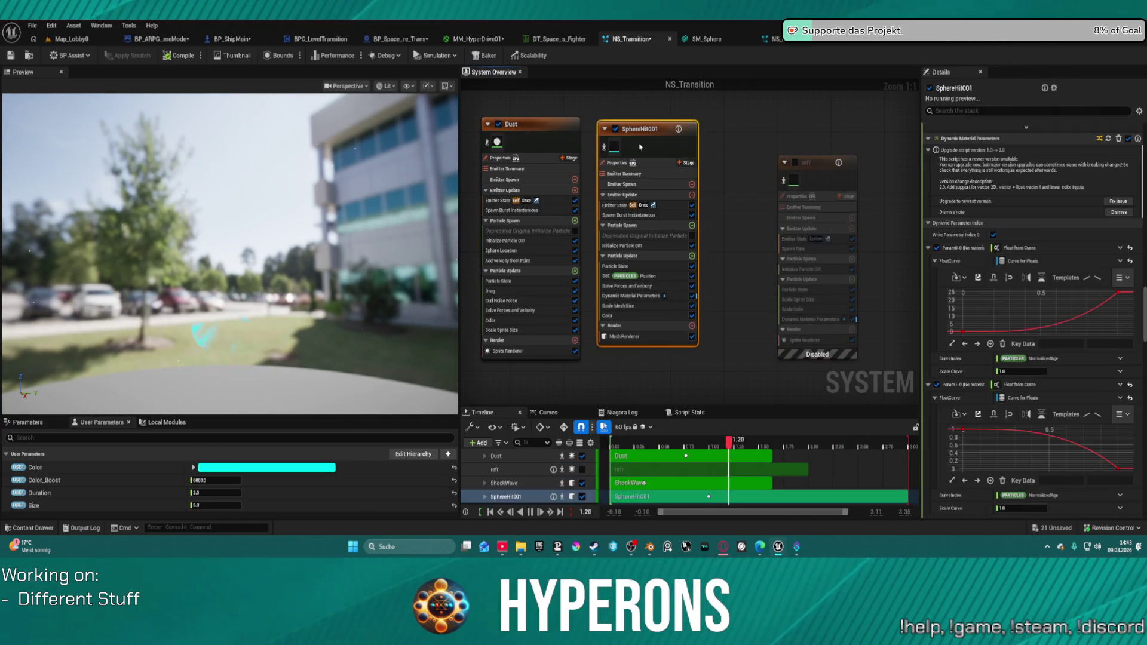
{"action": "scroll", "coordinate": [1051, 249], "scroll_direction": "up", "scroll_amount": 5}
{"action": "scroll", "coordinate": [1051, 249], "scroll_direction": "down", "scroll_amount": 10}
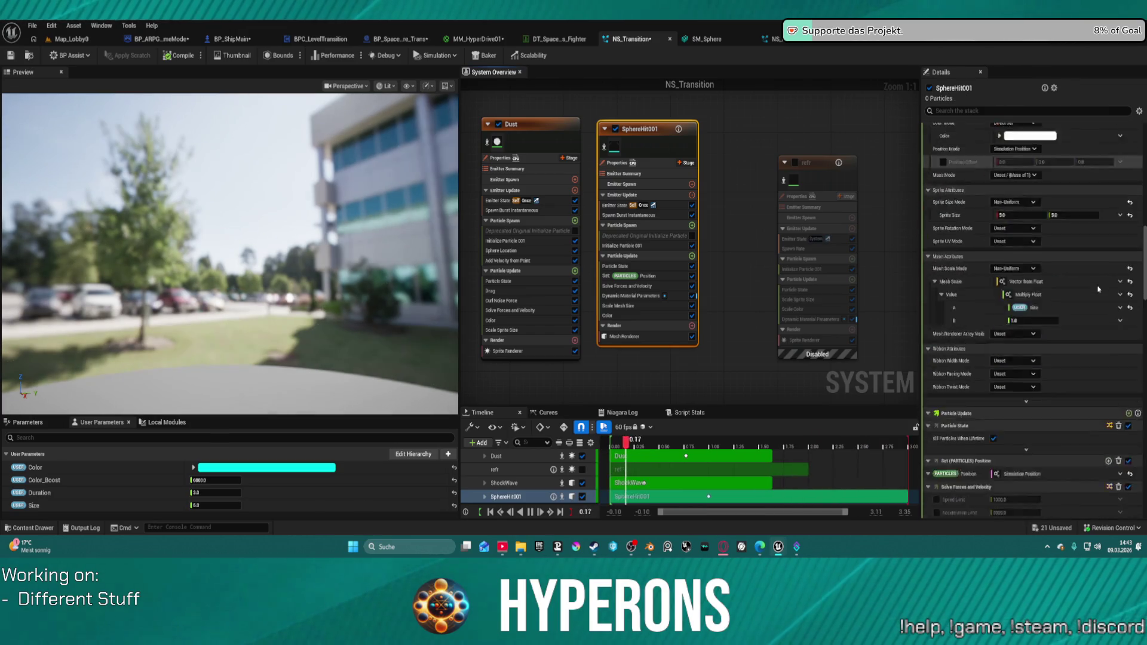
{"action": "scroll", "coordinate": [1102, 285], "scroll_direction": "up", "scroll_amount": 10}
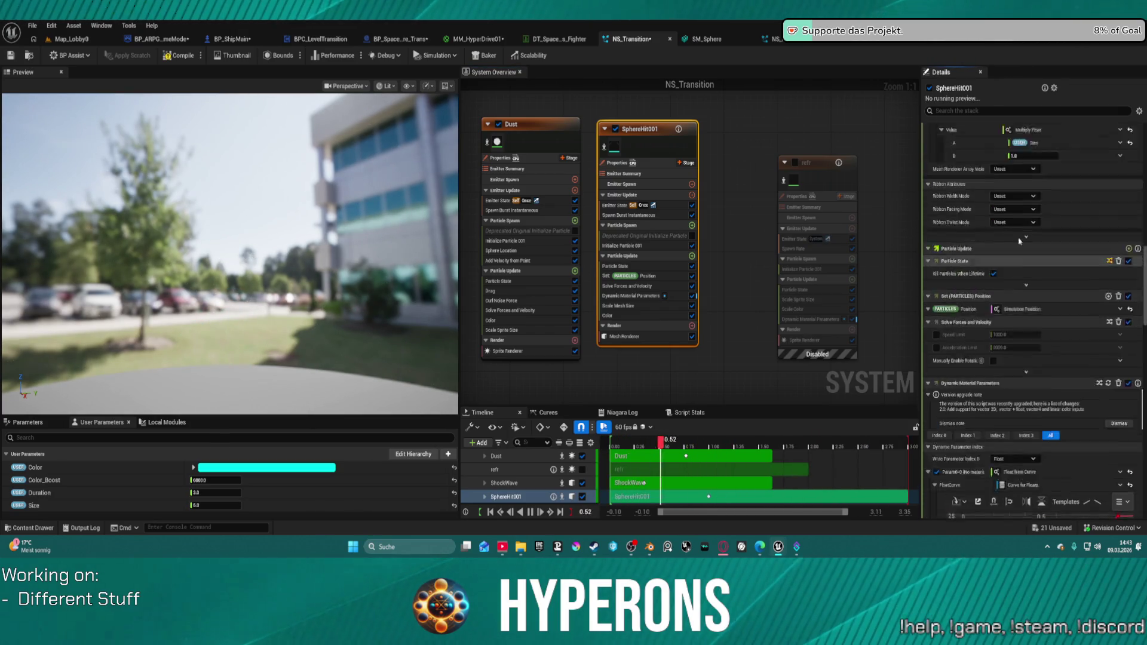
{"action": "scroll", "coordinate": [1054, 237], "scroll_direction": "down", "scroll_amount": 10}
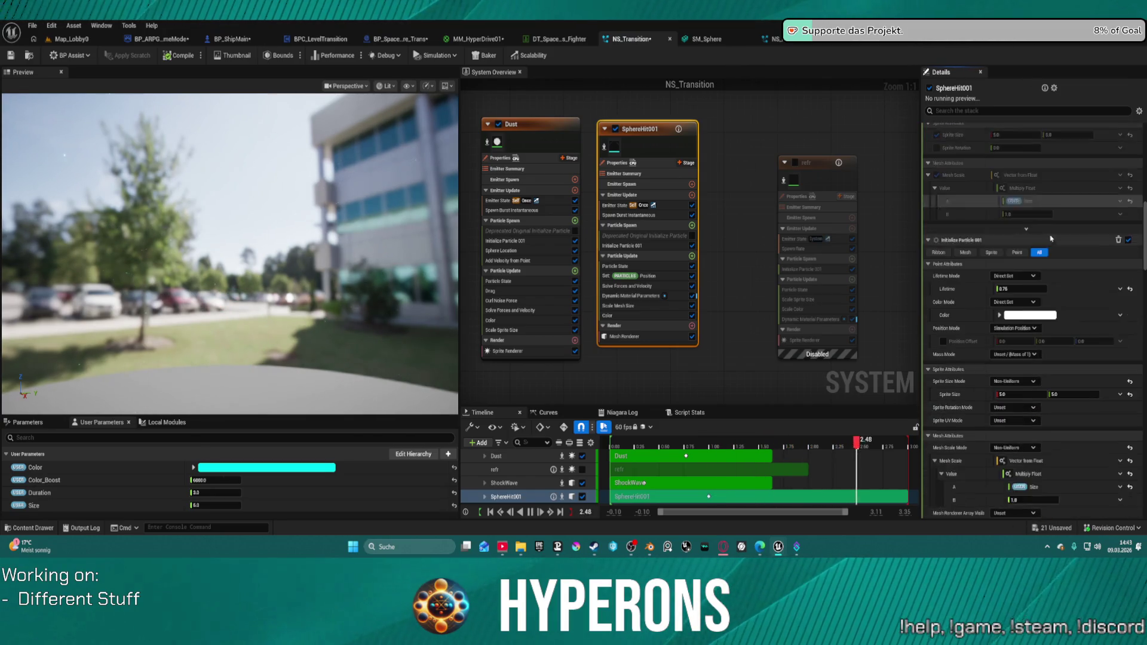
{"action": "scroll", "coordinate": [1027, 362], "scroll_direction": "down", "scroll_amount": 5}
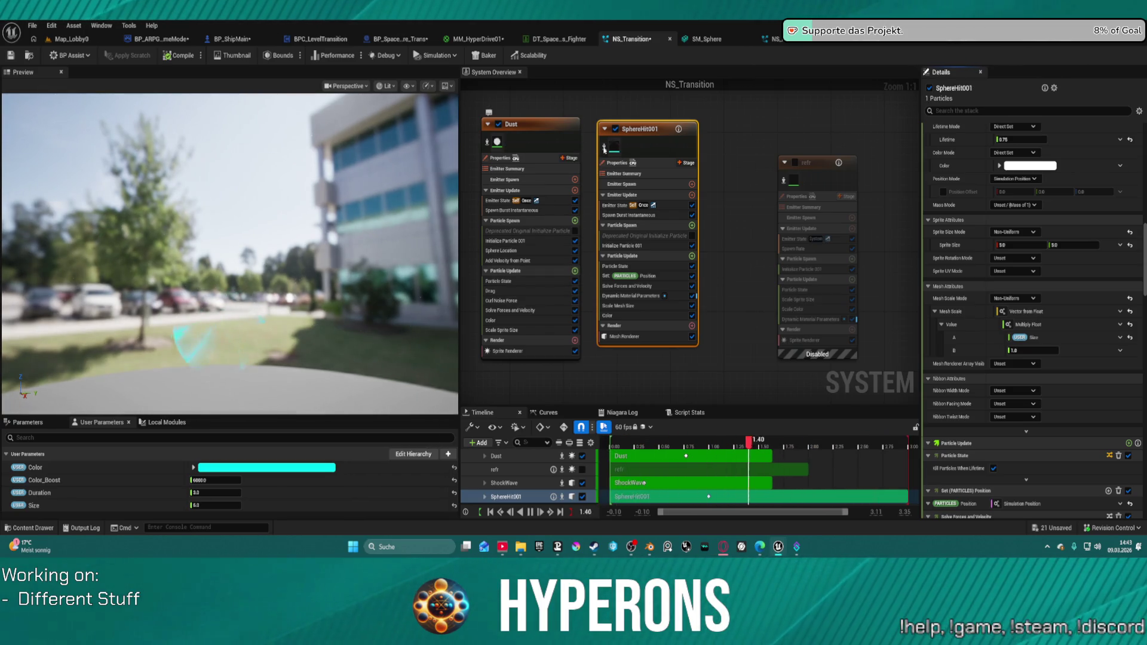
{"action": "scroll", "coordinate": [507, 147], "scroll_direction": "down", "scroll_amount": 2}
{"action": "left_click", "coordinate": [746, 165]}
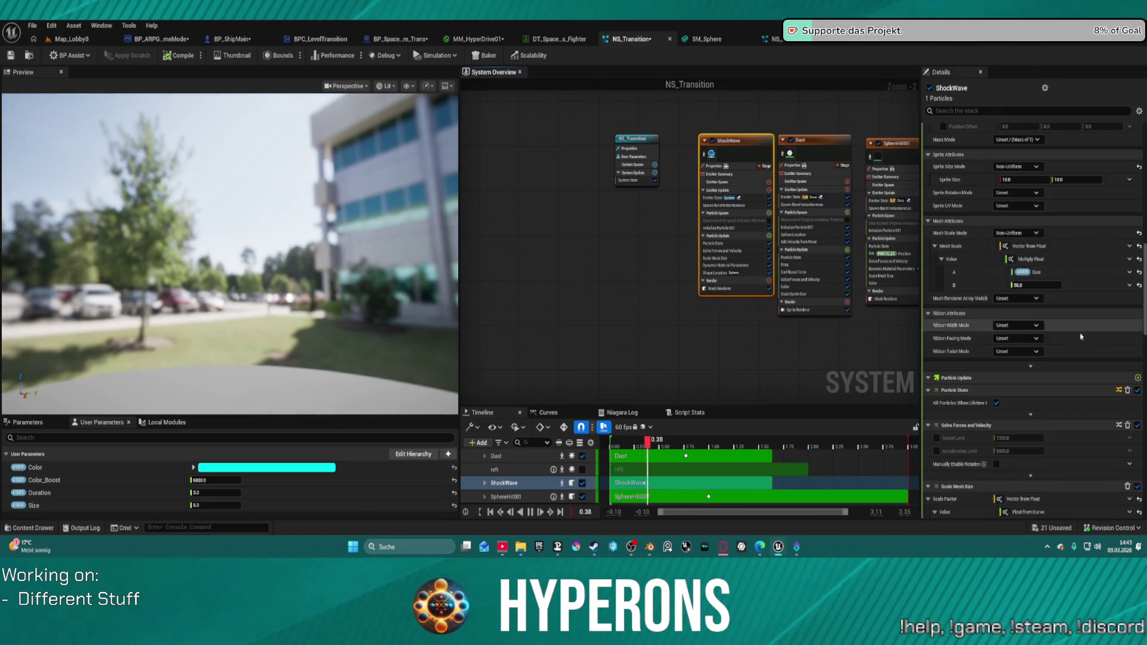
Set the ShockWave emitter's Shape Location Sphere Radius from 51.0 to 1
{"action": "scroll", "coordinate": [1036, 299], "scroll_direction": "up", "scroll_amount": 10}
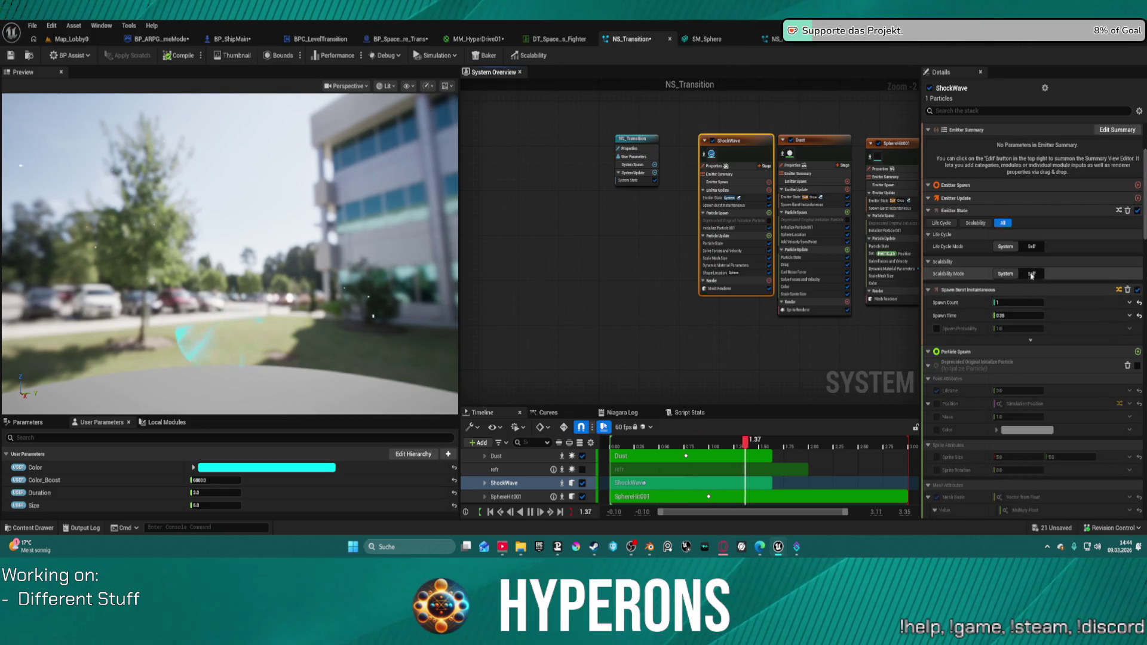
{"action": "scroll", "coordinate": [1035, 316], "scroll_direction": "down", "scroll_amount": 8}
{"action": "scroll", "coordinate": [1035, 327], "scroll_direction": "down", "scroll_amount": 5}
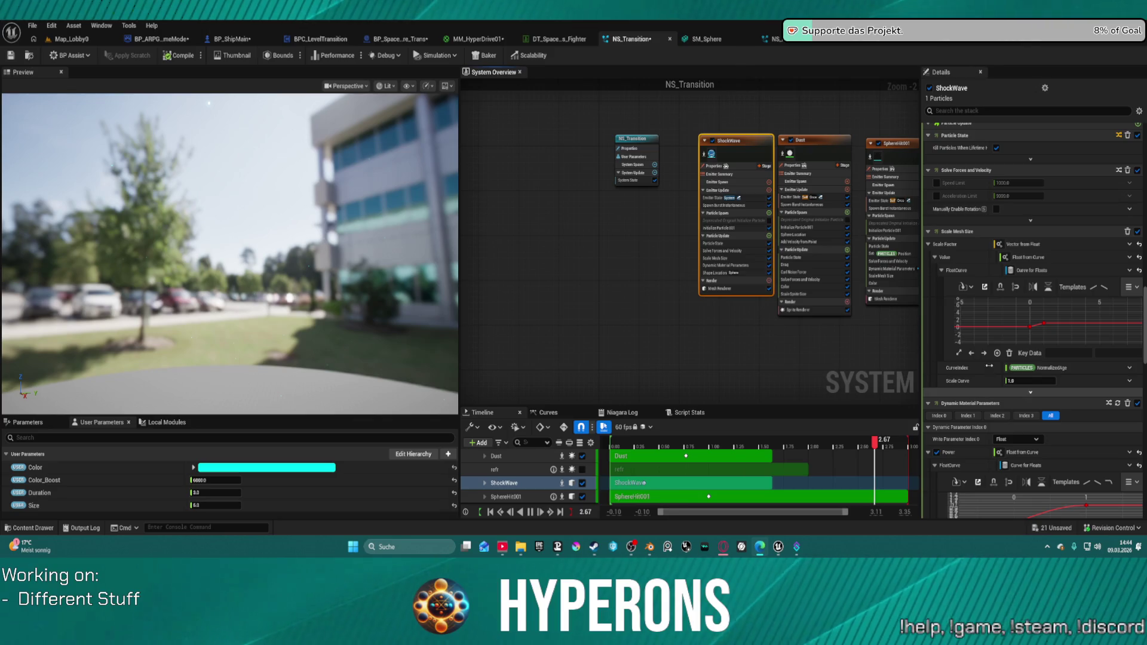
{"action": "scroll", "coordinate": [980, 418], "scroll_direction": "down", "scroll_amount": 4}
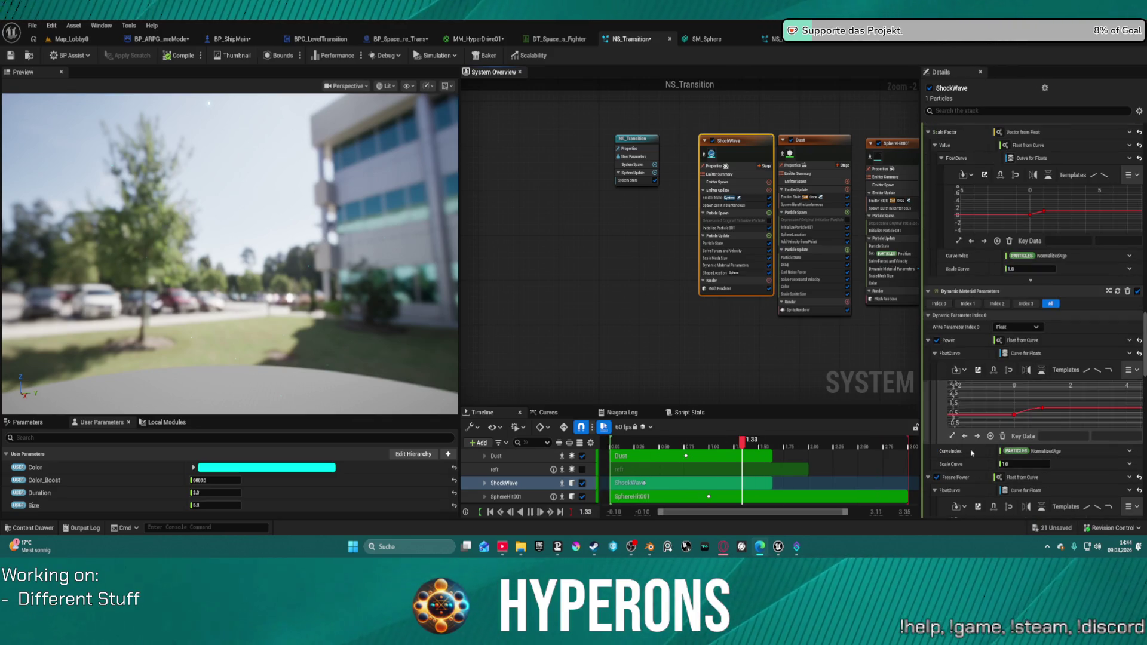
{"action": "scroll", "coordinate": [971, 453], "scroll_direction": "down", "scroll_amount": 12}
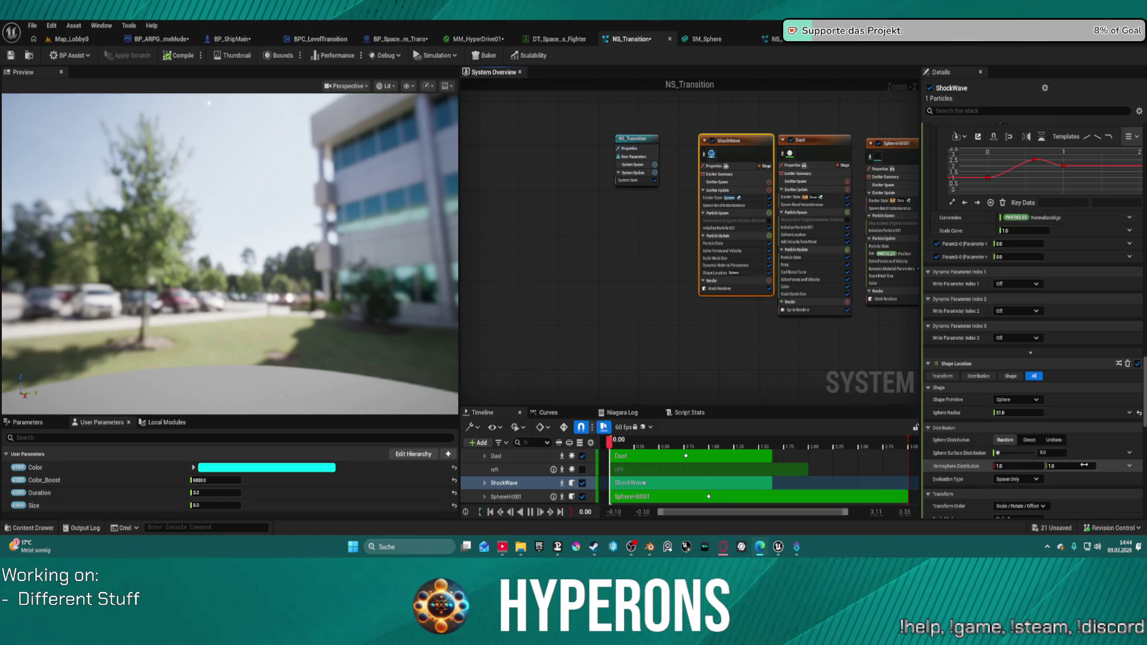
{"action": "scroll", "coordinate": [1084, 464], "scroll_direction": "down", "scroll_amount": 4}
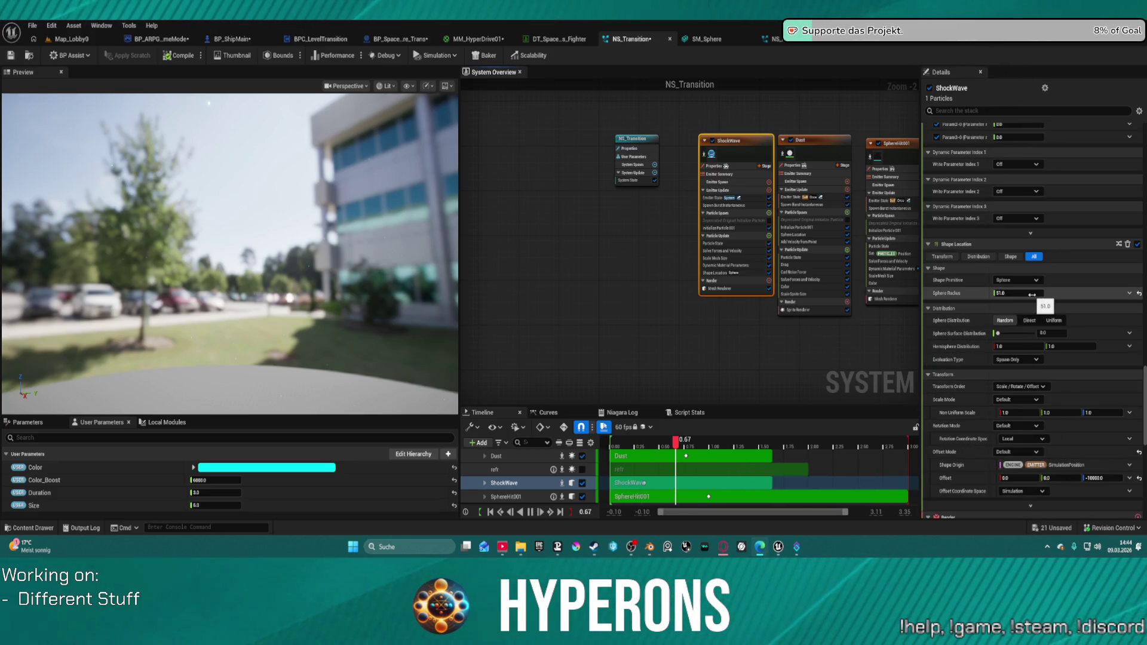
{"action": "left_click", "coordinate": [1032, 293]}
{"action": "type", "text": "1"}
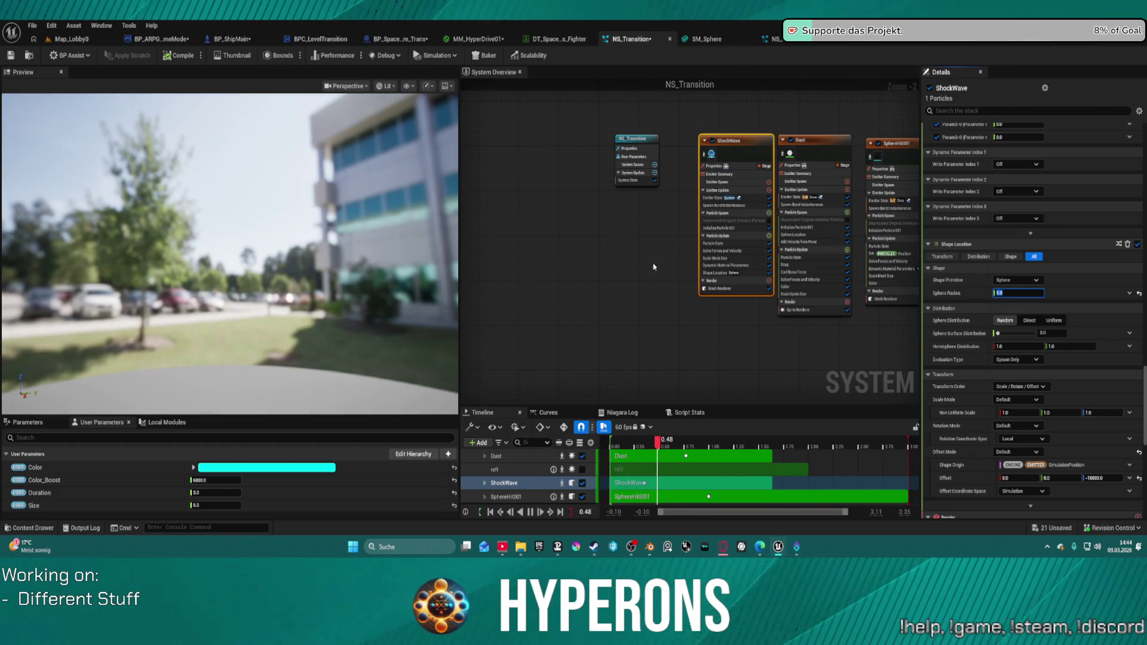
Delete the SphereHit001 emitter from NS_Transition, then switch to NS_ShipWarp
{"action": "left_click", "coordinate": [737, 222]}
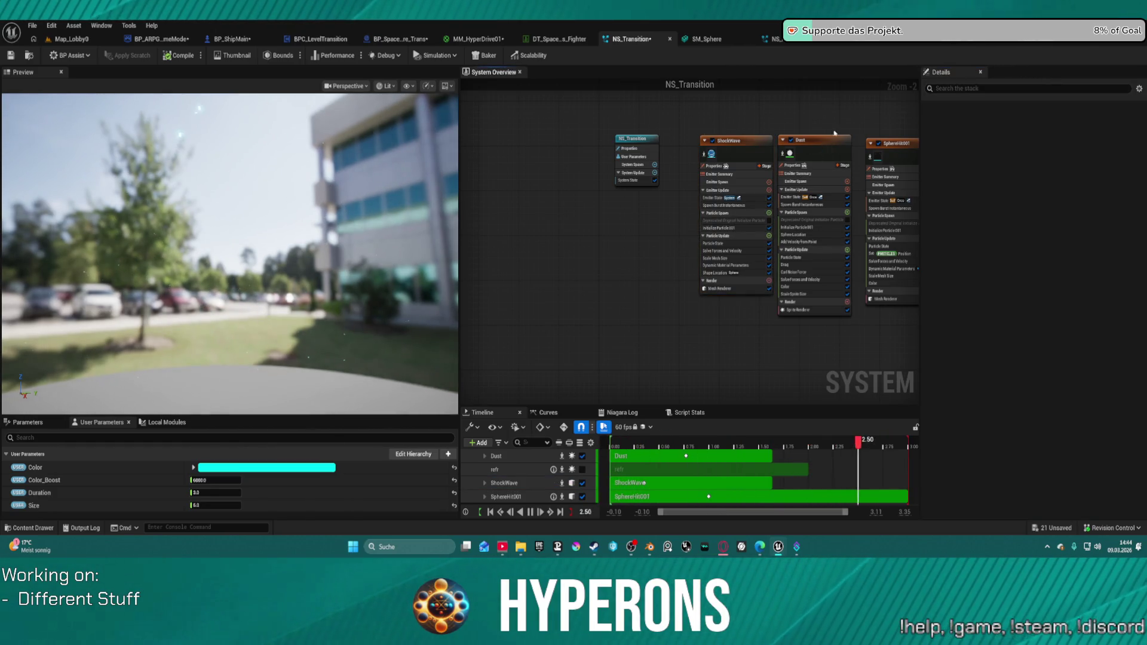
{"action": "left_click_drag", "start_coordinate": [834, 132], "coordinate": [677, 137]}
{"action": "left_click", "coordinate": [740, 179]}
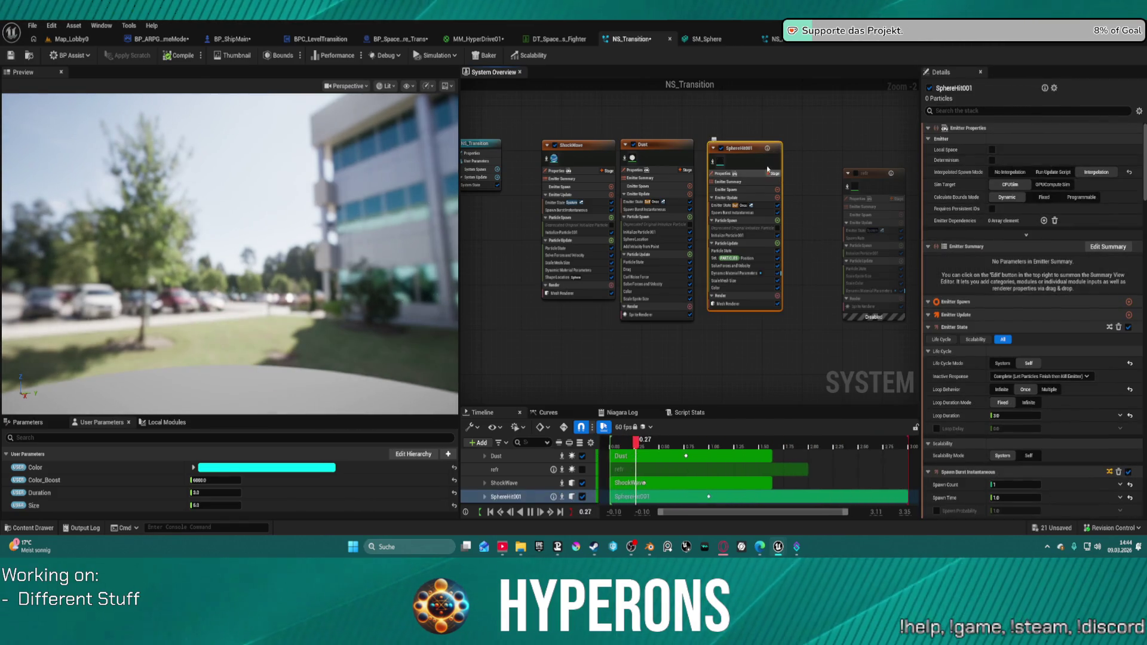
{"action": "key", "text": "Delete"}
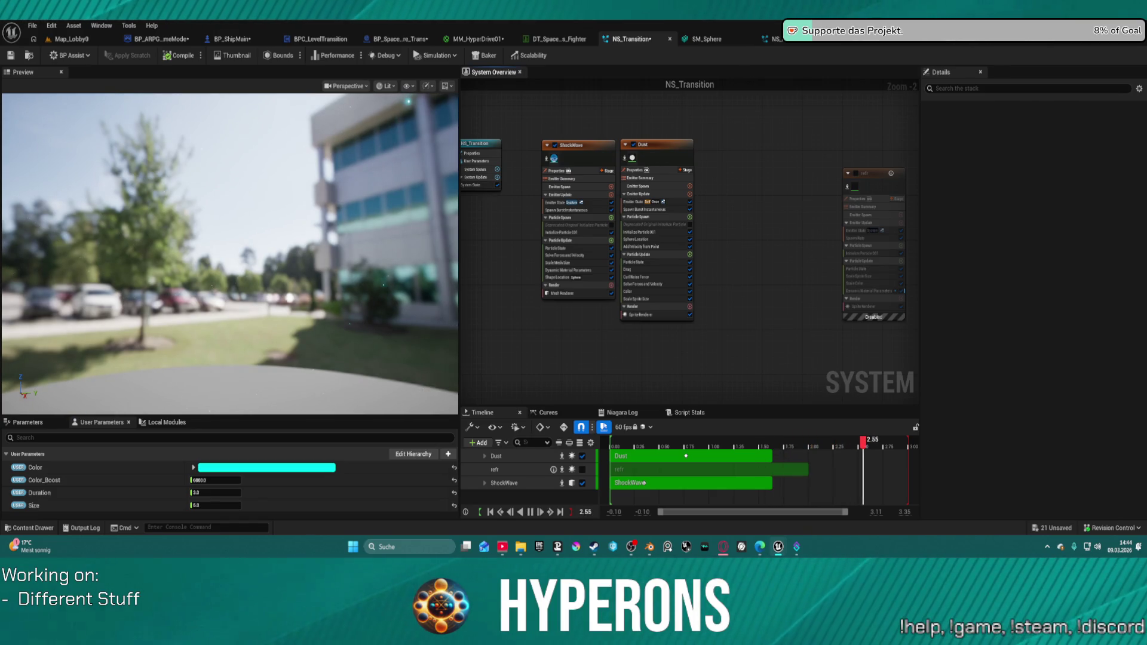
{"action": "left_click", "coordinate": [807, 39]}
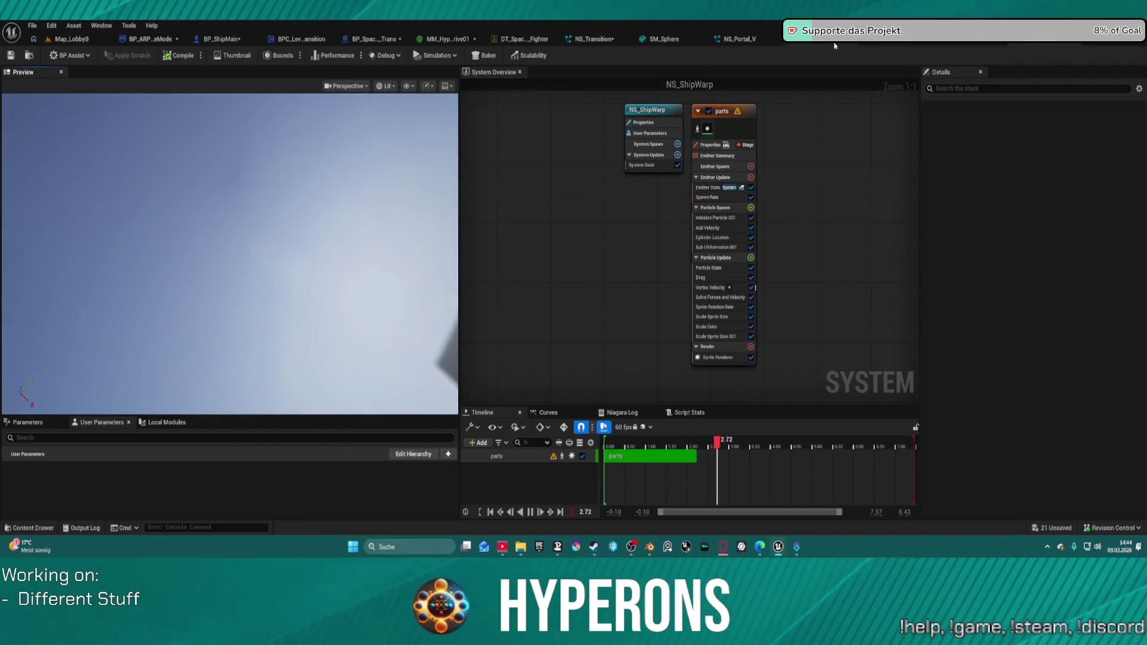
Flip between NS_Mining and NS_Portal_V, ending on NS_Portal_V's looping pink portal ring
{"action": "left_click", "coordinate": [890, 43]}
{"action": "left_click", "coordinate": [733, 42]}
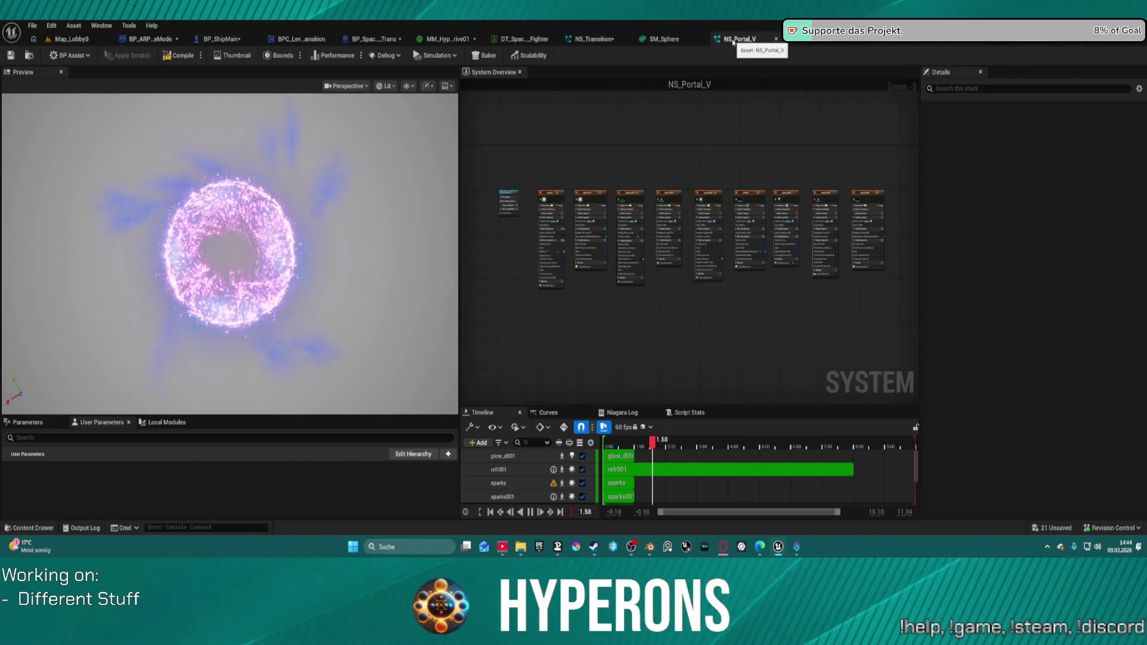
{"action": "left_click", "coordinate": [806, 45]}
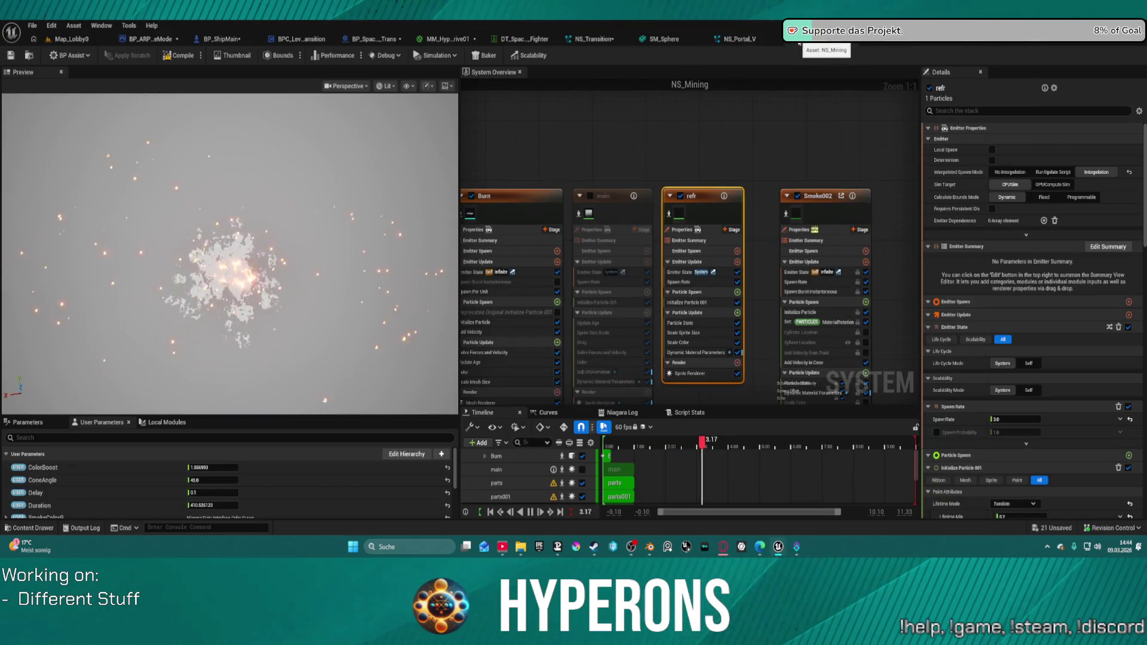
{"action": "left_click", "coordinate": [738, 43]}
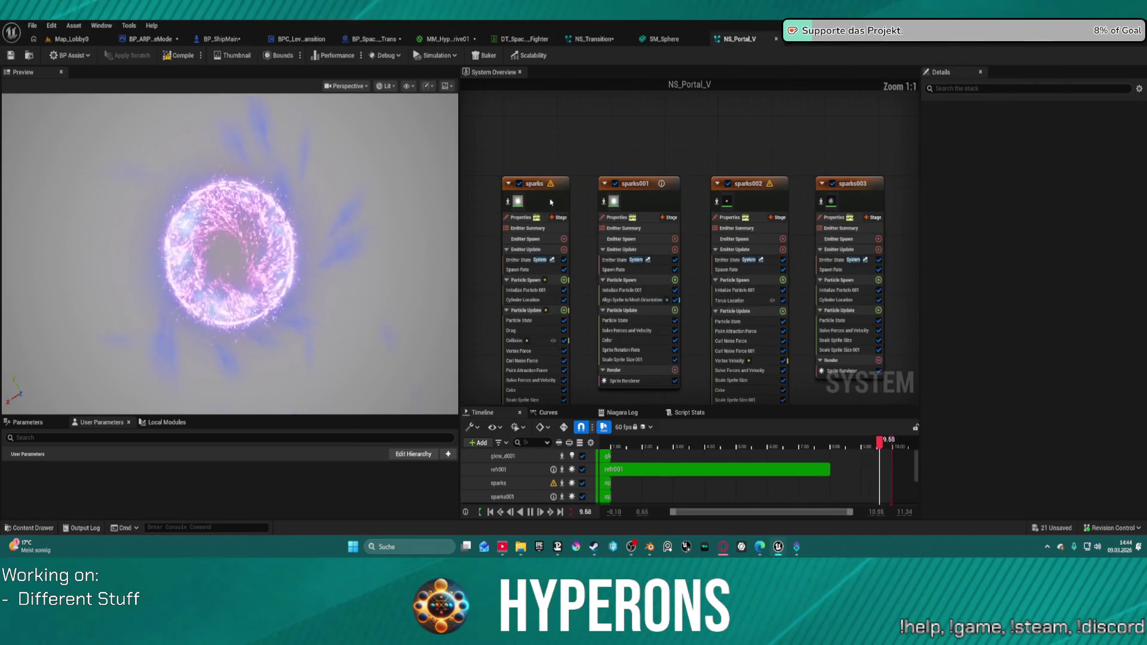
Toggle sparks, refr001, glow_d001, sparks005 and sparks006 off and back on to compare the preview
{"action": "left_click", "coordinate": [519, 185]}
{"action": "left_click", "coordinate": [519, 185]}
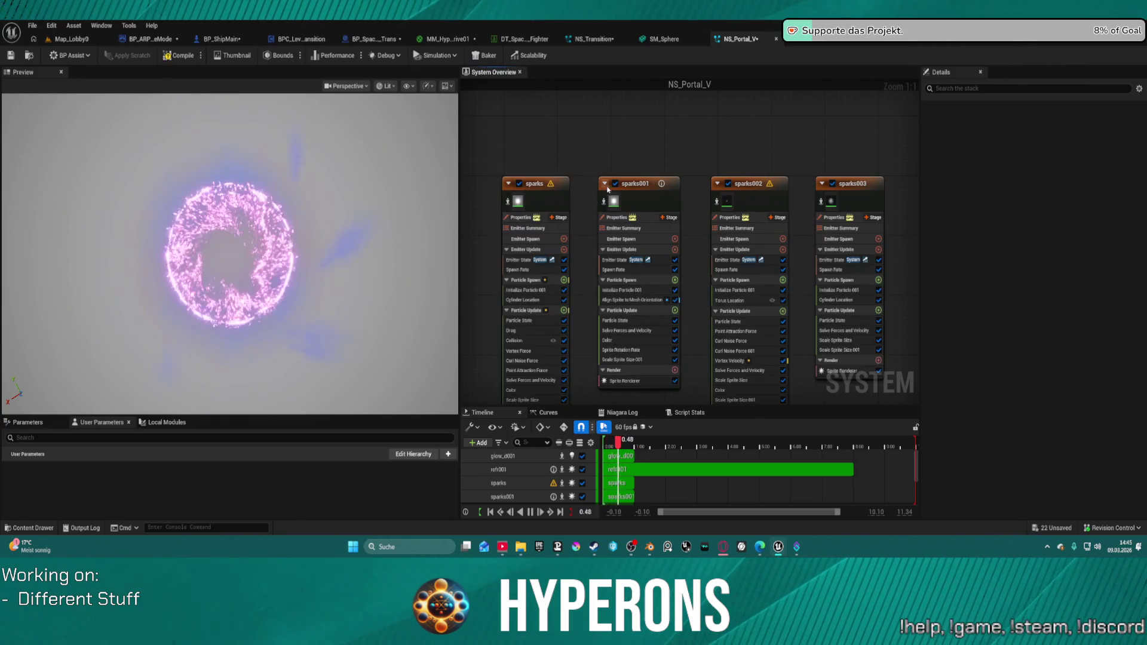
{"action": "left_click_drag", "start_coordinate": [727, 183], "coordinate": [658, 179]}
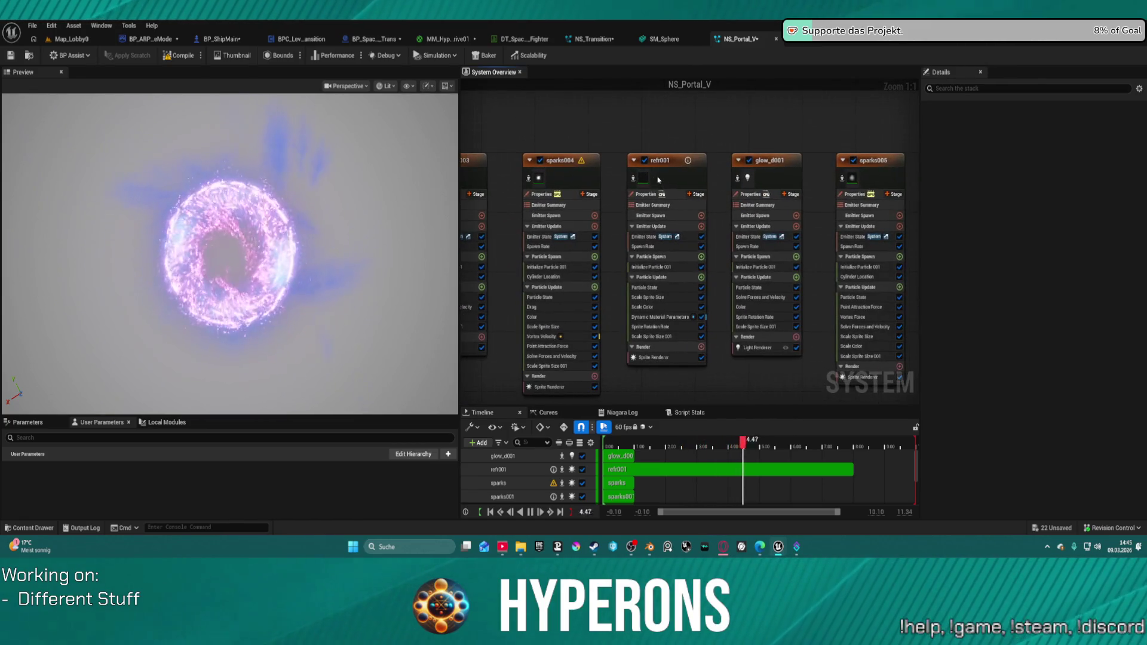
{"action": "left_click", "coordinate": [645, 161]}
{"action": "left_click", "coordinate": [645, 160]}
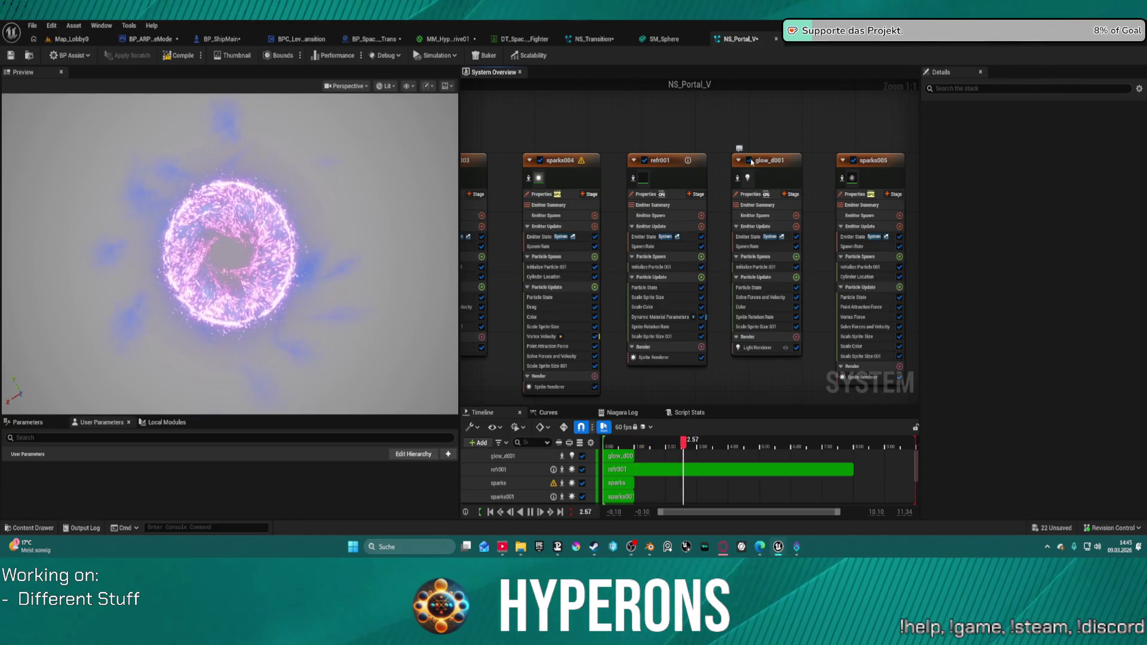
{"action": "left_click", "coordinate": [749, 160]}
{"action": "left_click", "coordinate": [749, 160]}
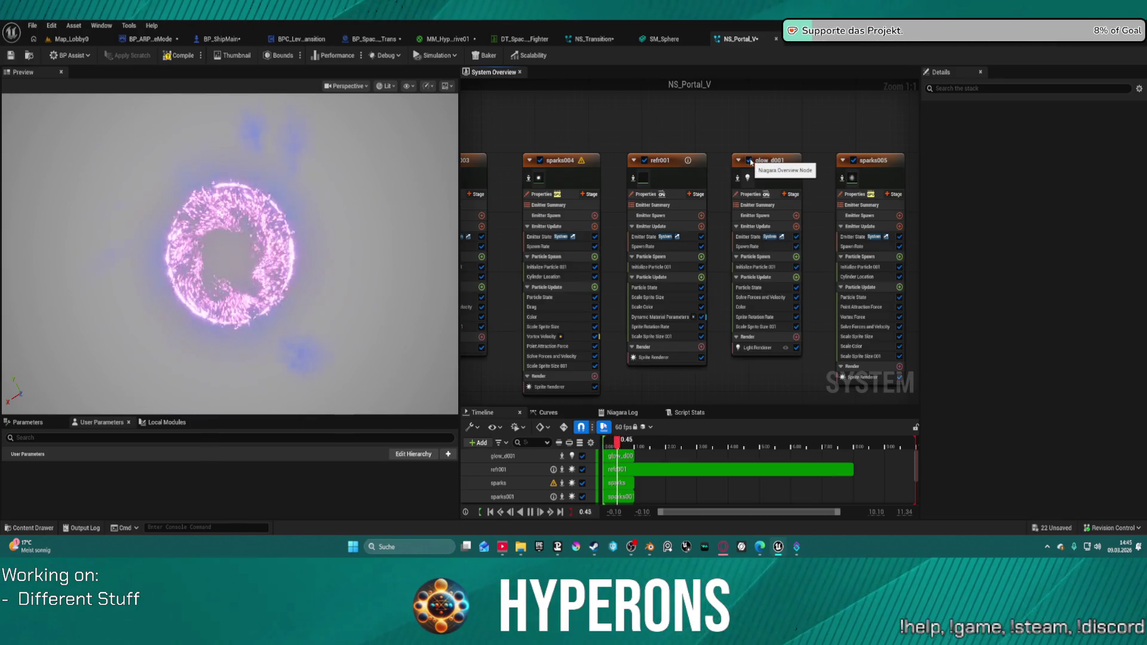
{"action": "left_click", "coordinate": [853, 160]}
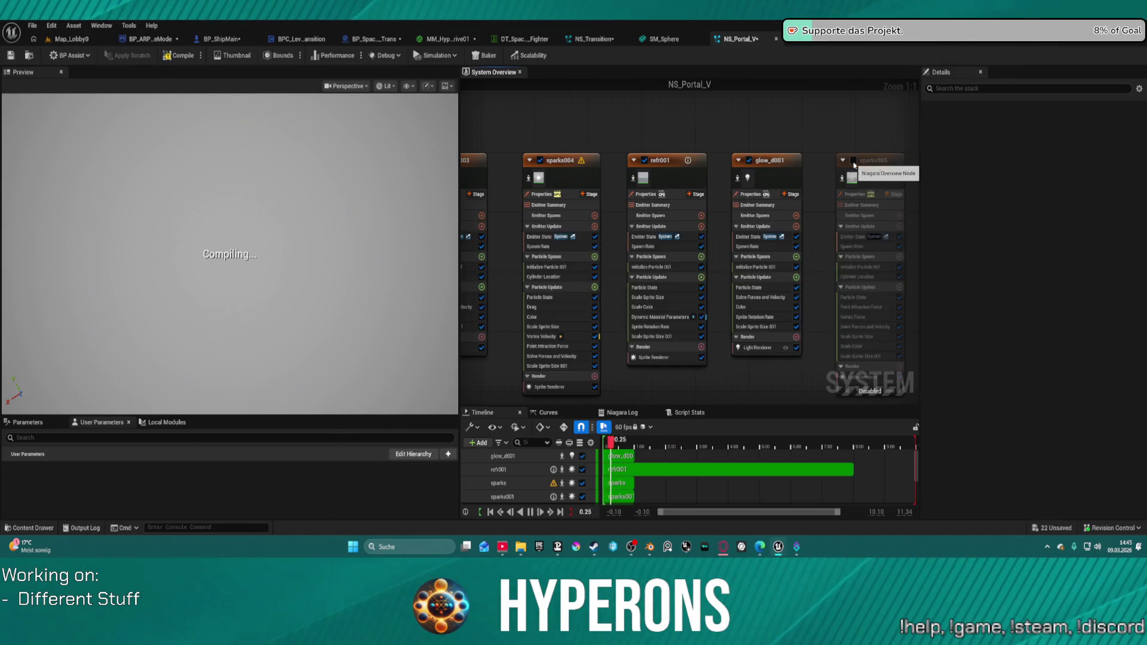
{"action": "left_click", "coordinate": [854, 160]}
{"action": "left_click_drag", "start_coordinate": [854, 165], "coordinate": [585, 125]}
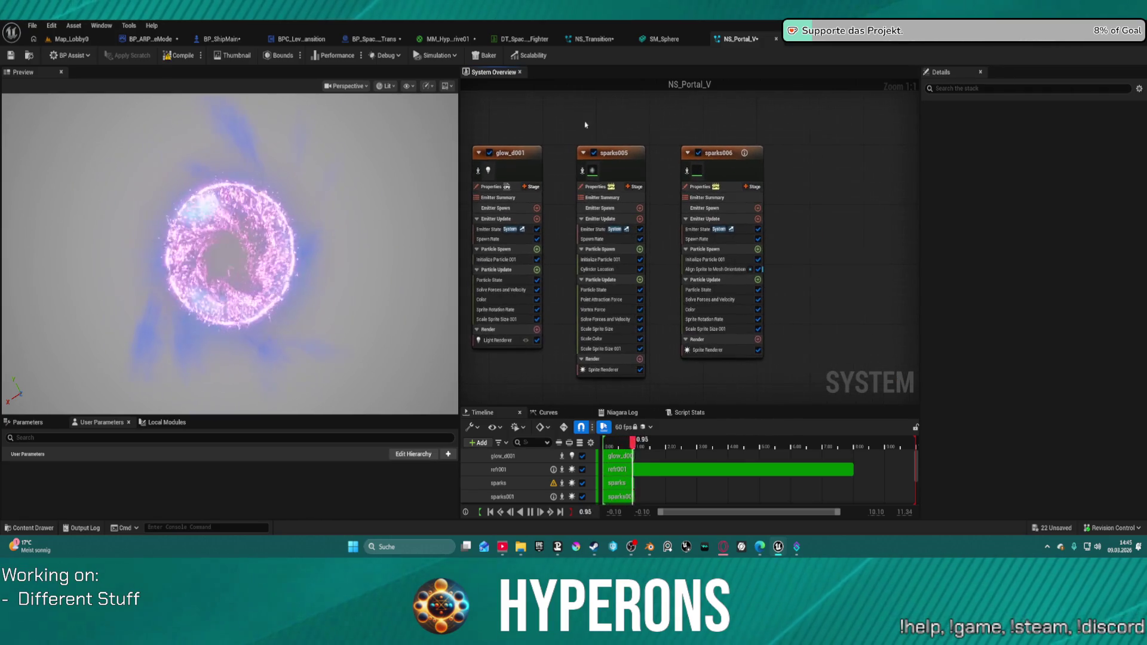
{"action": "left_click", "coordinate": [699, 153]}
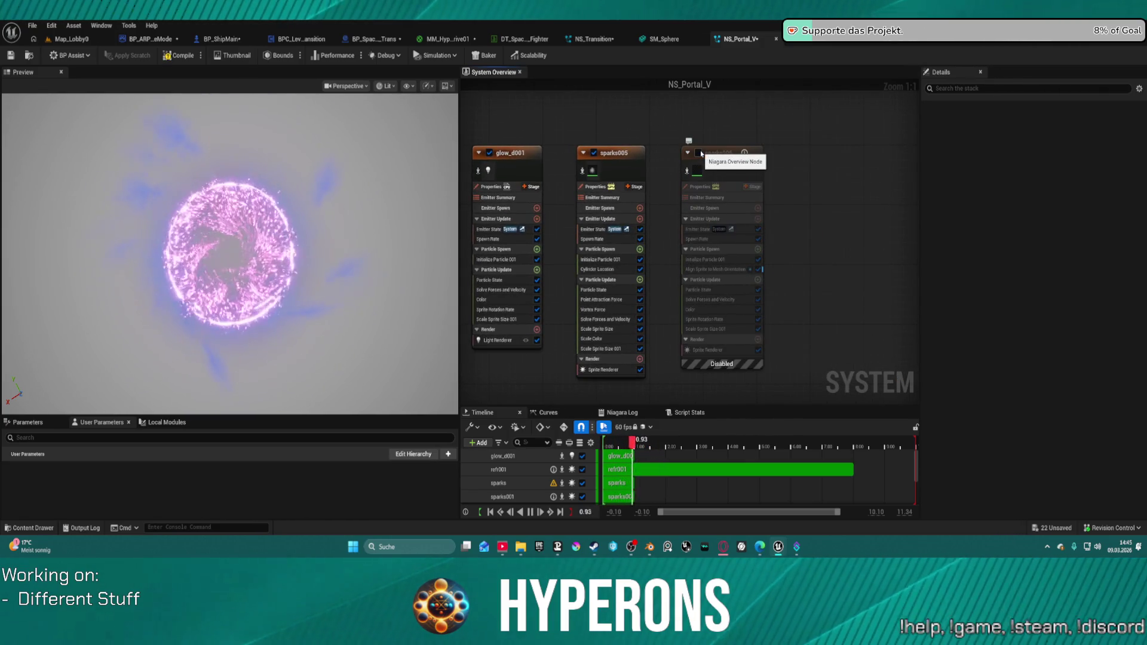
{"action": "left_click", "coordinate": [699, 153]}
{"action": "scroll", "coordinate": [687, 143], "scroll_direction": "down", "scroll_amount": 4}
{"action": "scroll", "coordinate": [677, 134], "scroll_direction": "up", "scroll_amount": 3}
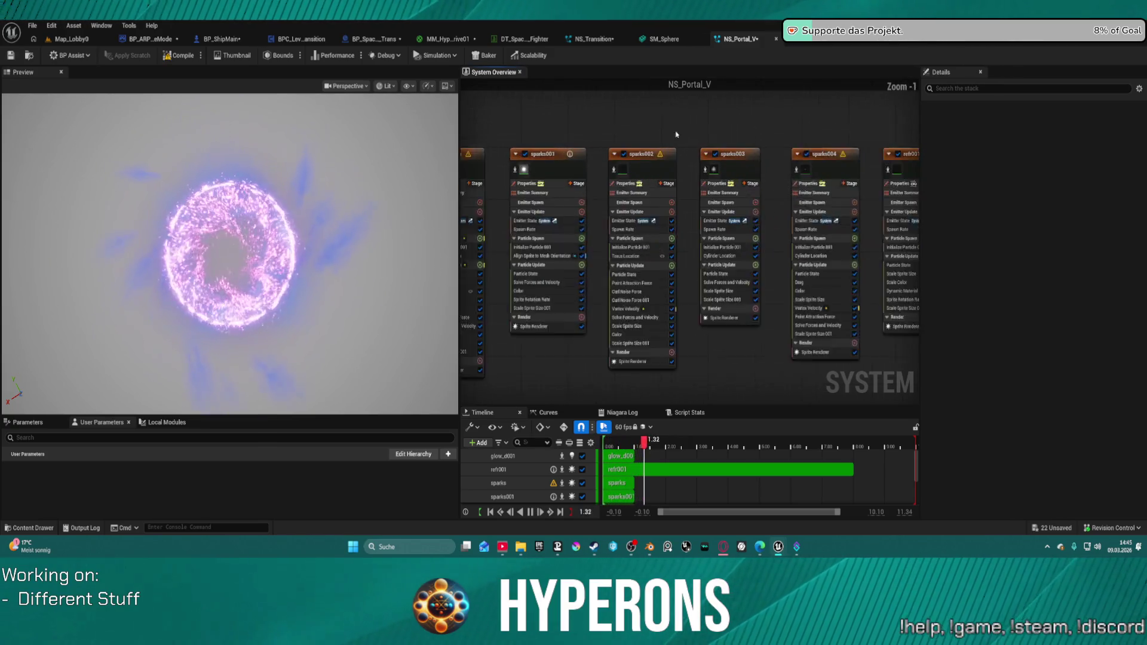
{"action": "scroll", "coordinate": [687, 130], "scroll_direction": "up", "scroll_amount": 1}
Toggle sparks002 and sparks004 off and on, restoring sparks004 with undo
{"action": "left_click", "coordinate": [637, 157]}
{"action": "left_click", "coordinate": [613, 157]}
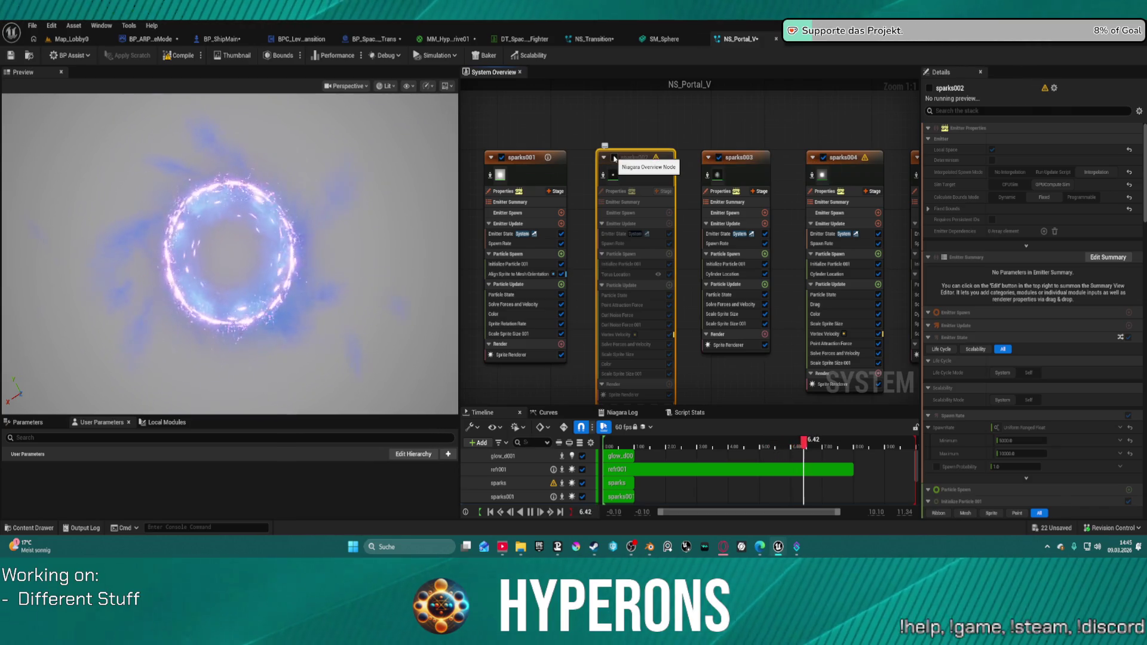
{"action": "left_click", "coordinate": [614, 158]}
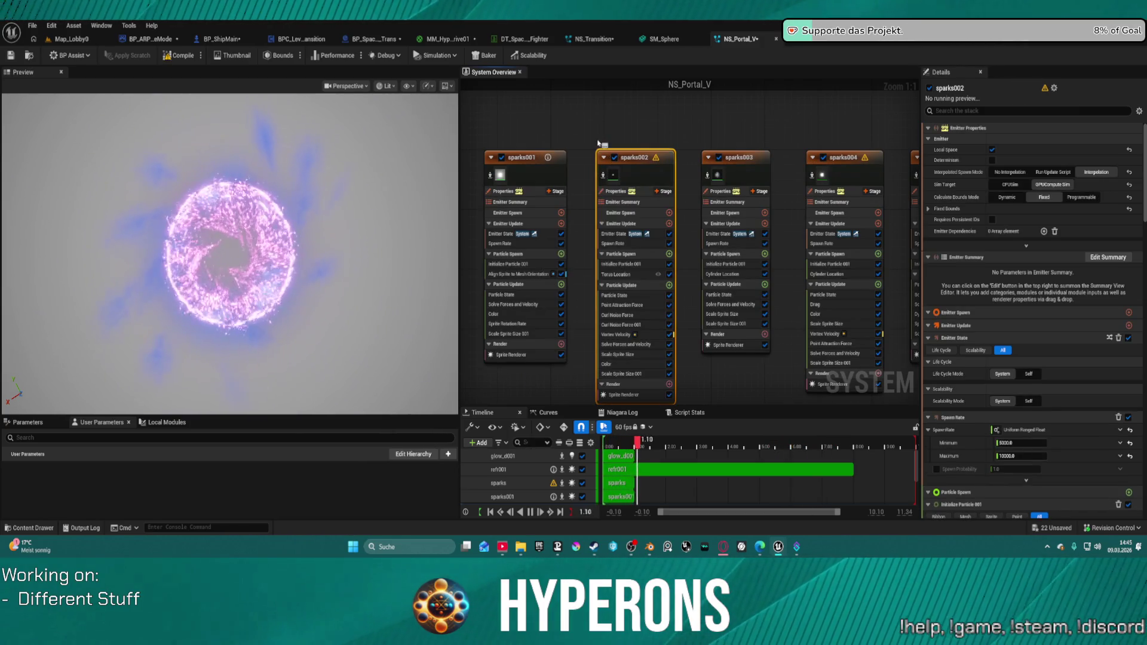
{"action": "key", "text": "f"}
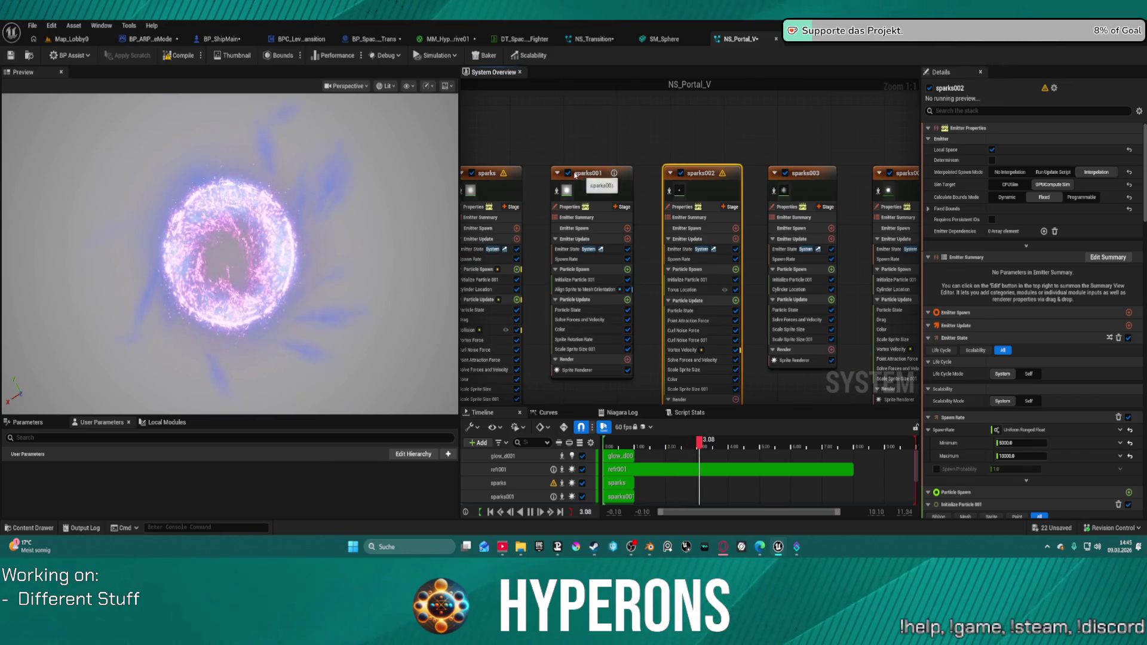
{"action": "key", "text": "Home"}
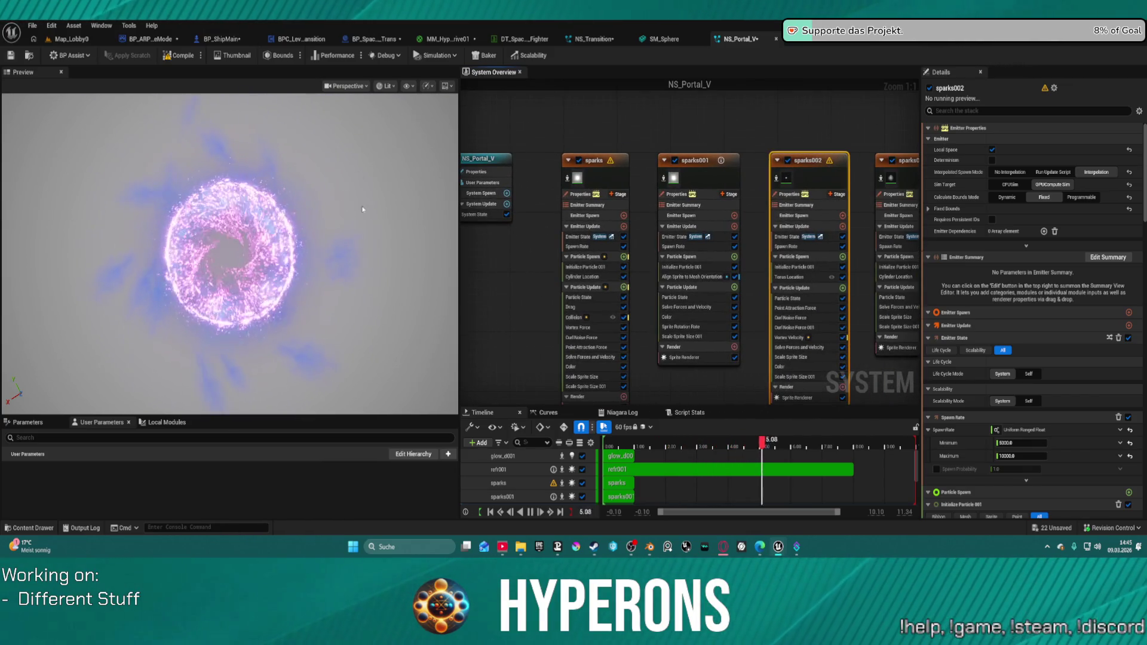
{"action": "key", "text": "f"}
{"action": "left_click", "coordinate": [721, 146]}
{"action": "left_click", "coordinate": [724, 143]}
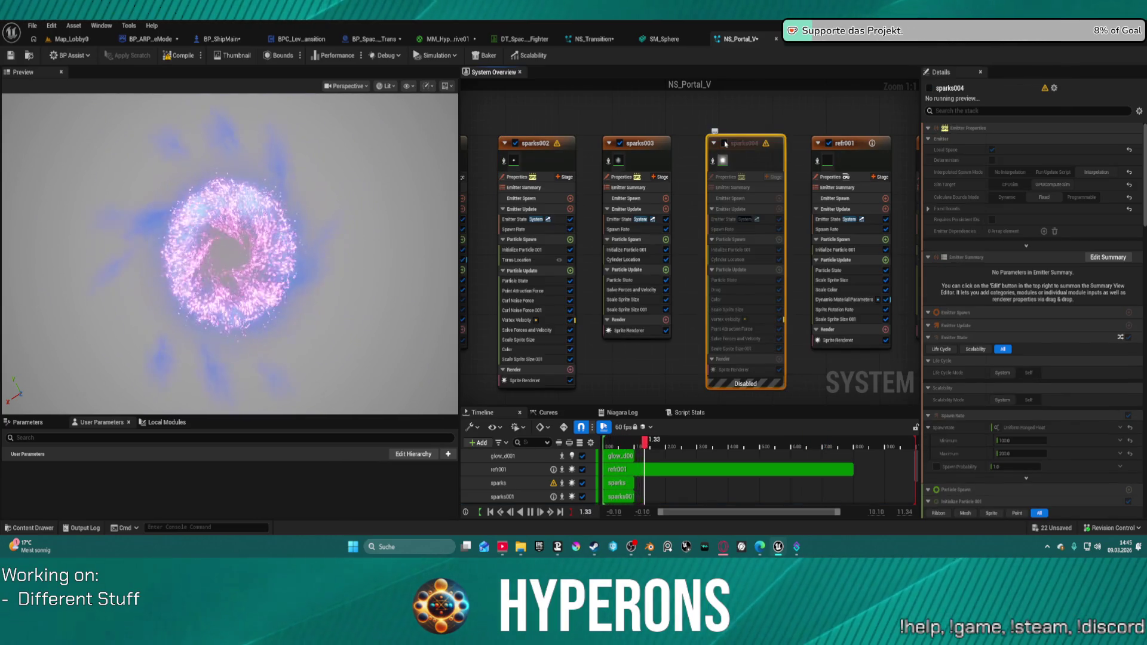
{"action": "left_click", "coordinate": [724, 143]}
{"action": "left_click", "coordinate": [723, 143]}
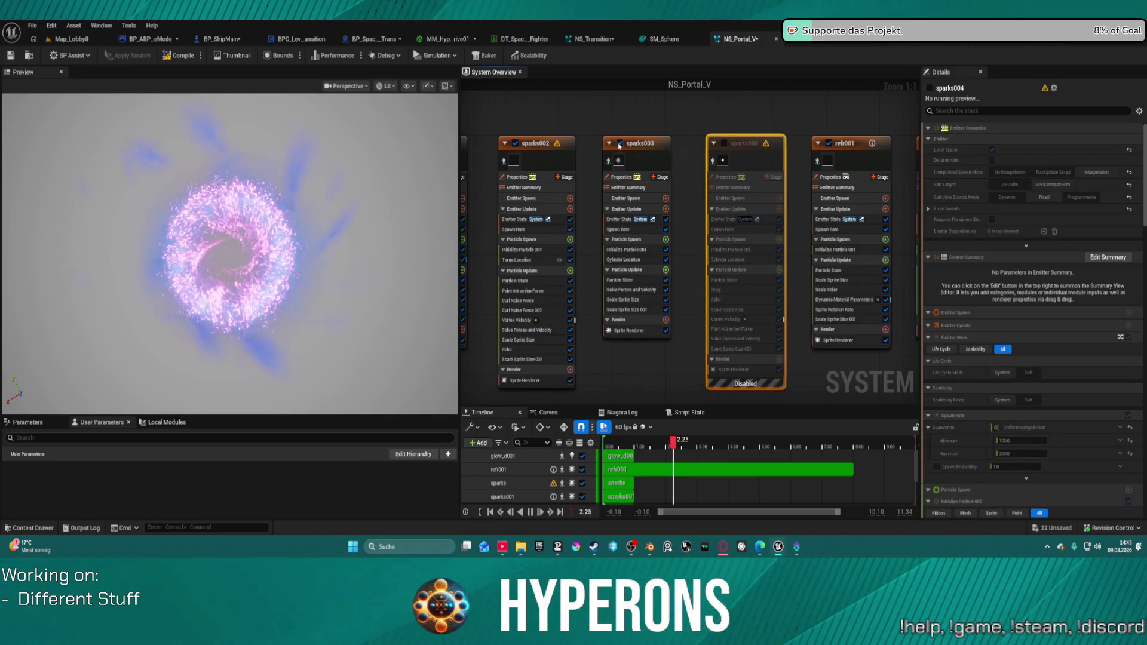
{"action": "key", "text": "ctrl+z"}
Compare the ring with sparks003, glow_d001, sparks005 and sparks006 each switched off, then restore them
{"action": "left_click", "coordinate": [627, 146]}
{"action": "left_click", "coordinate": [621, 144]}
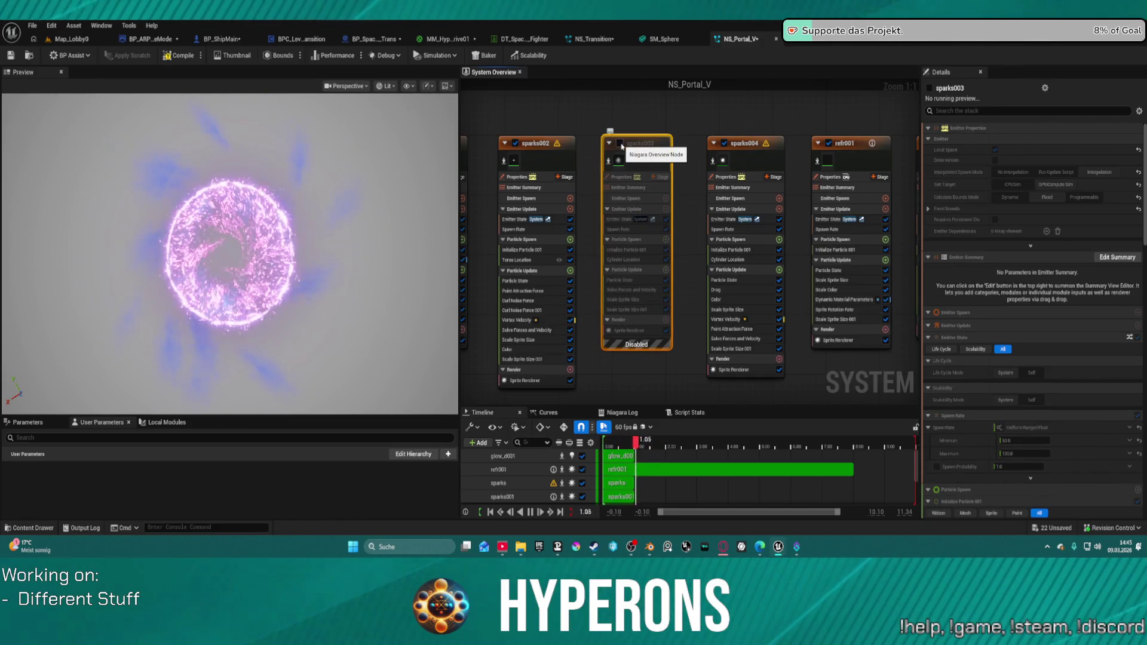
{"action": "left_click", "coordinate": [621, 144]}
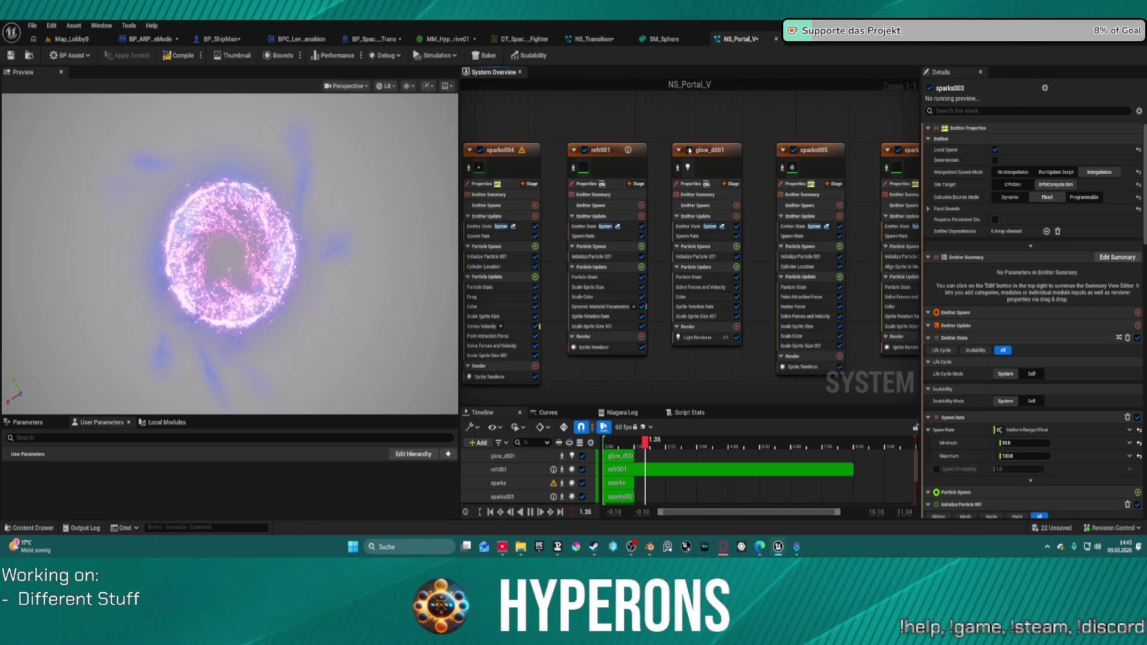
{"action": "left_click", "coordinate": [689, 150]}
{"action": "left_click", "coordinate": [689, 150]}
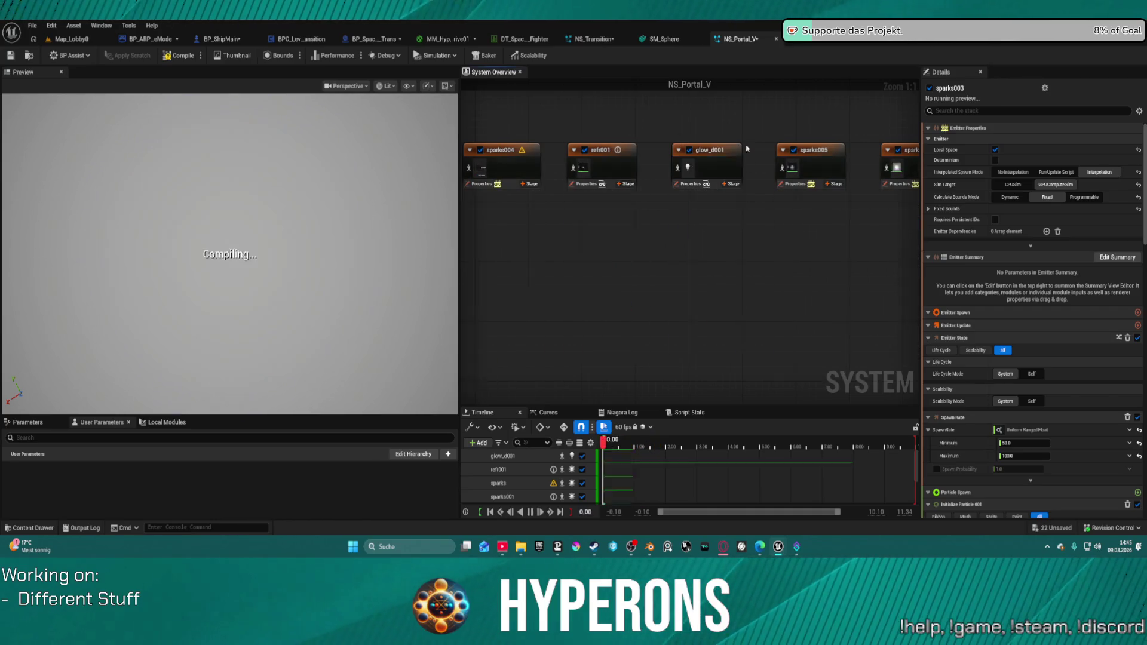
{"action": "left_click", "coordinate": [793, 151]}
{"action": "left_click", "coordinate": [793, 150]}
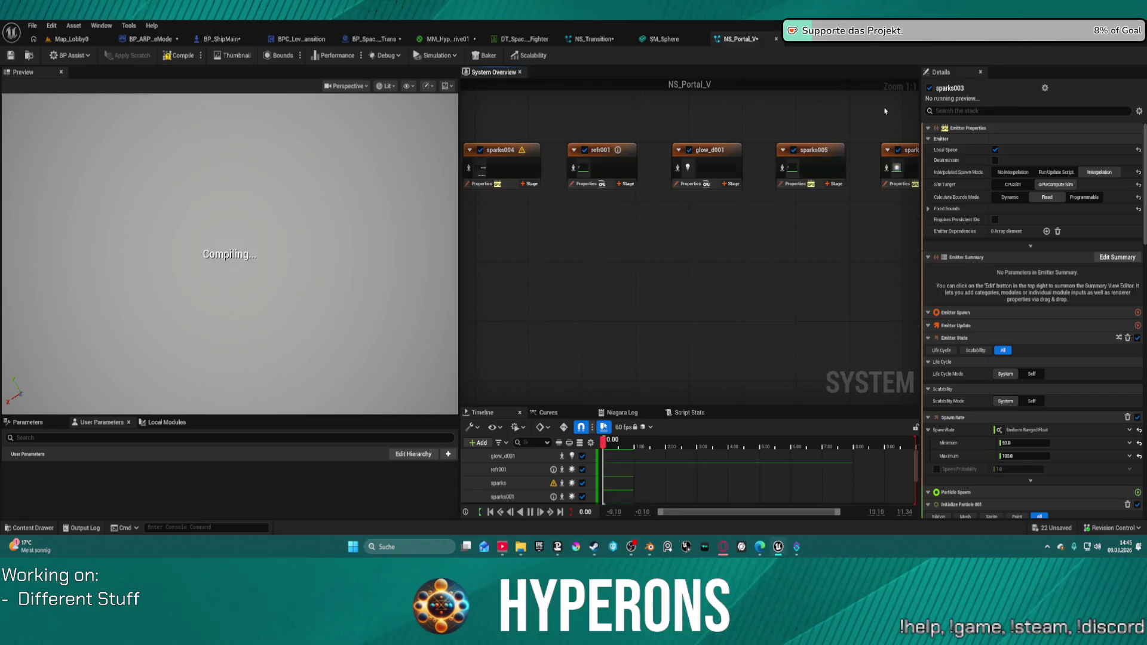
{"action": "left_click", "coordinate": [739, 177]}
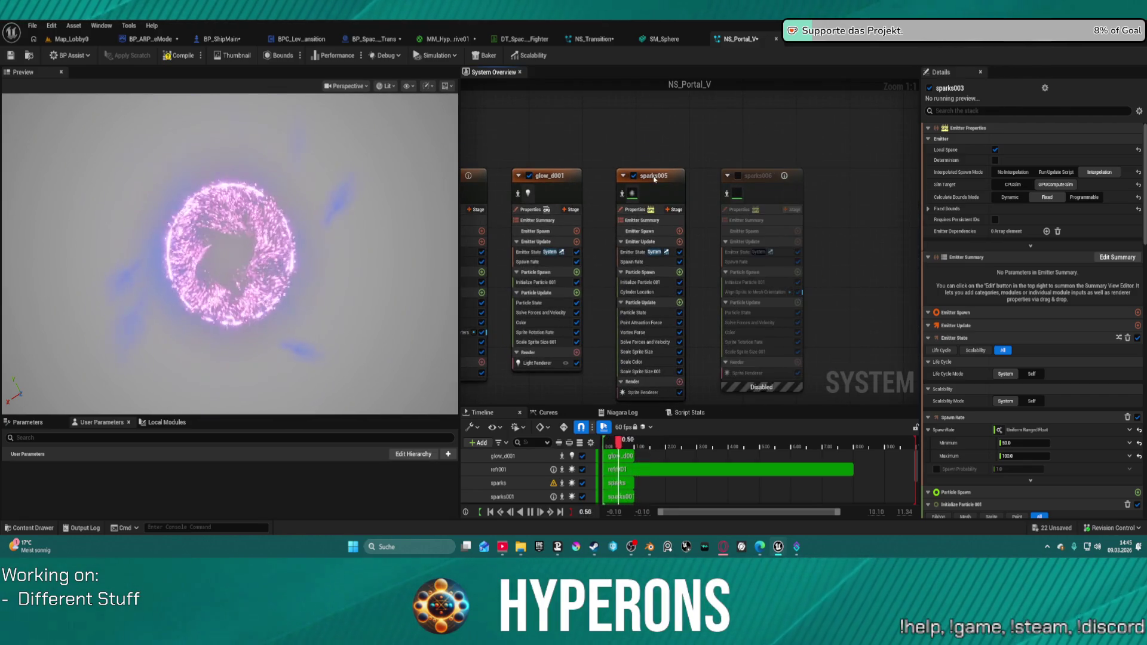
{"action": "left_click", "coordinate": [633, 175]}
{"action": "left_click", "coordinate": [634, 176]}
{"action": "left_click", "coordinate": [739, 176]}
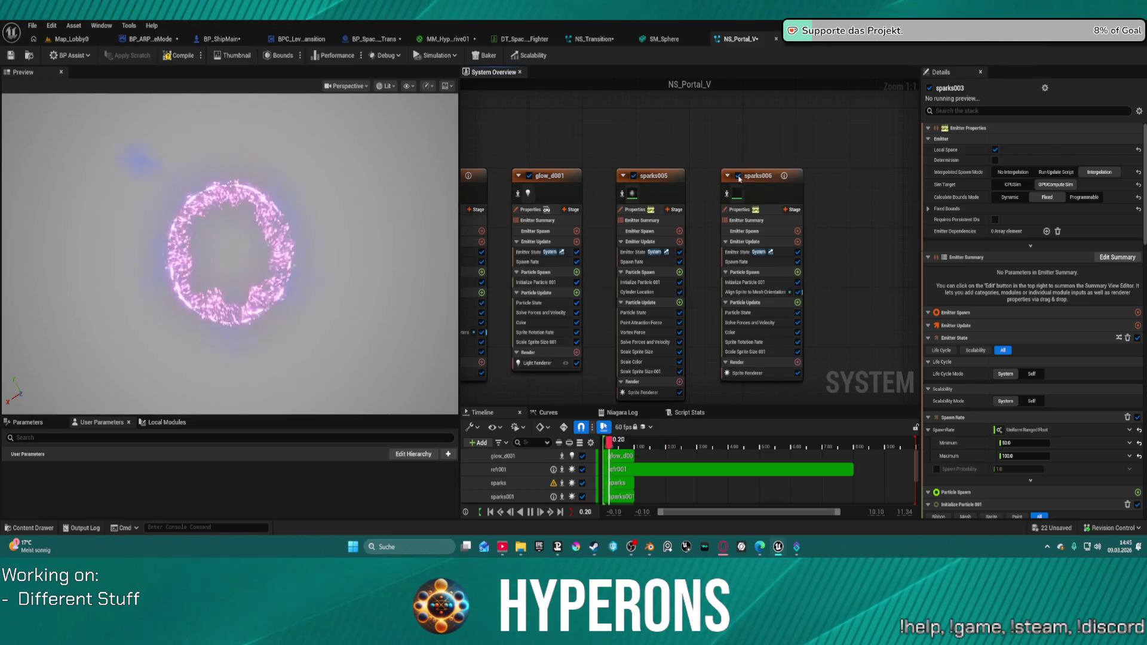
Switch the sparks and sparks001 emitters off and back on to judge their effect
{"action": "left_click_drag", "start_coordinate": [685, 169], "coordinate": [687, 146]}
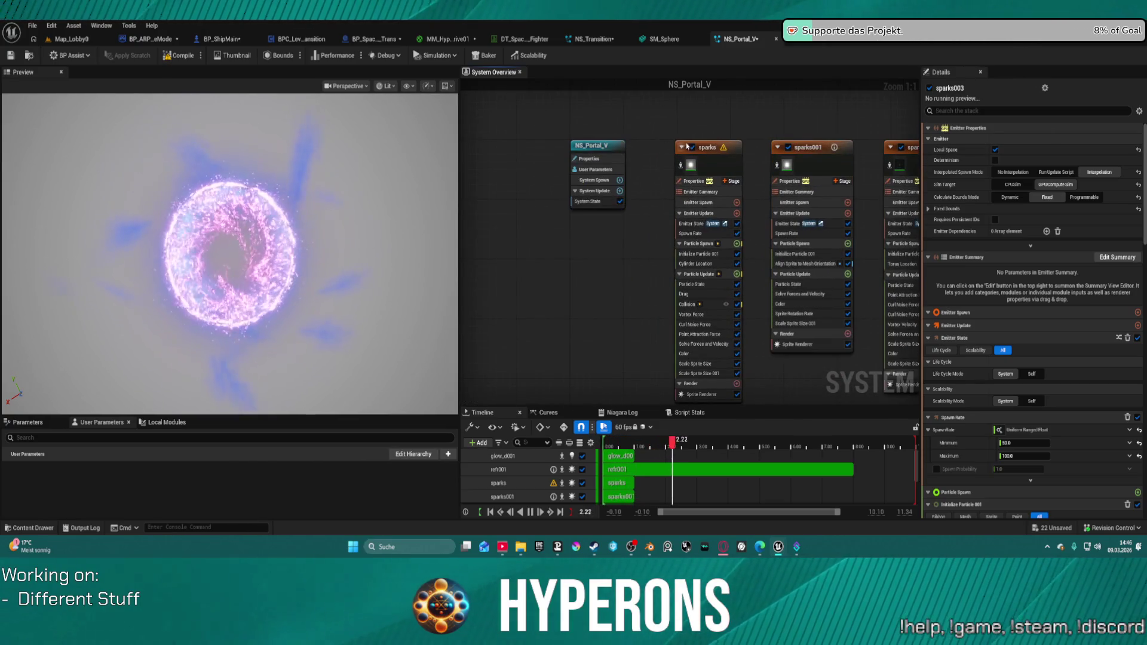
{"action": "left_click", "coordinate": [692, 147]}
{"action": "left_click", "coordinate": [691, 147]}
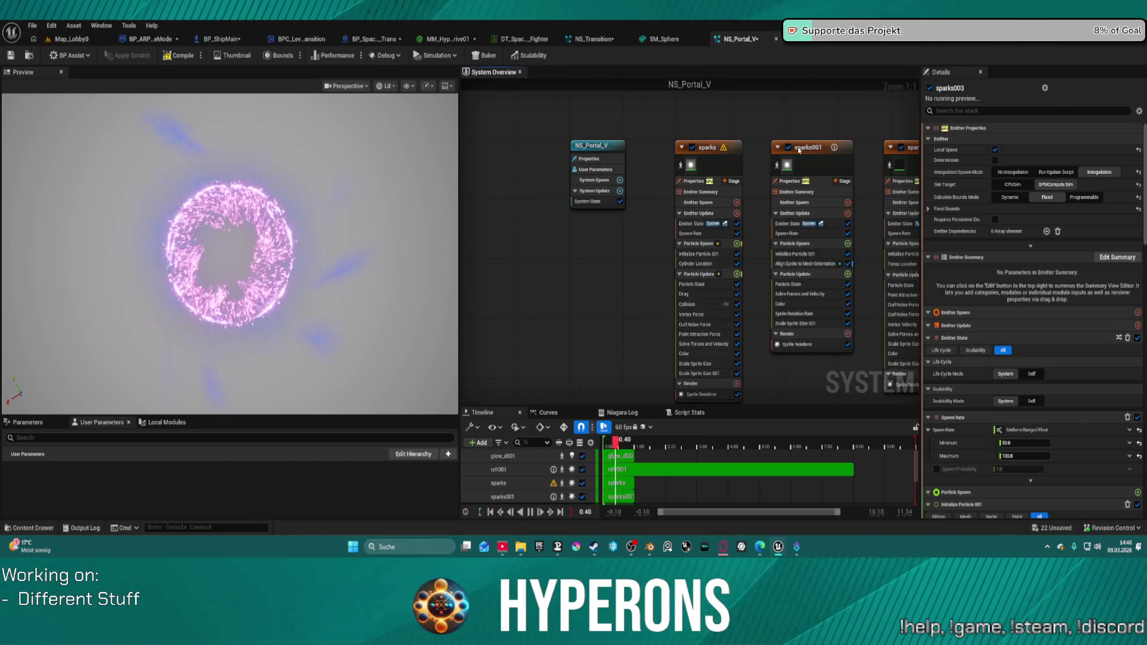
{"action": "left_click", "coordinate": [788, 147]}
{"action": "left_click_drag", "start_coordinate": [826, 138], "coordinate": [535, 135]}
{"action": "left_click", "coordinate": [511, 147]}
{"action": "left_click", "coordinate": [516, 142]}
{"action": "scroll", "coordinate": [593, 149], "scroll_direction": "down", "scroll_amount": 2}
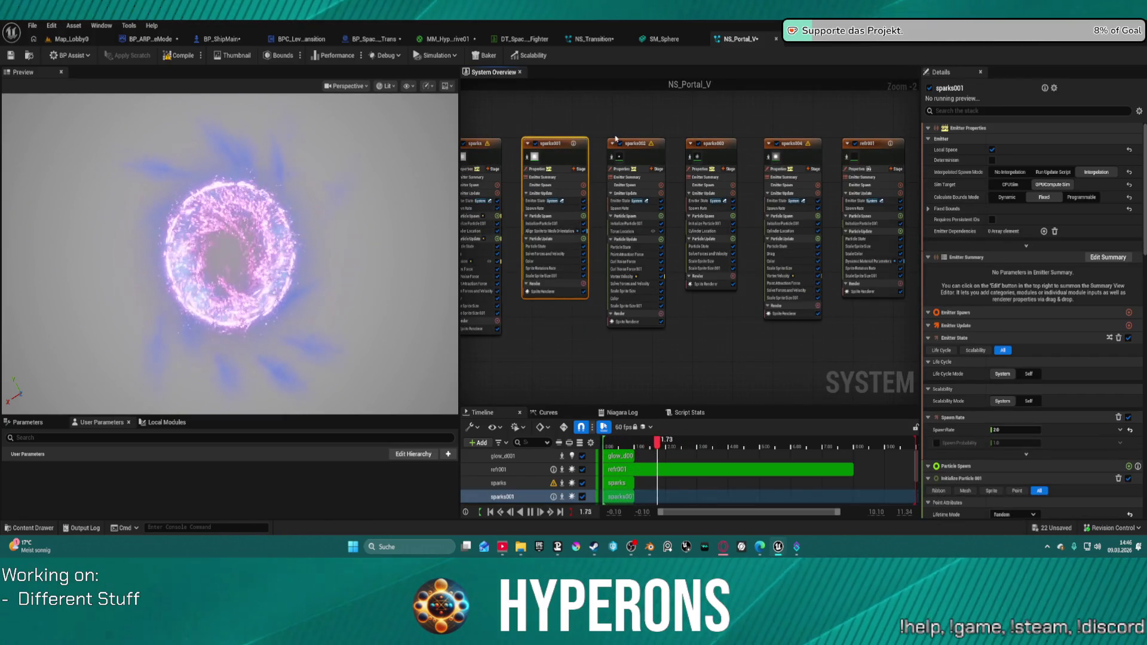
{"action": "left_click_drag", "start_coordinate": [848, 143], "coordinate": [581, 152]}
{"action": "scroll", "coordinate": [580, 152], "scroll_direction": "down", "scroll_amount": 1}
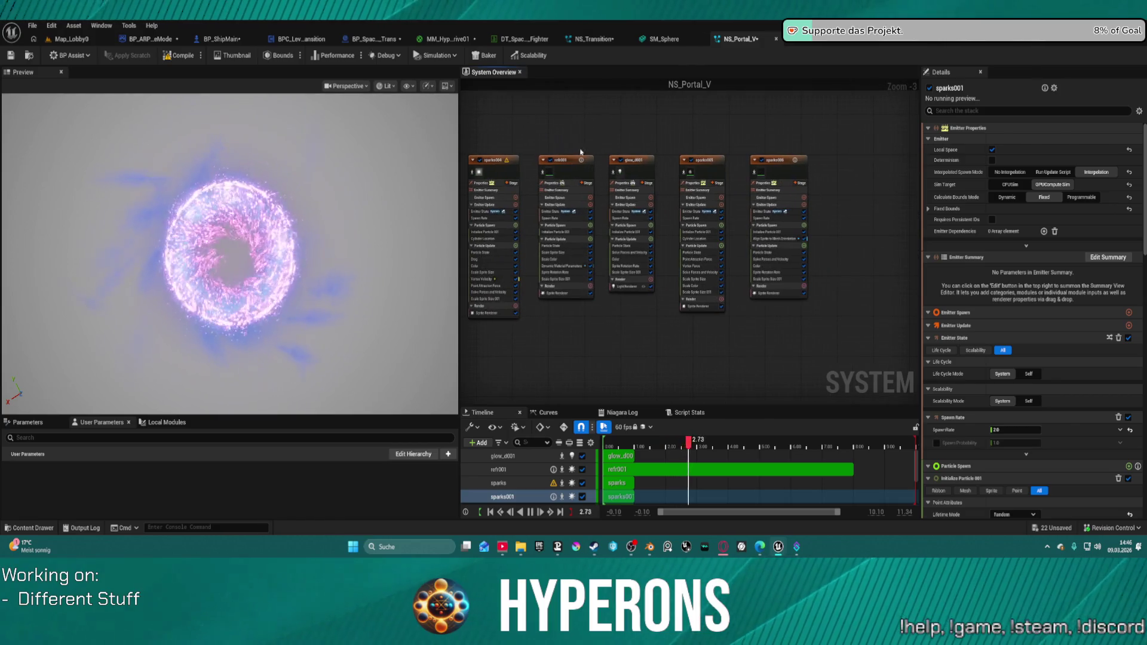
{"action": "scroll", "coordinate": [692, 159], "scroll_direction": "up", "scroll_amount": 2}
Recheck sparks005, glow_d001 and sparks006 by disabling and re-enabling each
{"action": "left_click", "coordinate": [692, 160]}
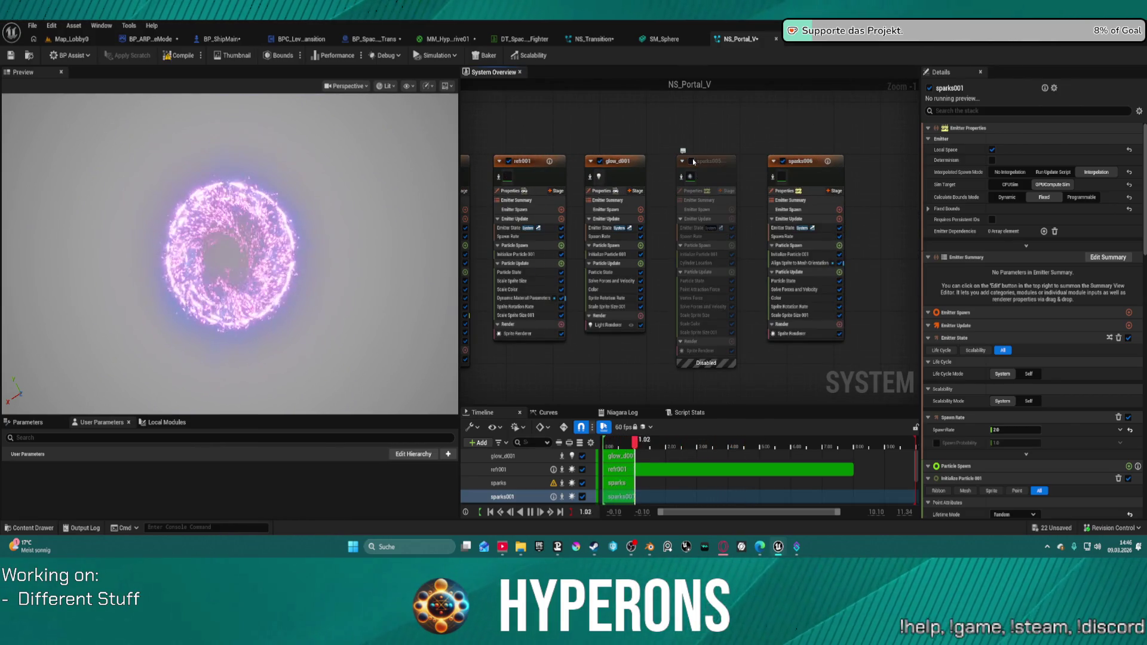
{"action": "left_click", "coordinate": [692, 160]}
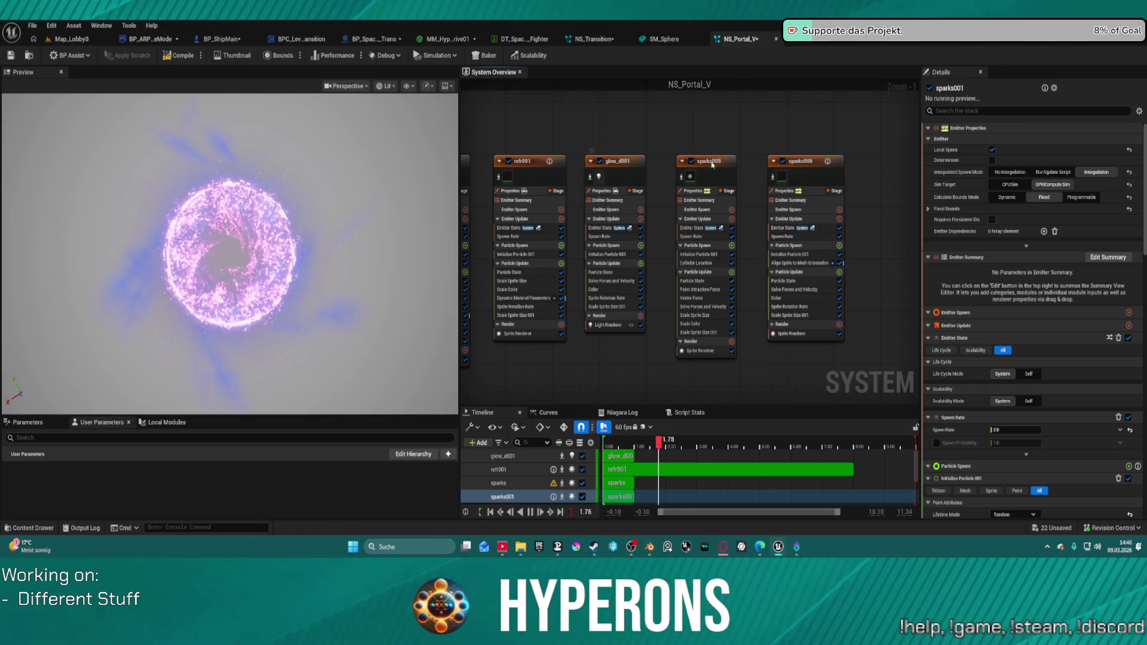
{"action": "left_click", "coordinate": [600, 160]}
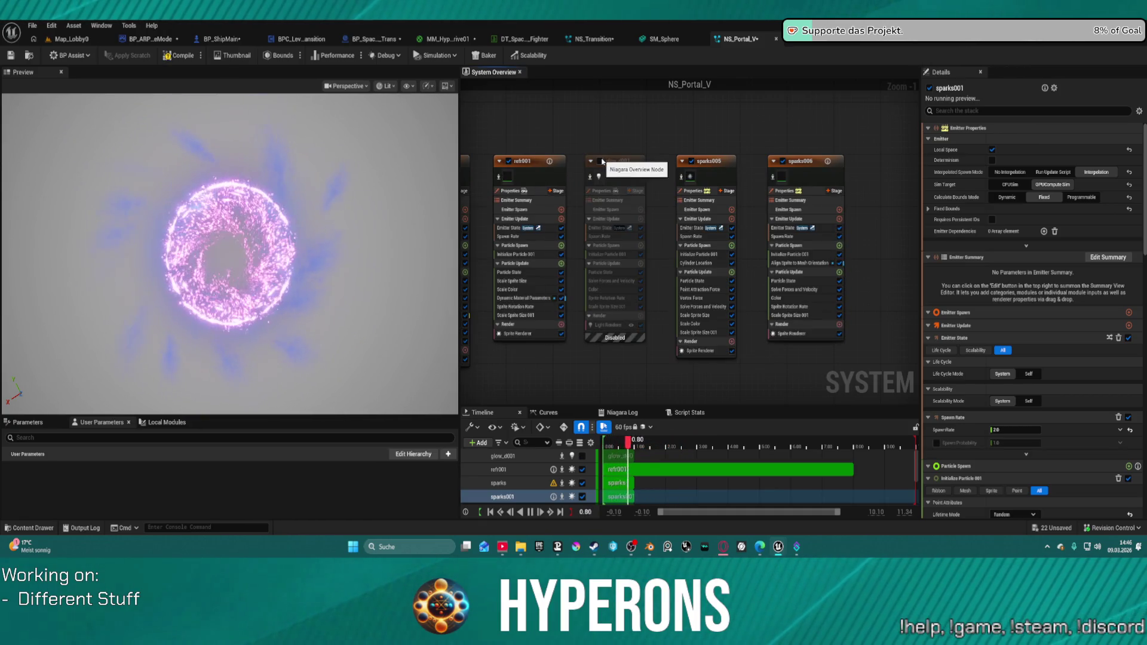
{"action": "left_click", "coordinate": [600, 161]}
{"action": "left_click", "coordinate": [782, 161]}
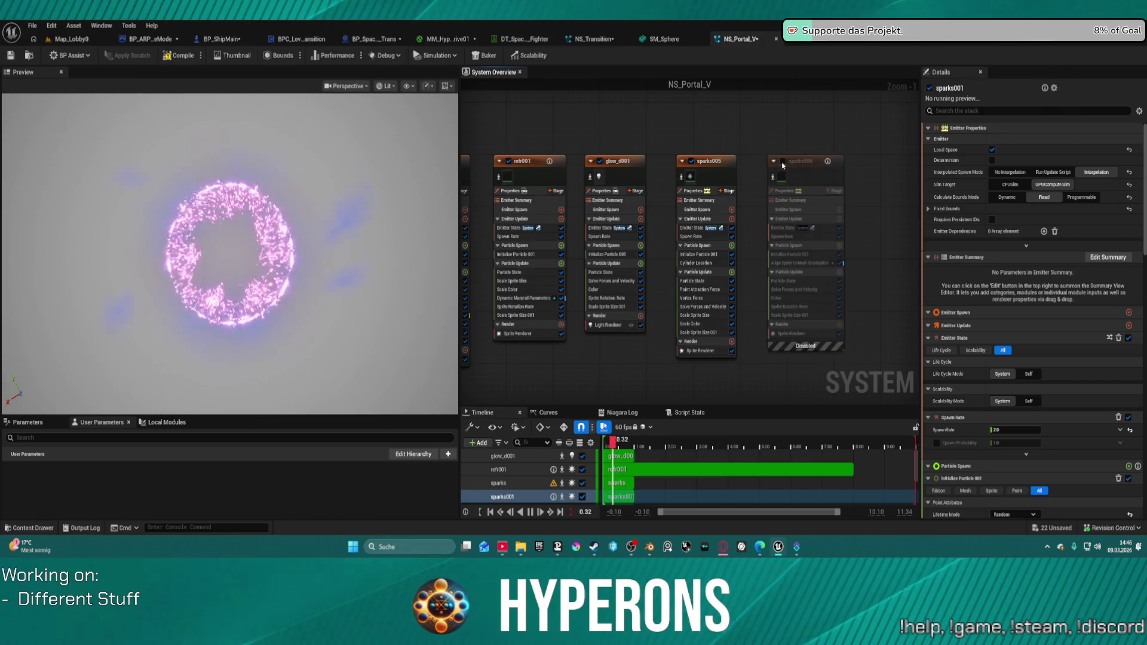
{"action": "left_click", "coordinate": [783, 161]}
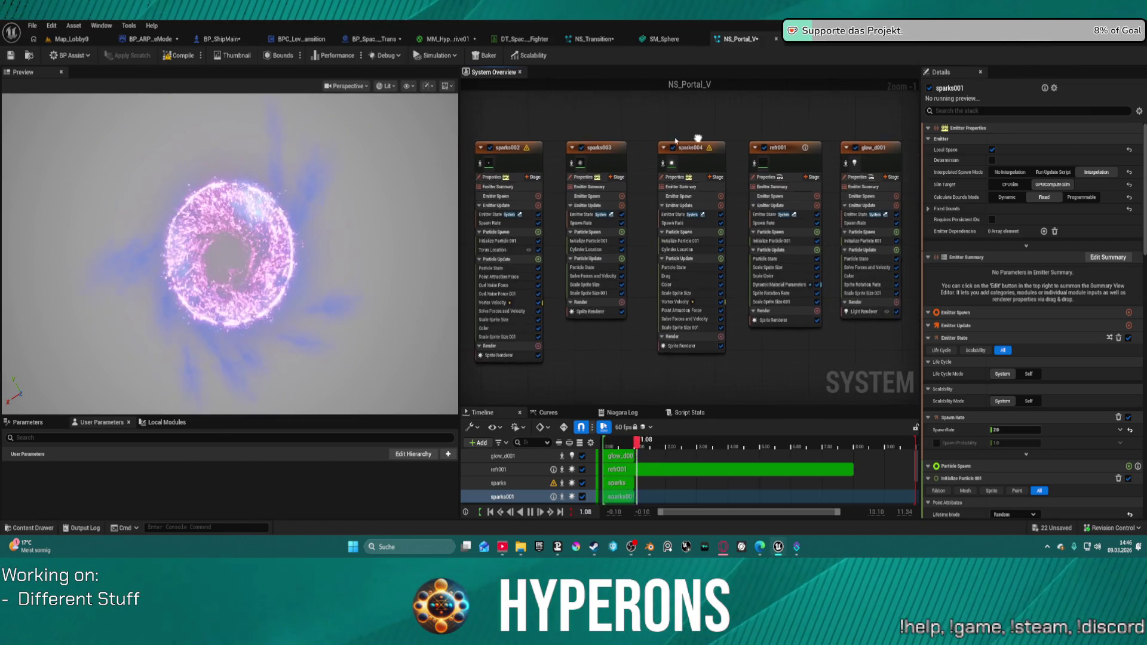
Recheck refr001, sparks004 and sparks003, fit all emitters in view, and select sparks
{"action": "left_click", "coordinate": [763, 147]}
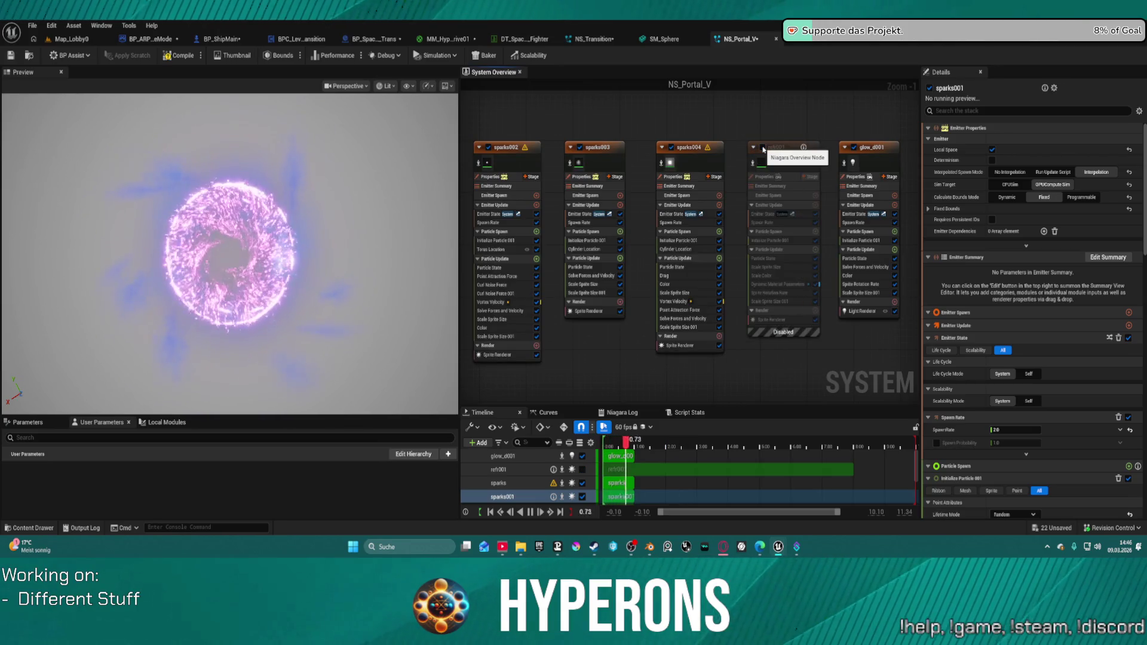
{"action": "left_click", "coordinate": [763, 147]}
{"action": "left_click", "coordinate": [671, 147]}
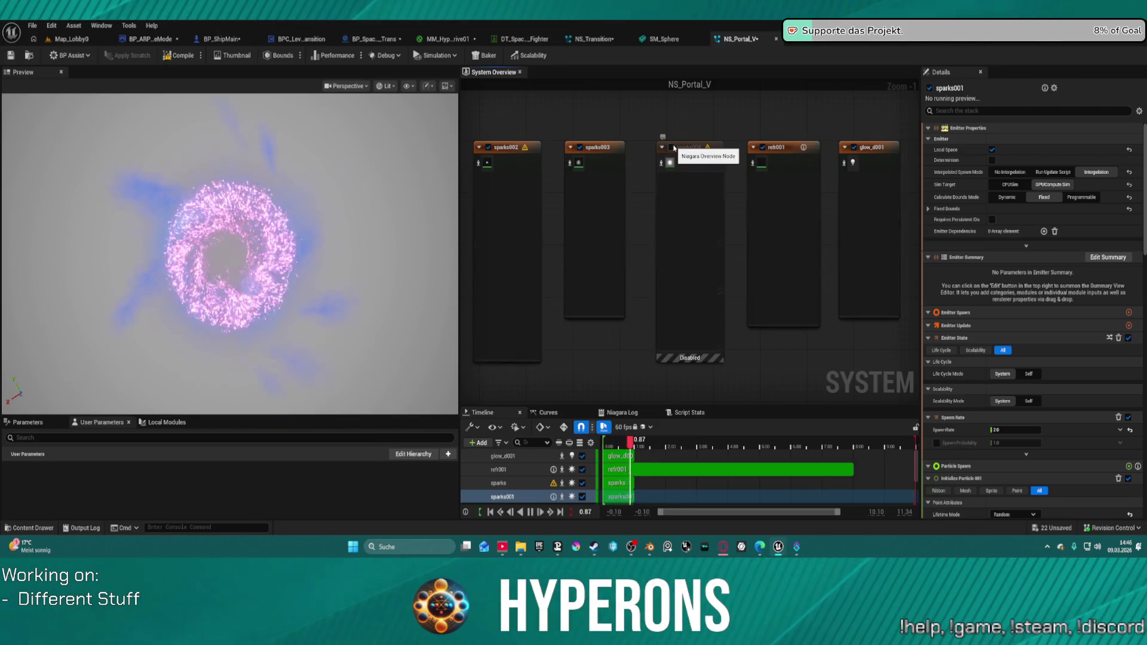
{"action": "left_click", "coordinate": [671, 147]}
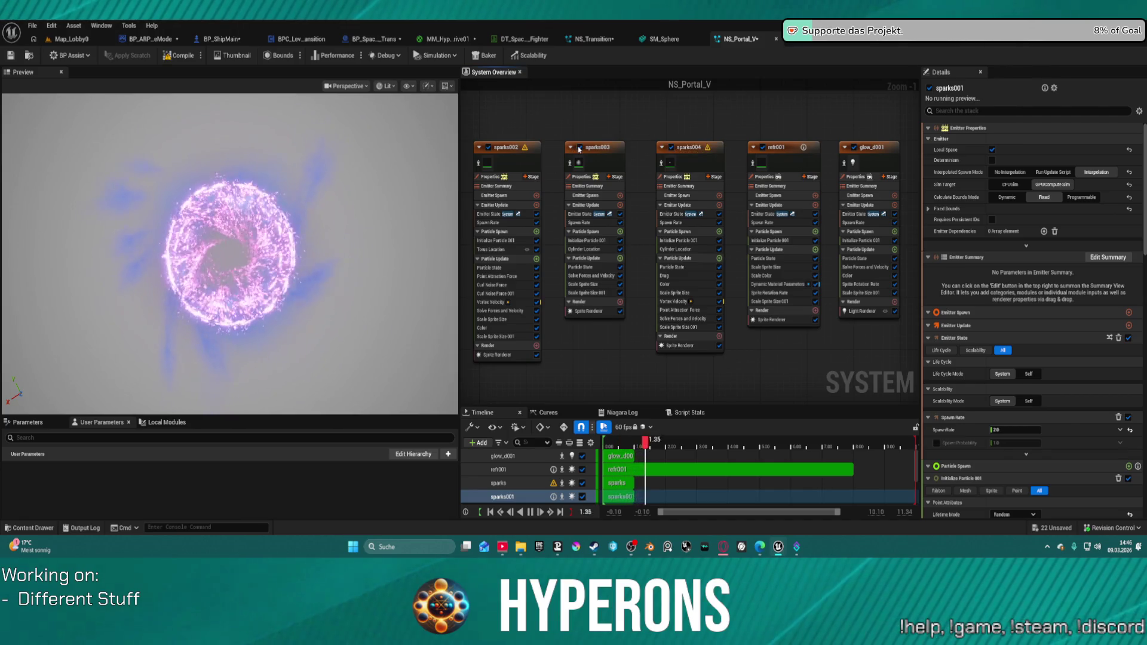
{"action": "left_click", "coordinate": [578, 148]}
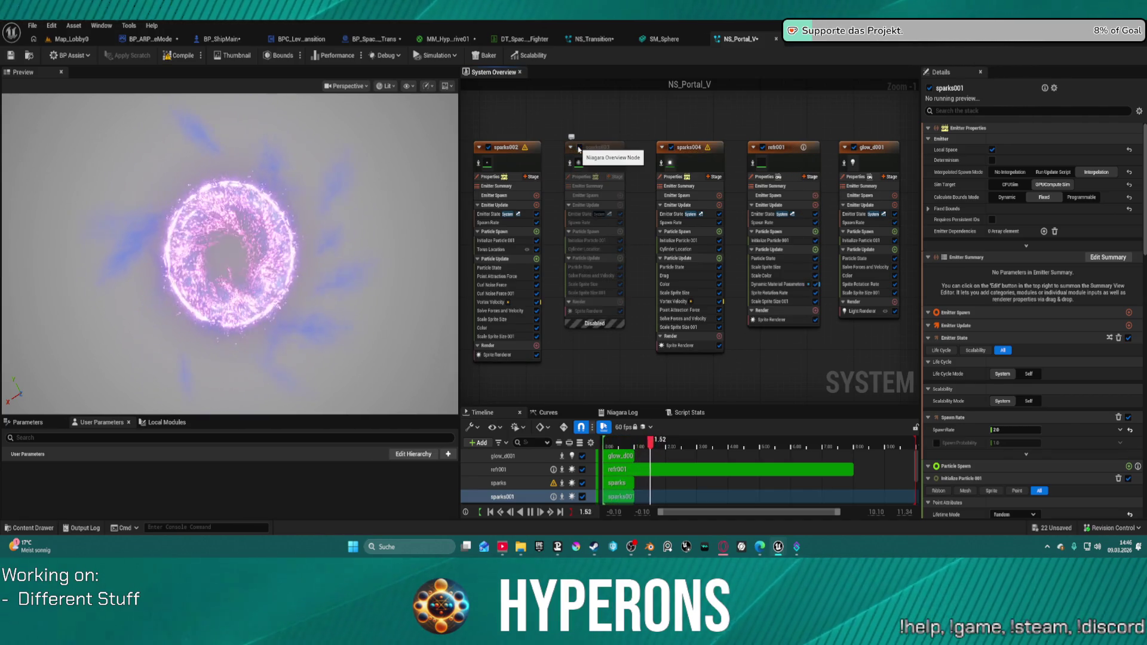
{"action": "left_click", "coordinate": [579, 147]}
{"action": "key", "text": "Home"}
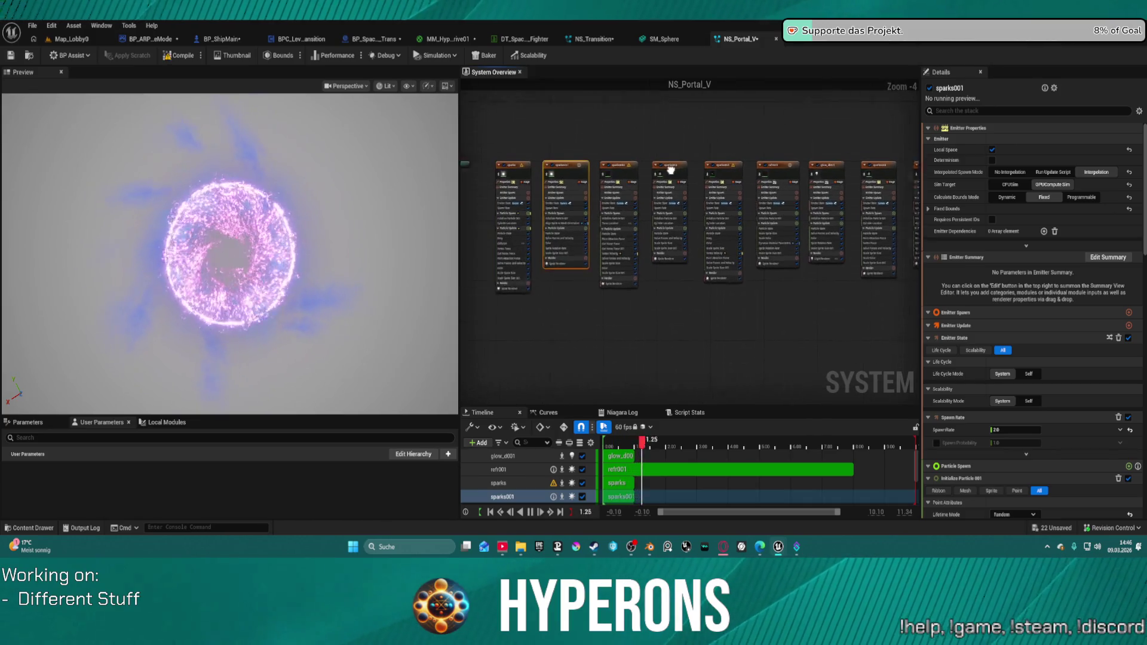
{"action": "left_click_drag", "start_coordinate": [523, 144], "coordinate": [573, 180]}
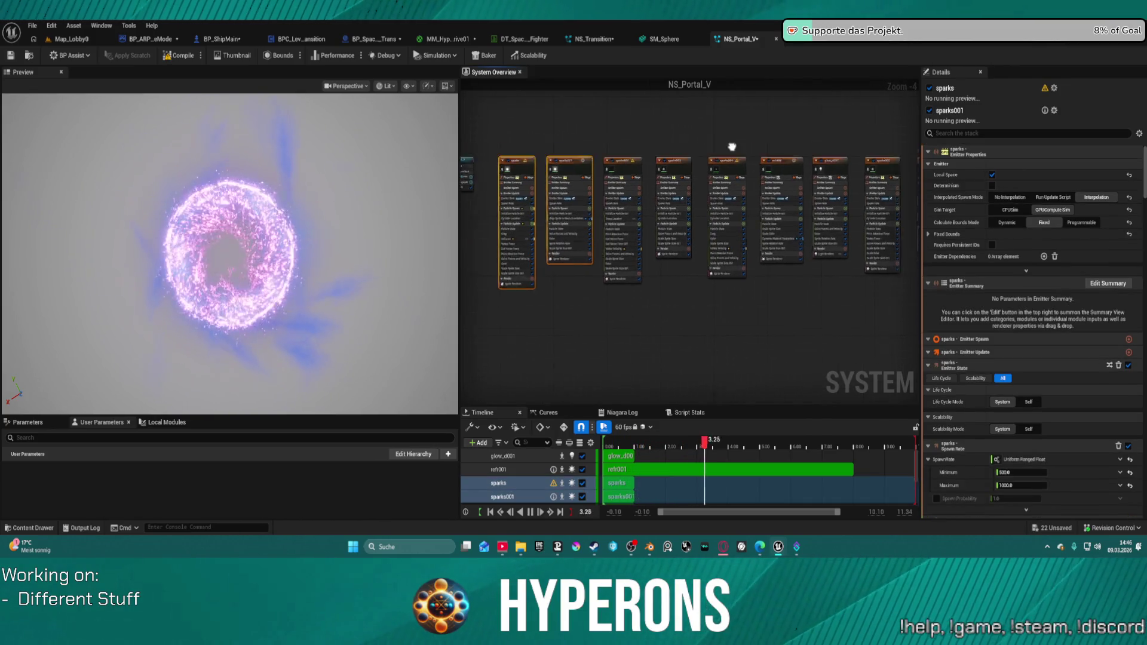
Add sparks003, sparks004 and glow_d001 to the emitter selection, then switch to NS_Transition
{"action": "left_click_drag", "start_coordinate": [621, 216], "coordinate": [622, 215]}
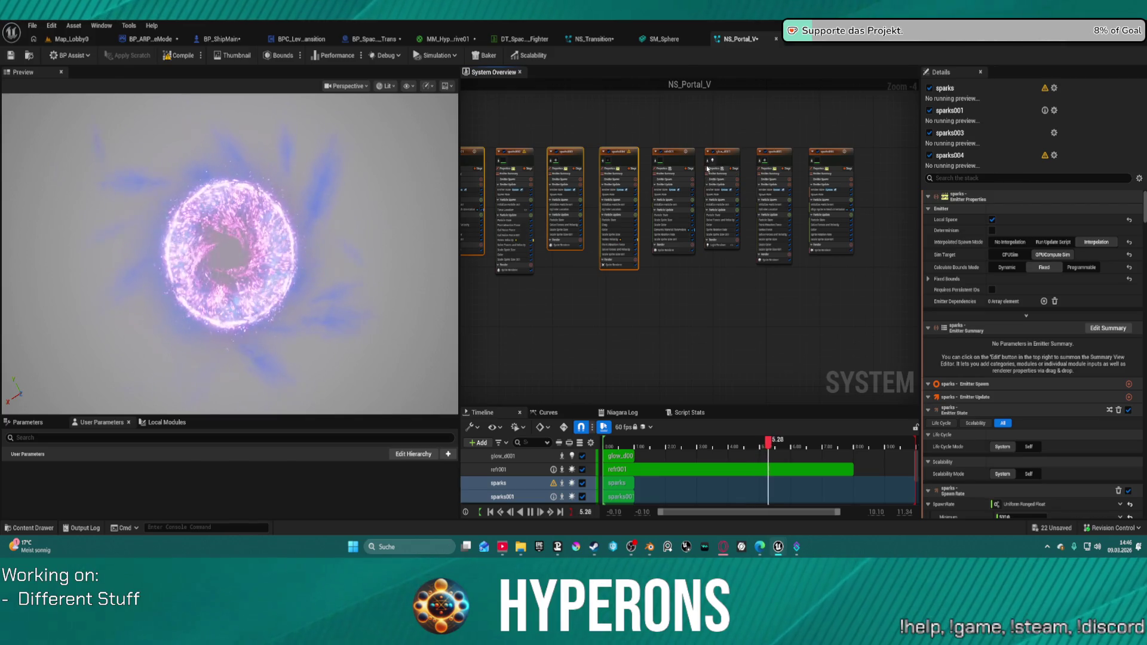
{"action": "left_click_drag", "start_coordinate": [727, 188], "coordinate": [737, 198]}
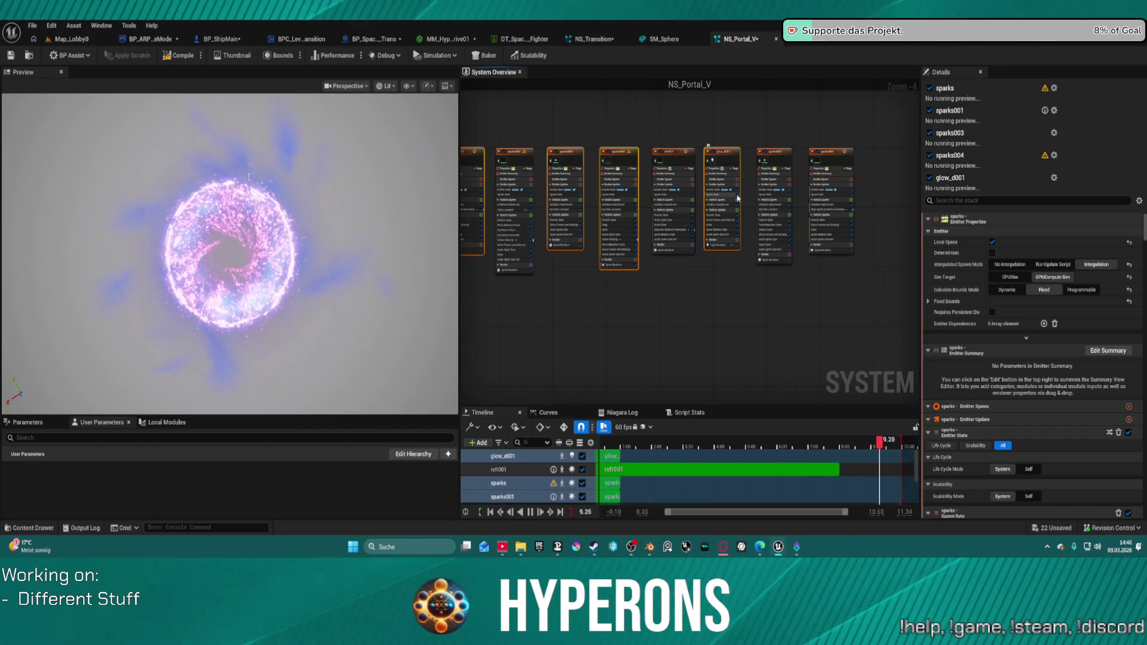
{"action": "left_click", "coordinate": [616, 40]}
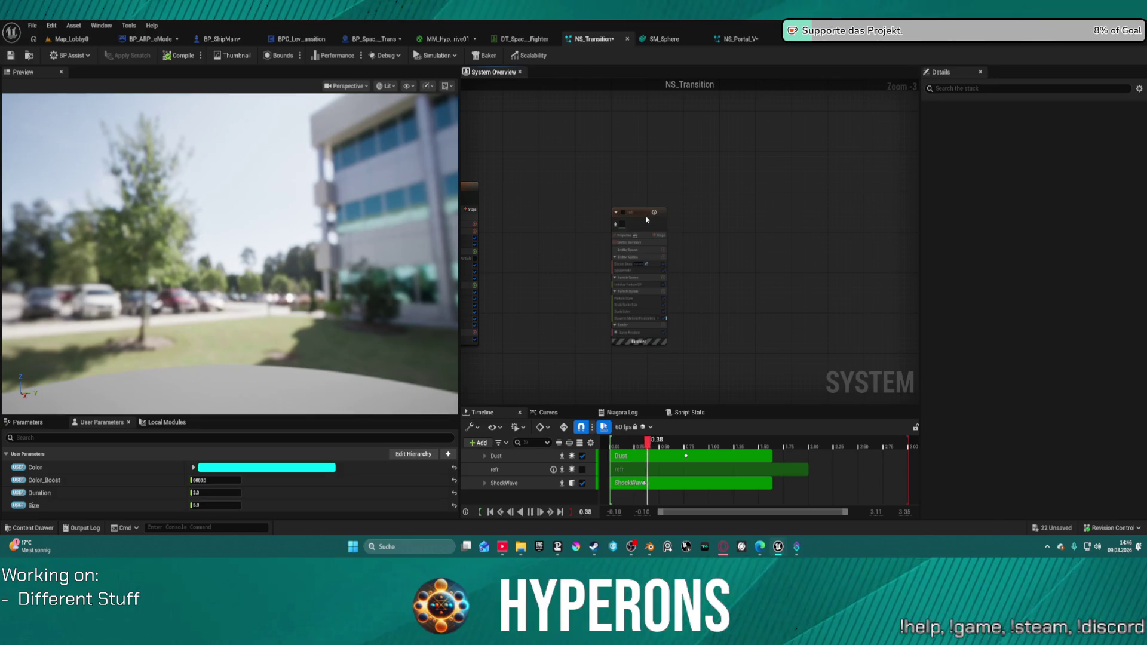
Paste the sparks, sparks001, sparks003, sparks004 and glow_d001 emitters and row them beneath ShockWave and Dust
{"action": "key", "text": "ctrl+v"}
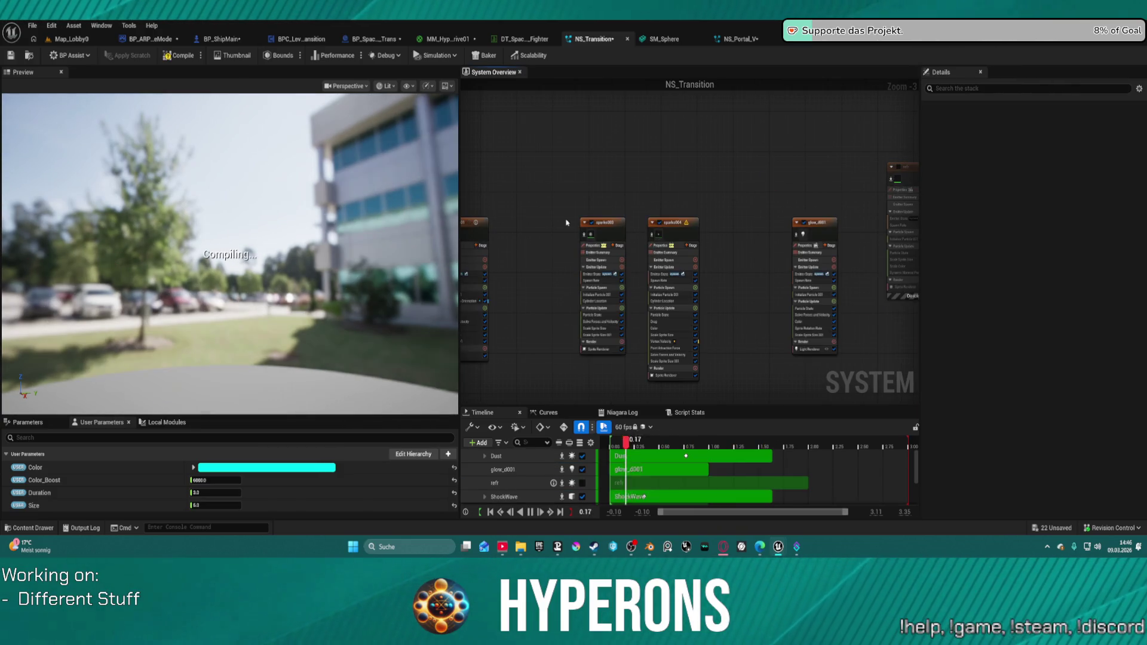
{"action": "scroll", "coordinate": [566, 222], "scroll_direction": "down", "scroll_amount": 5}
{"action": "right_click", "coordinate": [653, 210]}
{"action": "scroll", "coordinate": [547, 235], "scroll_direction": "up", "scroll_amount": 2}
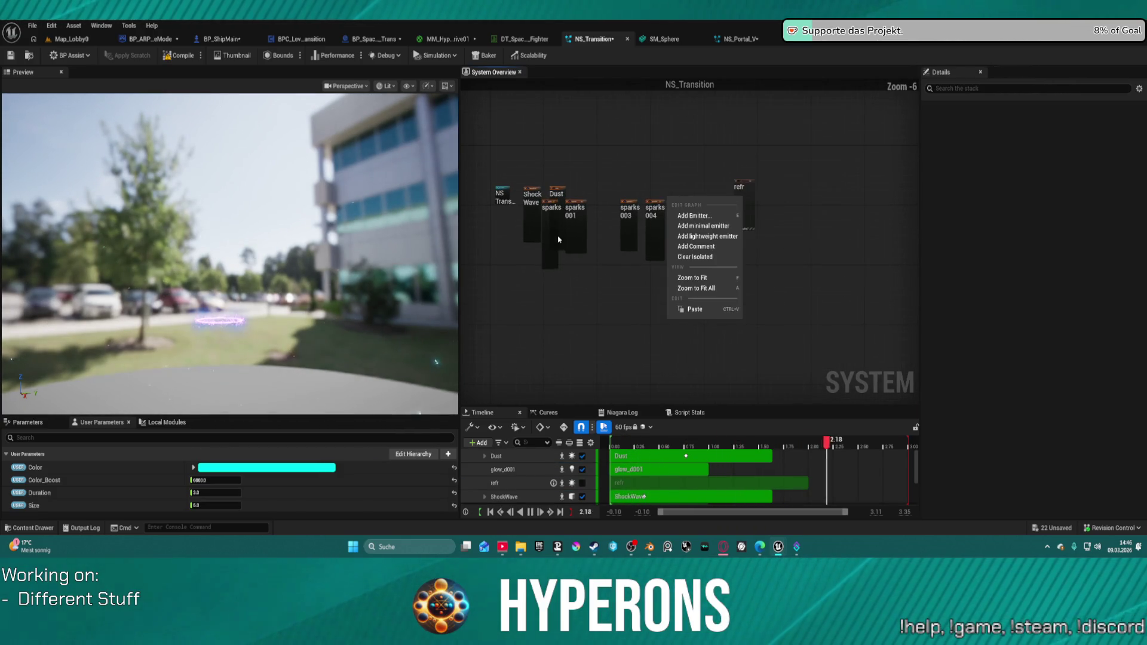
{"action": "left_click_drag", "start_coordinate": [548, 239], "coordinate": [538, 304]}
{"action": "left_click_drag", "start_coordinate": [572, 240], "coordinate": [579, 308]}
{"action": "left_click_drag", "start_coordinate": [627, 236], "coordinate": [665, 283]}
{"action": "left_click_drag", "start_coordinate": [703, 224], "coordinate": [702, 292]}
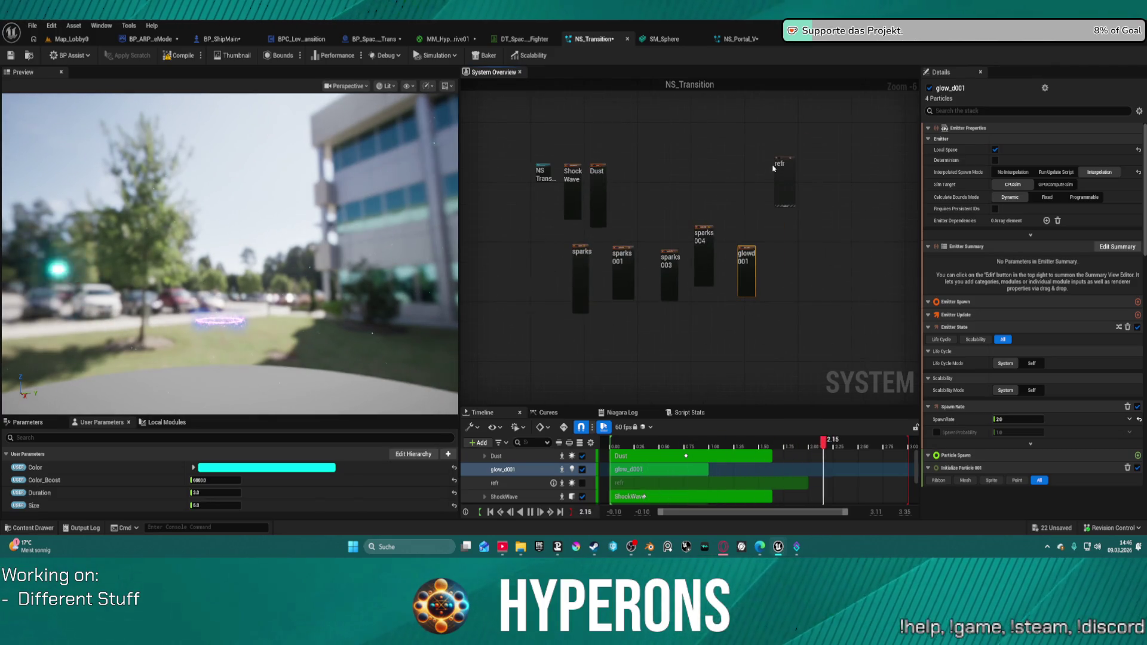
{"action": "scroll", "coordinate": [783, 158], "scroll_direction": "up", "scroll_amount": 3}
{"action": "mouse_move", "coordinate": [801, 181]}
{"action": "left_mouse_down"}
{"action": "mouse_move", "coordinate": [536, 184]}
{"action": "mouse_move", "coordinate": [528, 205]}
{"action": "left_mouse_up"}
{"action": "scroll", "coordinate": [596, 236], "scroll_direction": "down", "scroll_amount": 3}
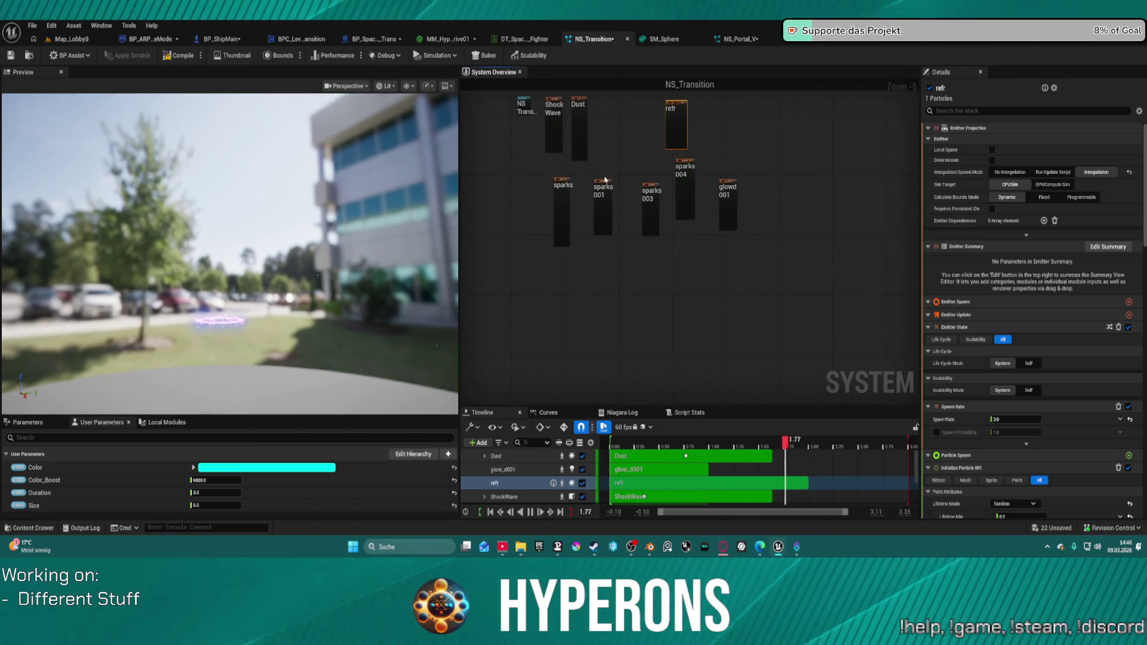
Upgrade refr's Dynamic Material Parameters script to the newest version
{"action": "scroll", "coordinate": [1009, 385], "scroll_direction": "down", "scroll_amount": 15}
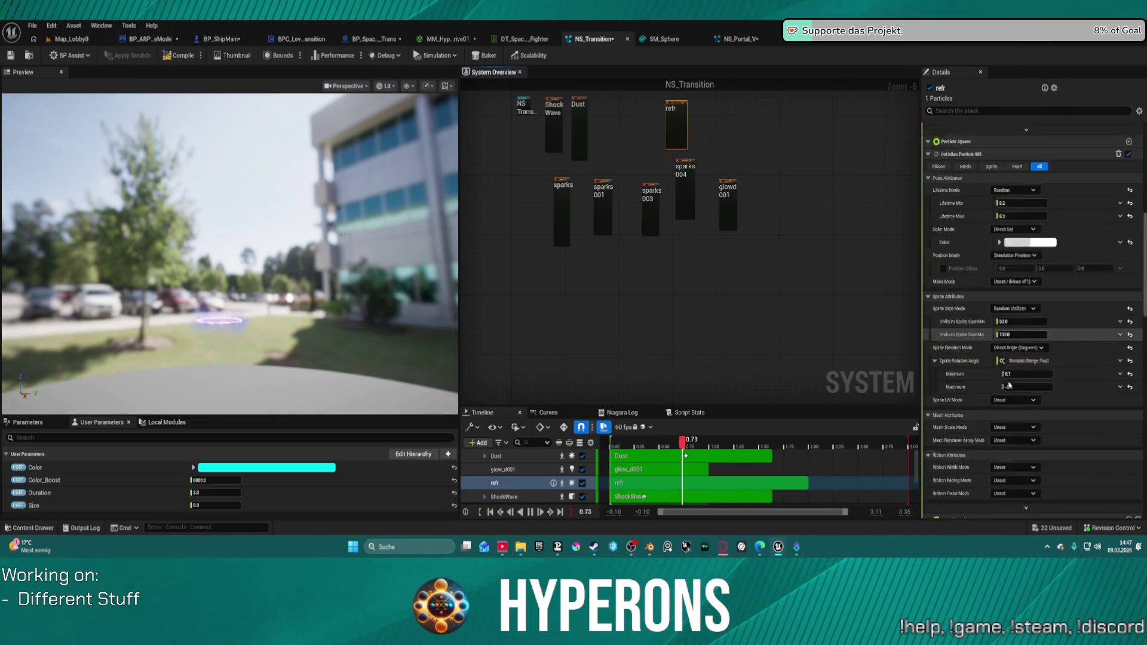
{"action": "scroll", "coordinate": [1009, 385], "scroll_direction": "down", "scroll_amount": 8}
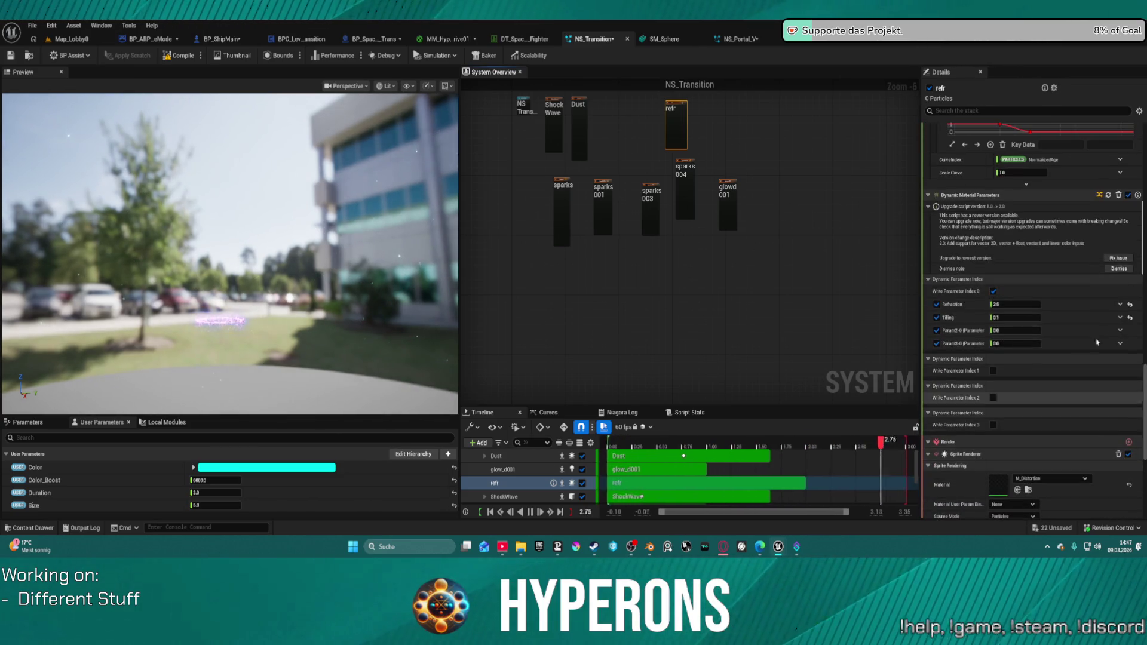
{"action": "left_click", "coordinate": [1123, 259]}
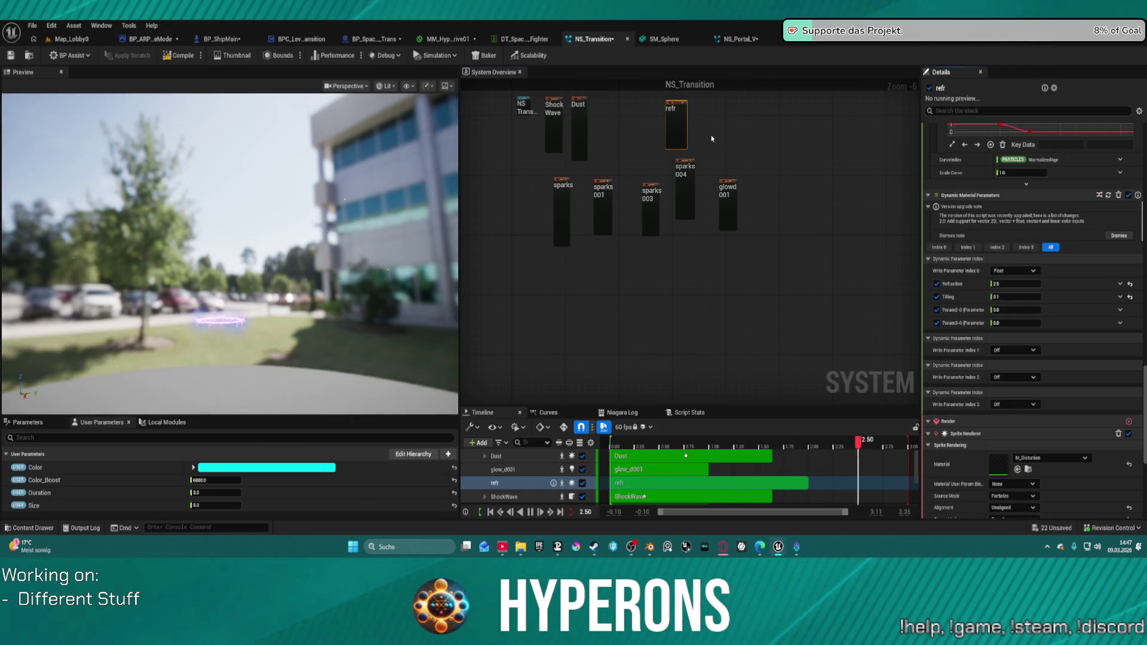
Disable the refr emitter and open the ShockWave emitter's M_ShockWave material
{"action": "scroll", "coordinate": [711, 139], "scroll_direction": "up", "scroll_amount": 3}
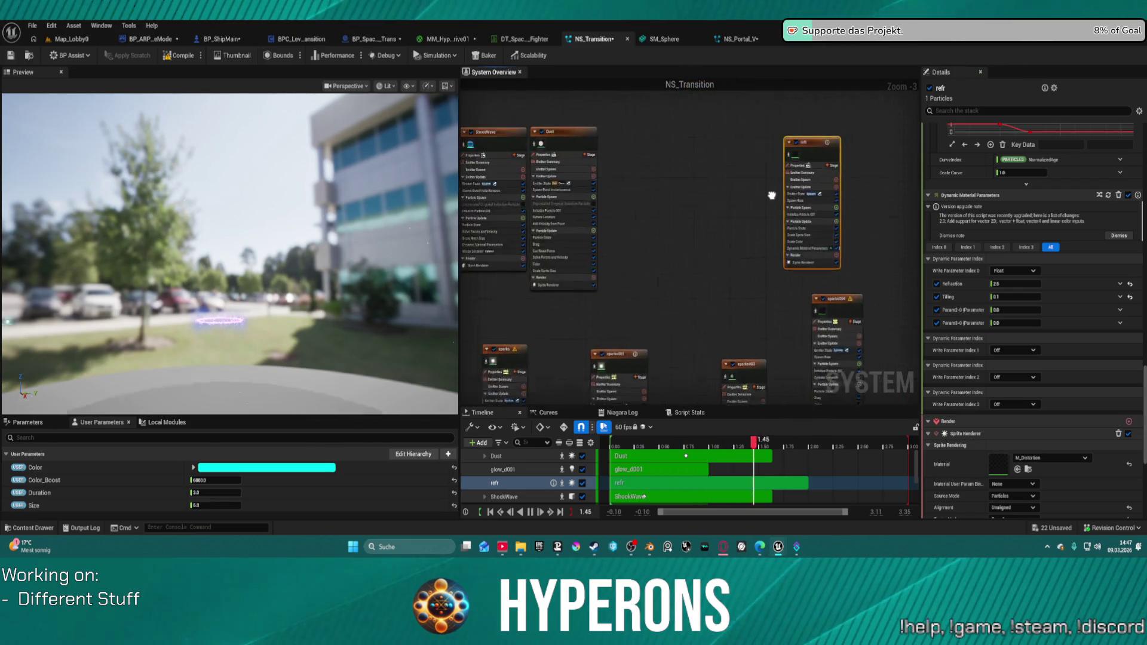
{"action": "left_click_drag", "start_coordinate": [771, 195], "coordinate": [806, 215]}
{"action": "left_click_drag", "start_coordinate": [831, 161], "coordinate": [687, 101]}
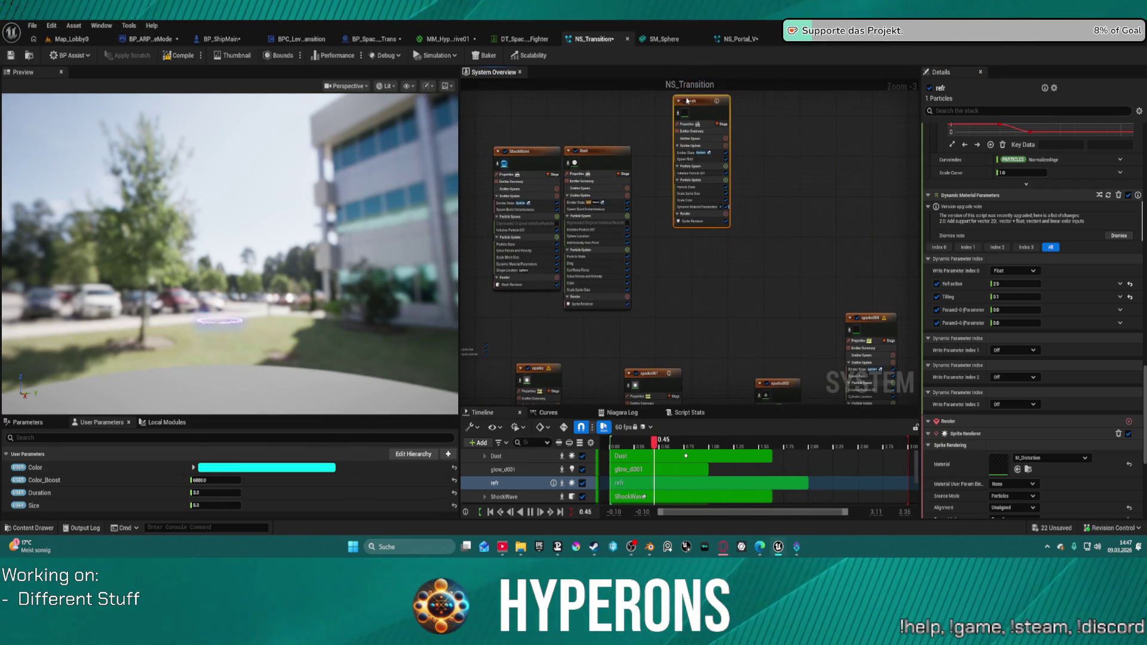
{"action": "left_click", "coordinate": [679, 101]}
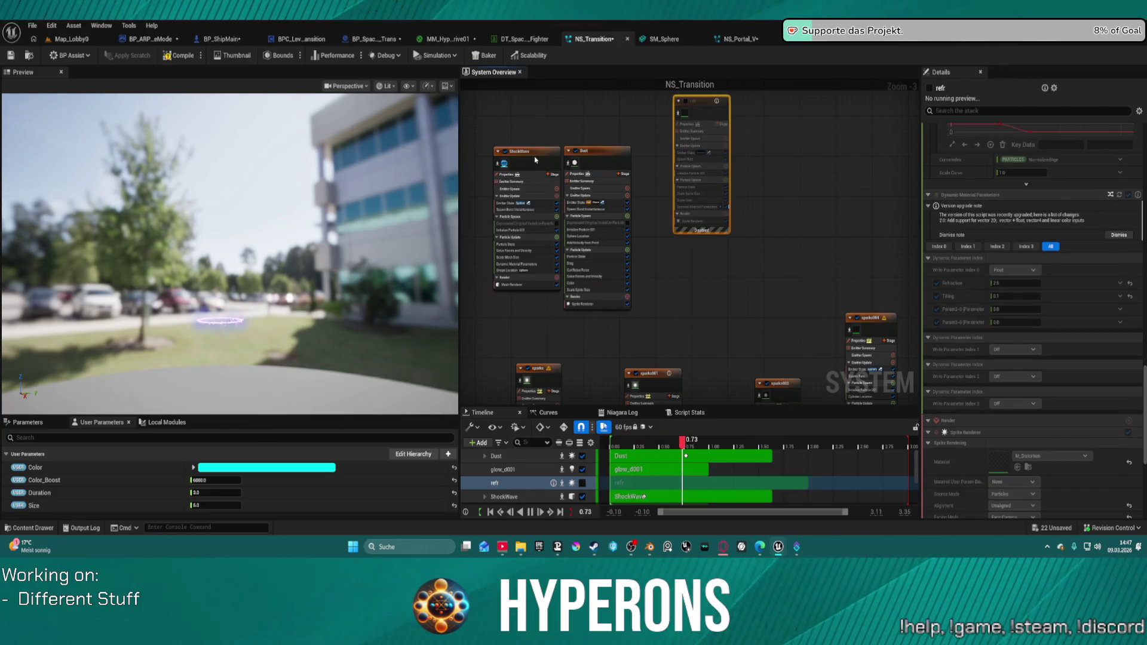
{"action": "left_click", "coordinate": [536, 159]}
{"action": "double_click", "coordinate": [999, 461]}
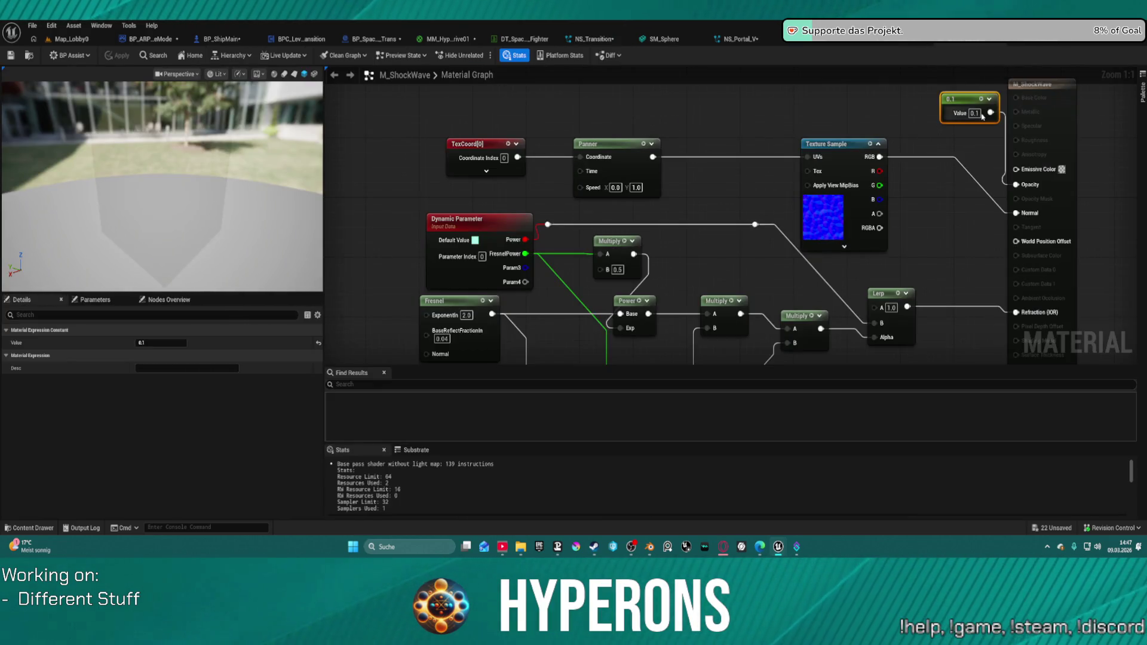
{"action": "type", "text": "0"}
Commit the M_ShockWave constant at 0, apply the material, and switch to NS_ShipWarp
{"action": "key", "text": "Return"}
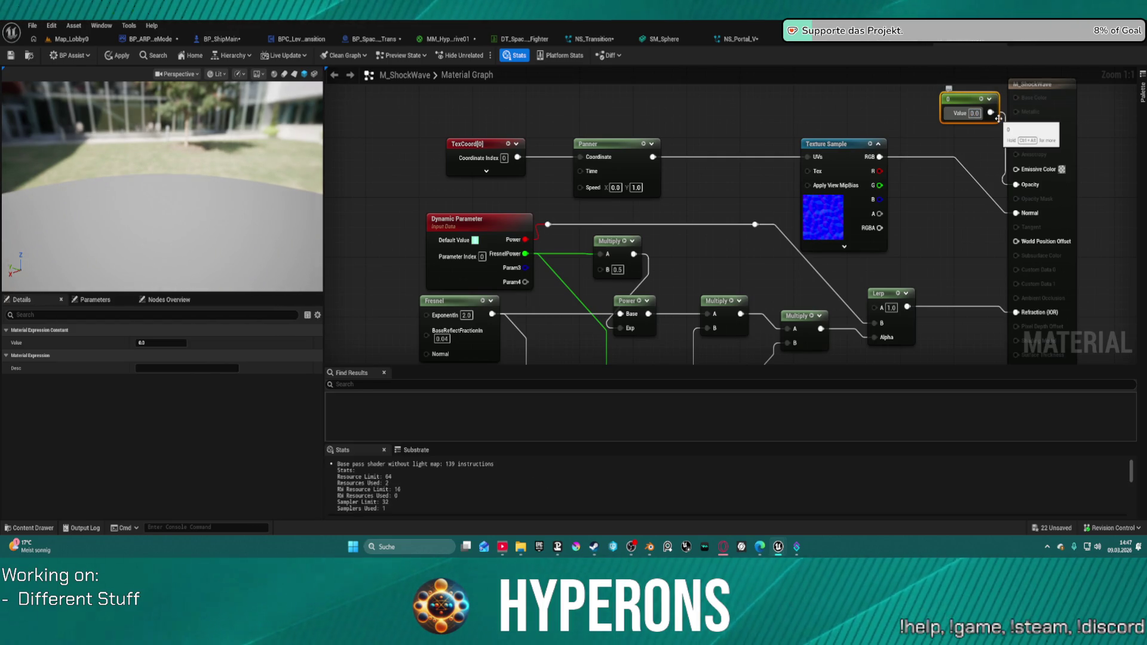
{"action": "left_click", "coordinate": [123, 56]}
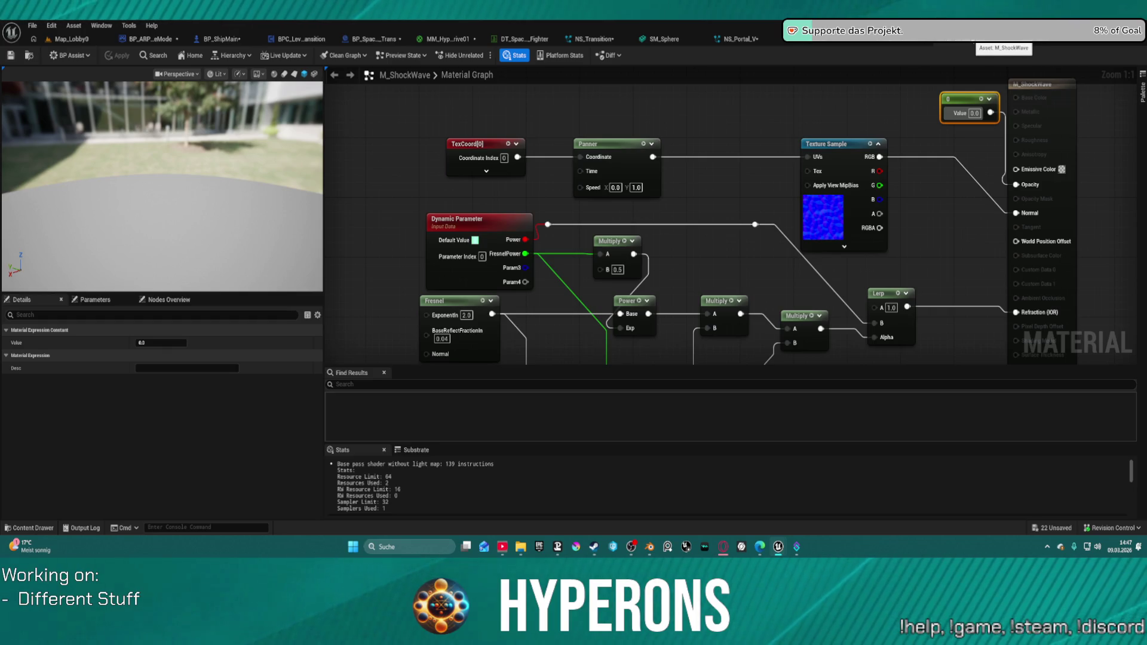
{"action": "left_click", "coordinate": [1010, 38]}
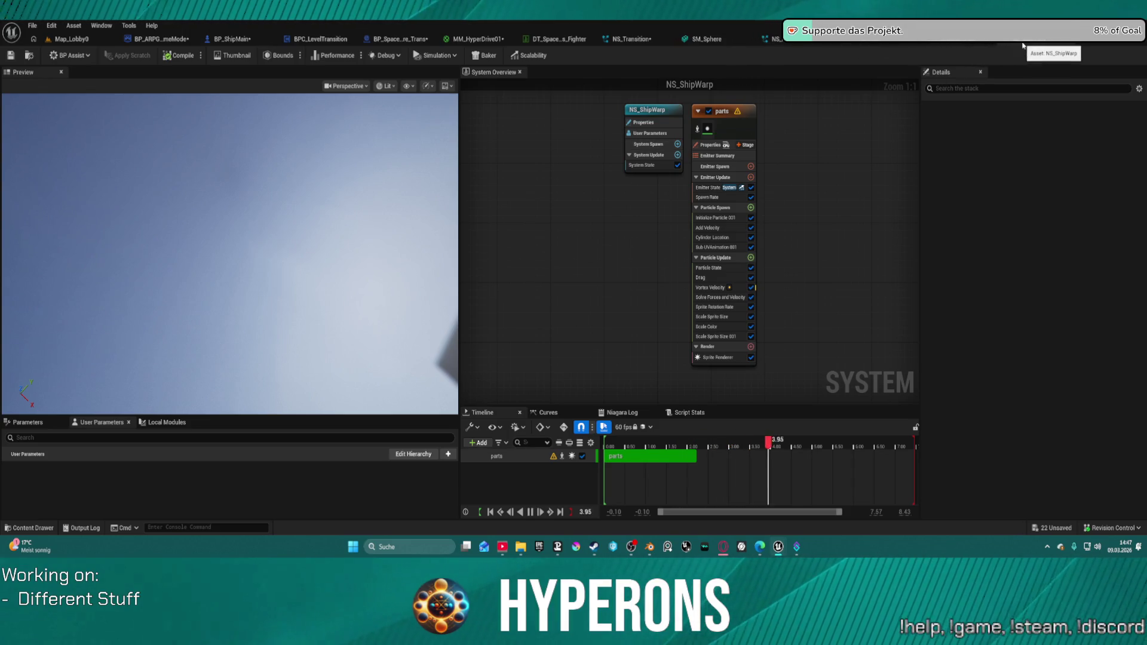
Look over FV_ShipWarpStart, NS_Portal_V and SM_Sphere, closing FV_ShipWarpStart, then return to NS_Transition
{"action": "left_click", "coordinate": [1019, 41]}
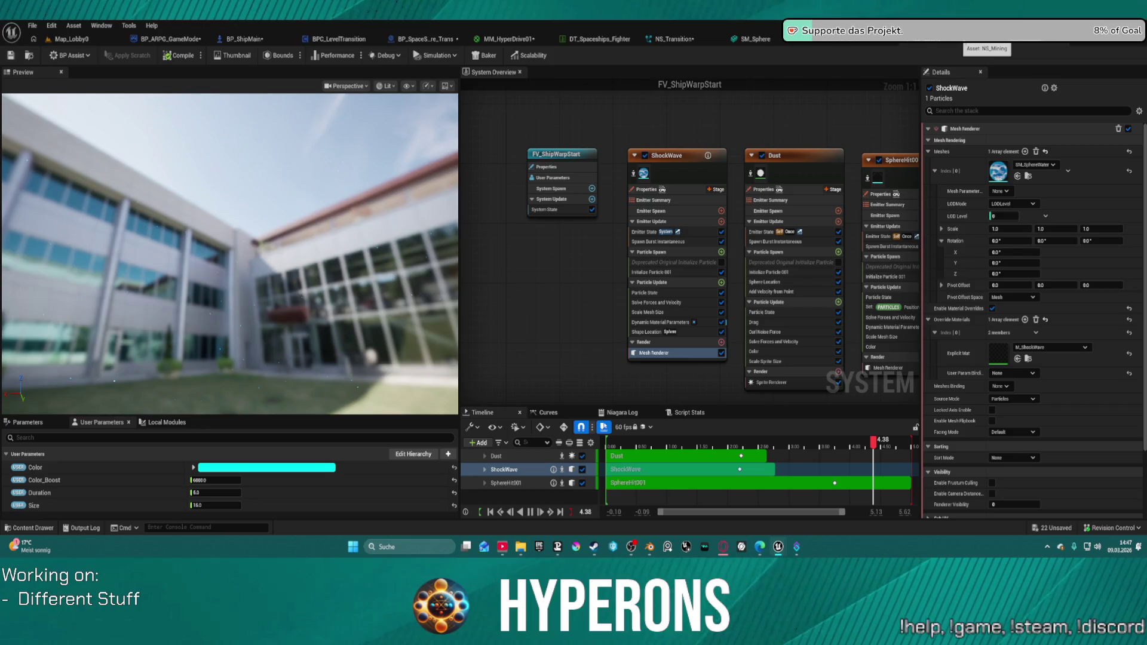
{"action": "left_click", "coordinate": [1009, 40]}
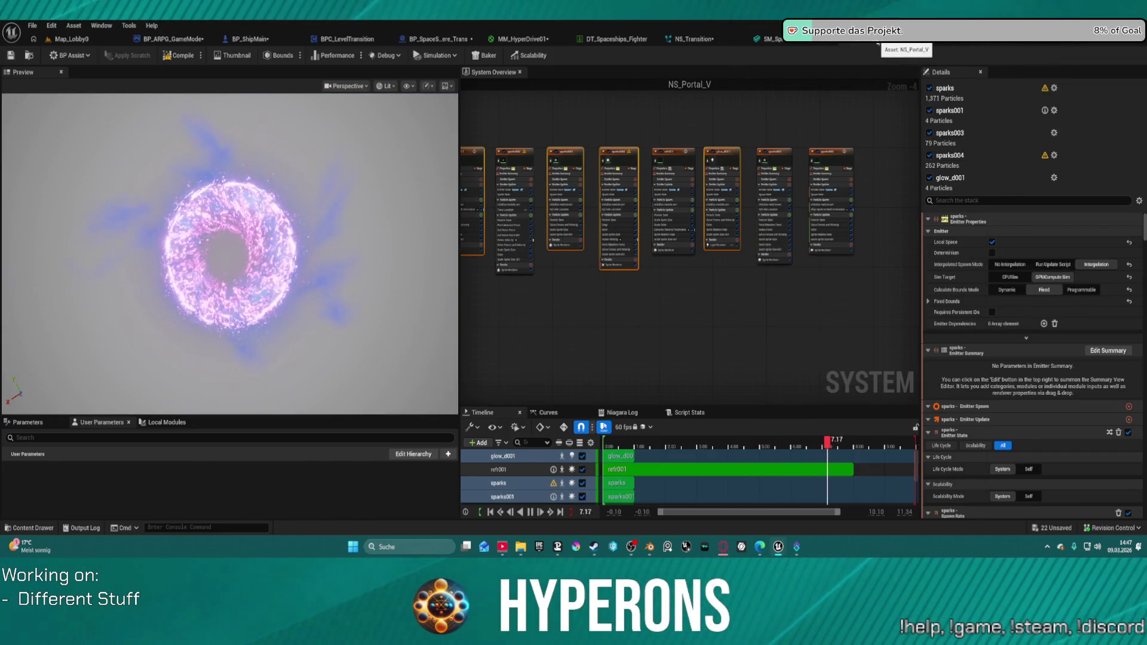
{"action": "left_click", "coordinate": [769, 39]}
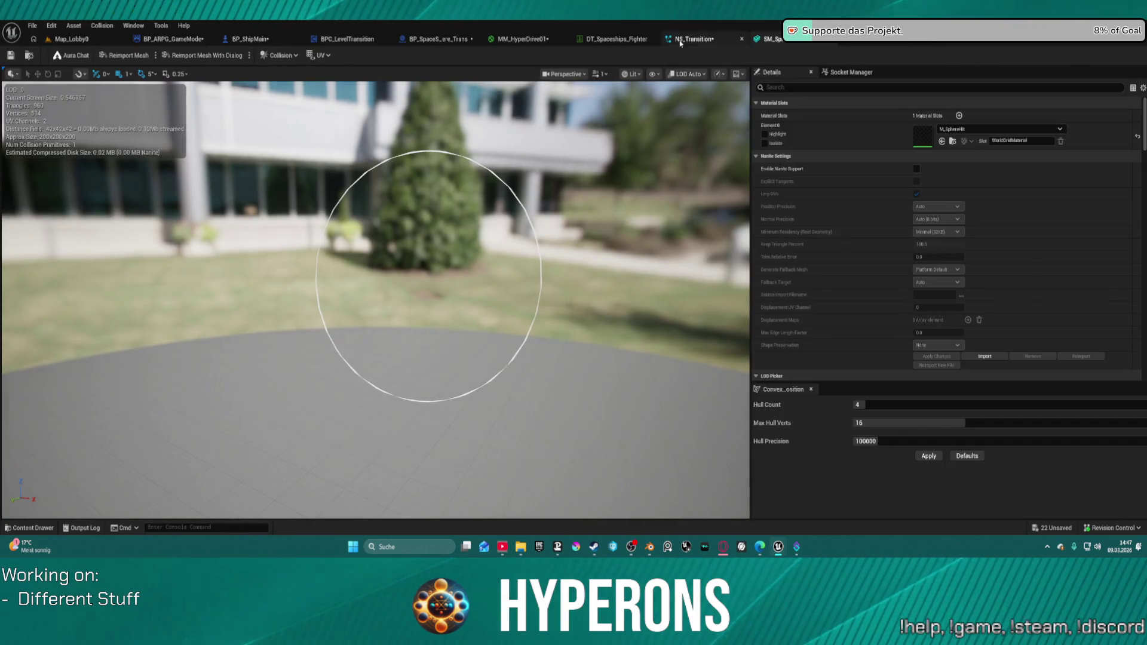
{"action": "left_click", "coordinate": [706, 40]}
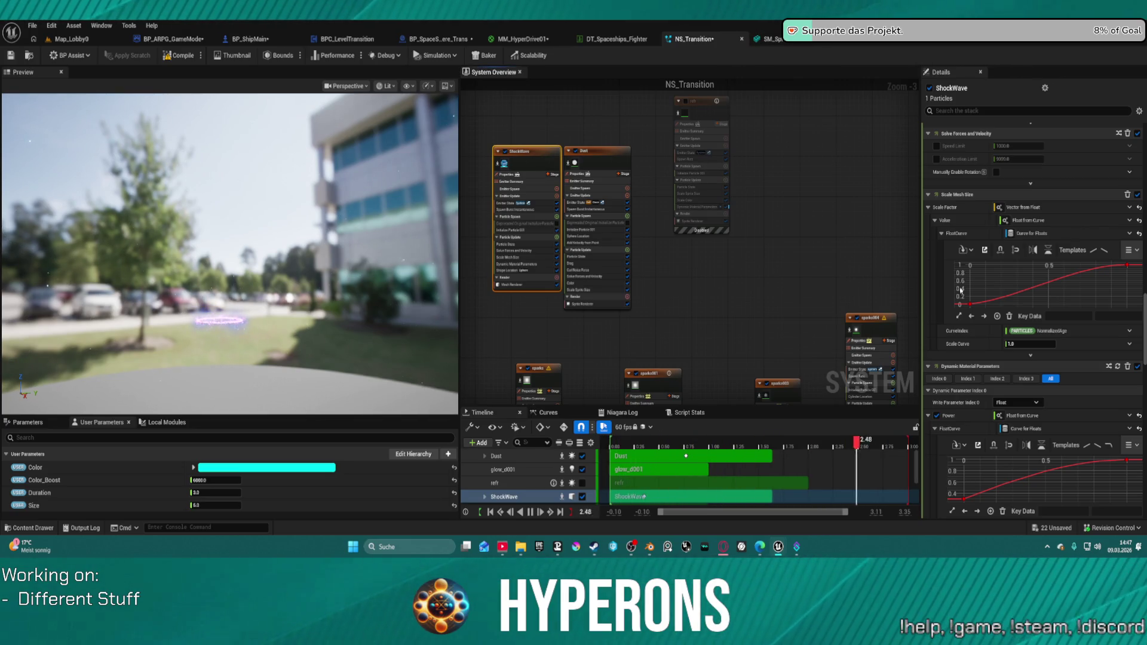
Set ShockWave's Mesh Scale Multiply Float to Size × 30.0 and tilt the preview camera
{"action": "scroll", "coordinate": [960, 289], "scroll_direction": "down", "scroll_amount": 4}
{"action": "scroll", "coordinate": [989, 402], "scroll_direction": "down", "scroll_amount": 3}
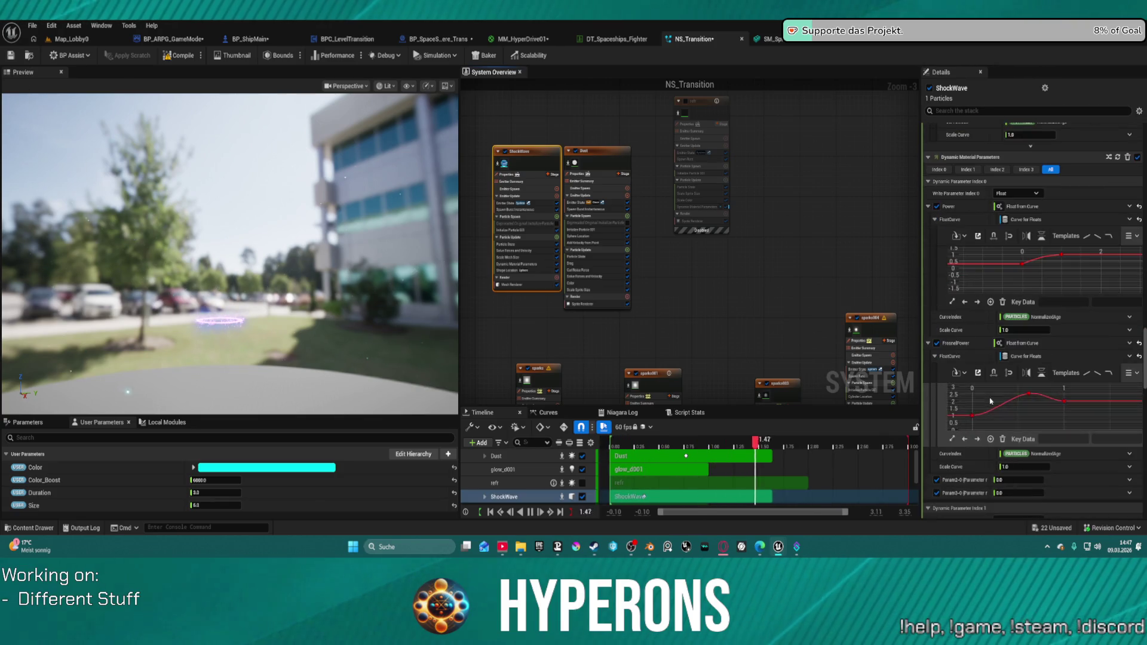
{"action": "scroll", "coordinate": [989, 239], "scroll_direction": "up", "scroll_amount": 4}
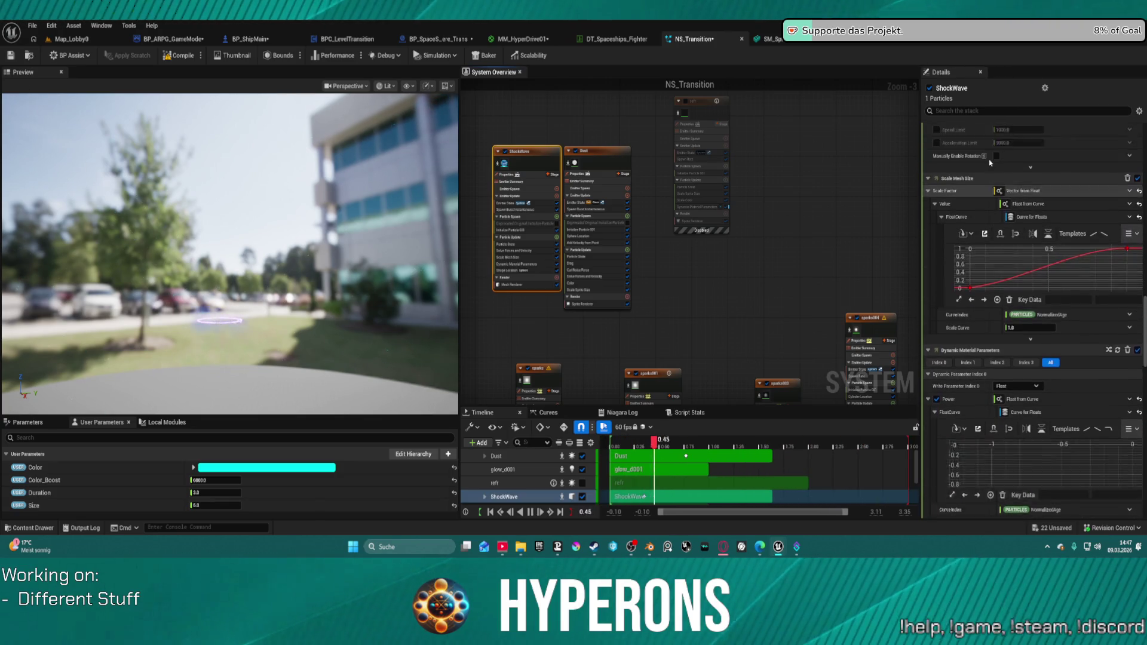
{"action": "scroll", "coordinate": [992, 174], "scroll_direction": "up", "scroll_amount": 8}
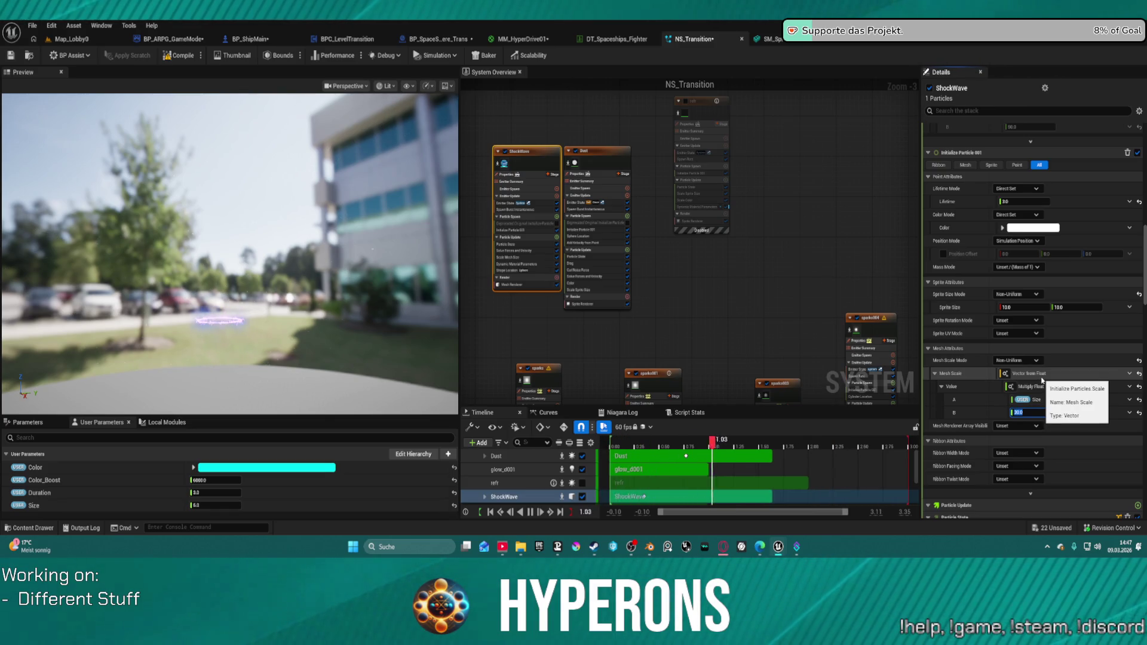
{"action": "left_click", "coordinate": [259, 324]}
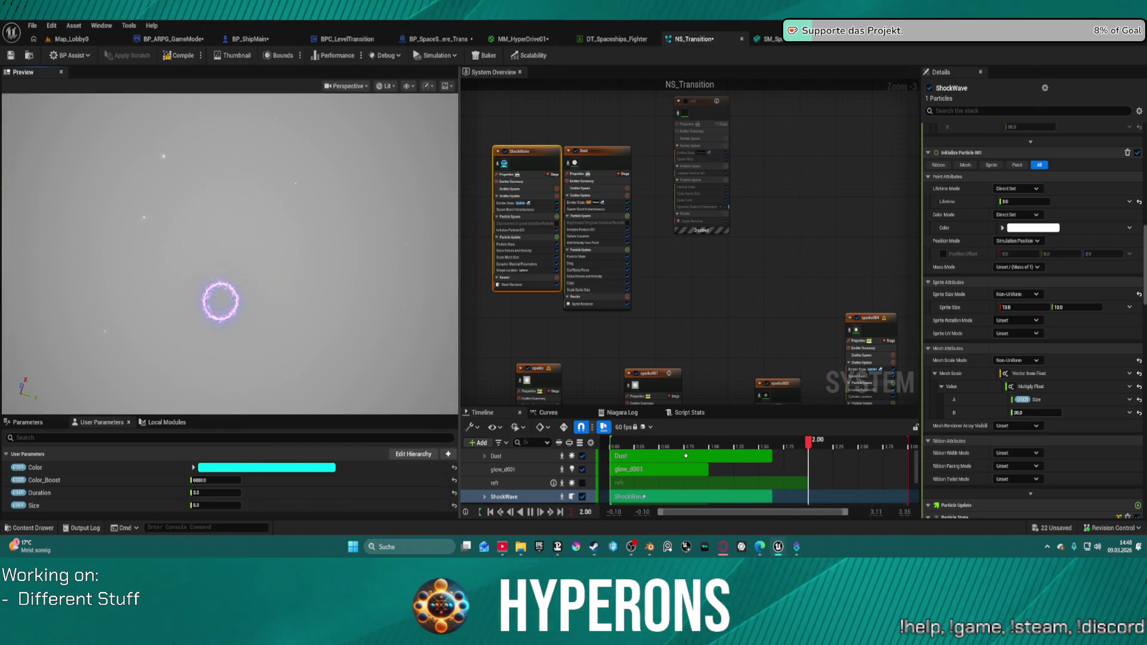
{"action": "mouse_move", "coordinate": [237, 287]}
{"action": "left_mouse_down"}
{"action": "mouse_move", "coordinate": [237, 314]}
{"action": "mouse_move", "coordinate": [242, 298]}
{"action": "left_mouse_up"}
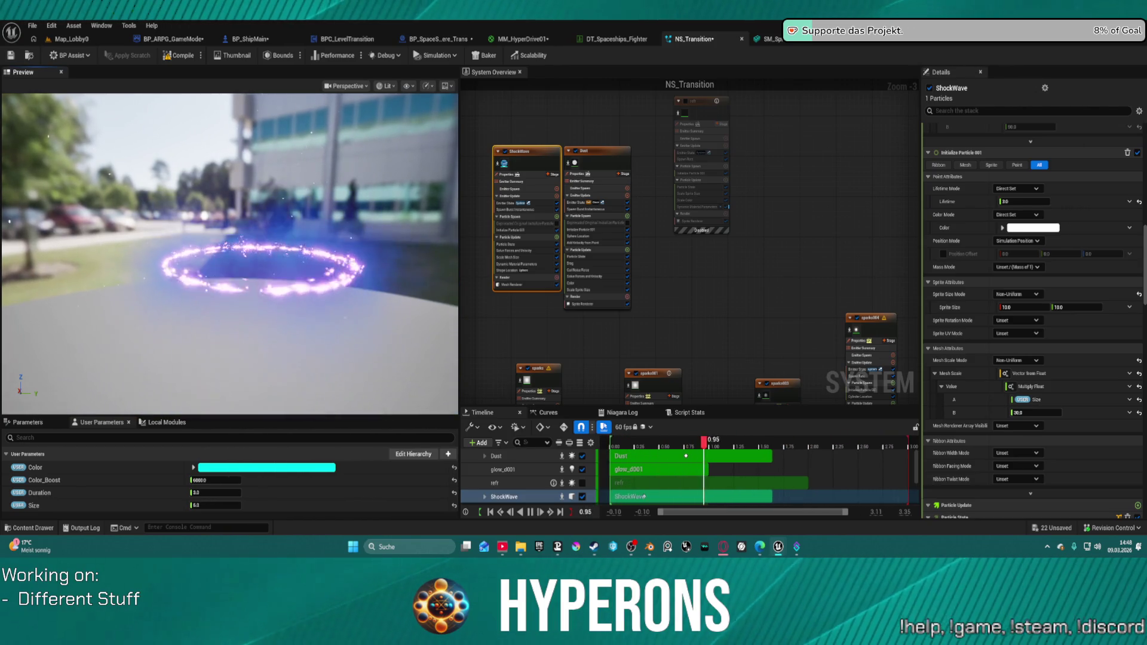
{"action": "scroll", "coordinate": [597, 159], "scroll_direction": "up", "scroll_amount": 2}
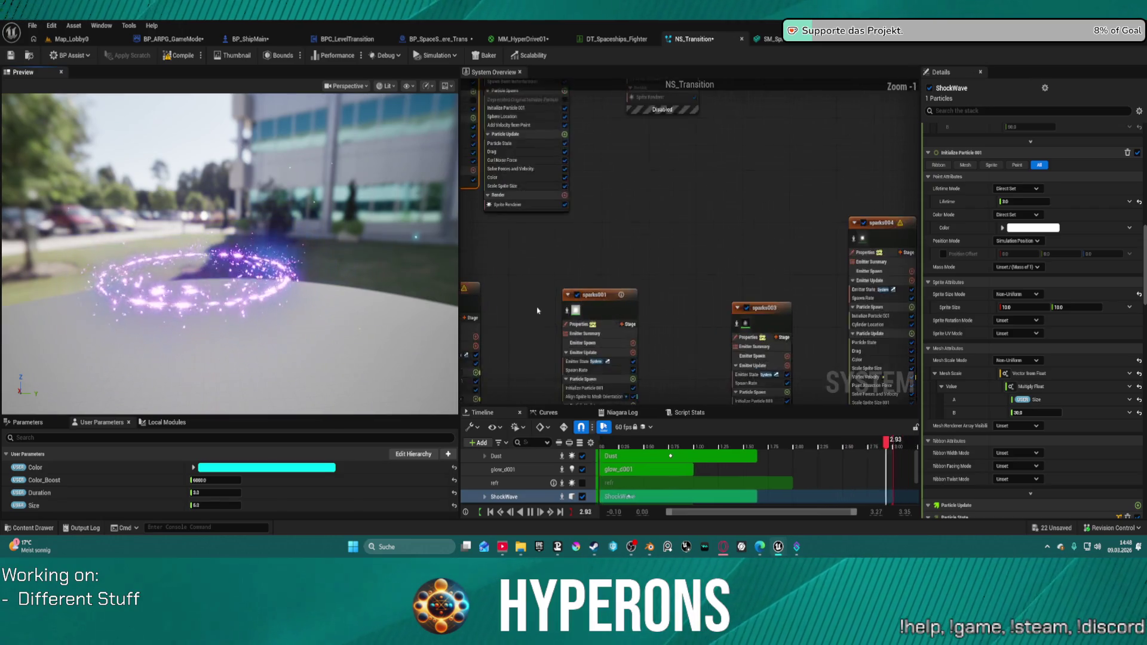
Set the sparks emitter's Cylinder Axis to X 1.0, Y 0.0, Z 0.0
{"action": "scroll", "coordinate": [563, 289], "scroll_direction": "down", "scroll_amount": 2}
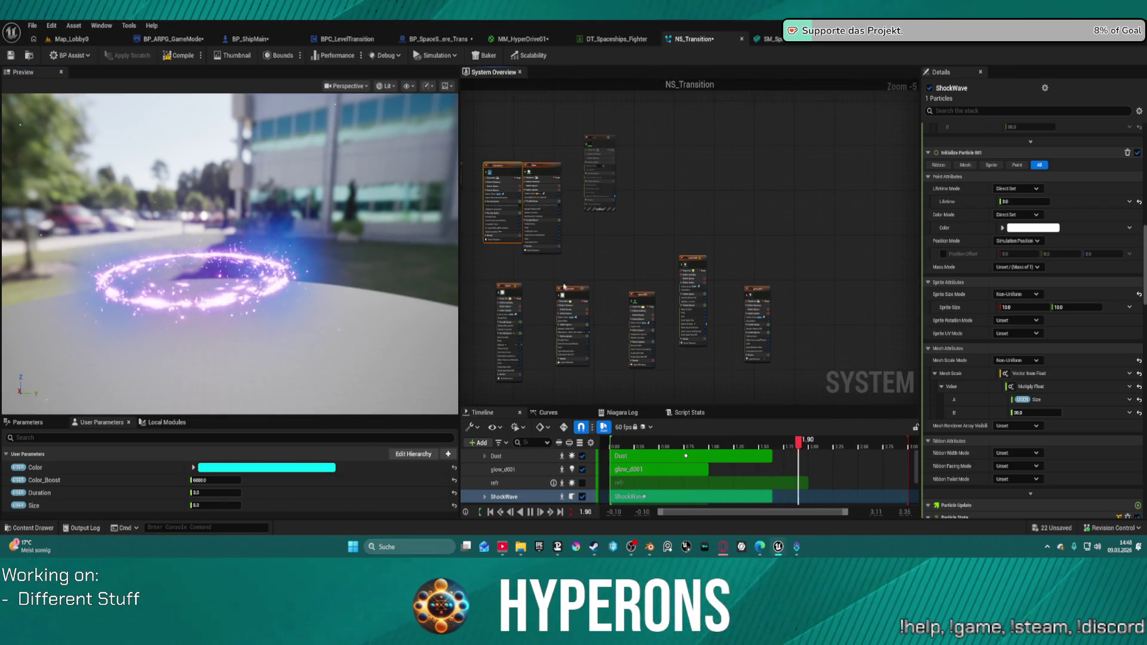
{"action": "left_click", "coordinate": [533, 263]}
{"action": "mouse_move", "coordinate": [533, 263]}
{"action": "left_mouse_down"}
{"action": "mouse_move", "coordinate": [556, 171]}
{"action": "mouse_move", "coordinate": [564, 277]}
{"action": "left_mouse_up"}
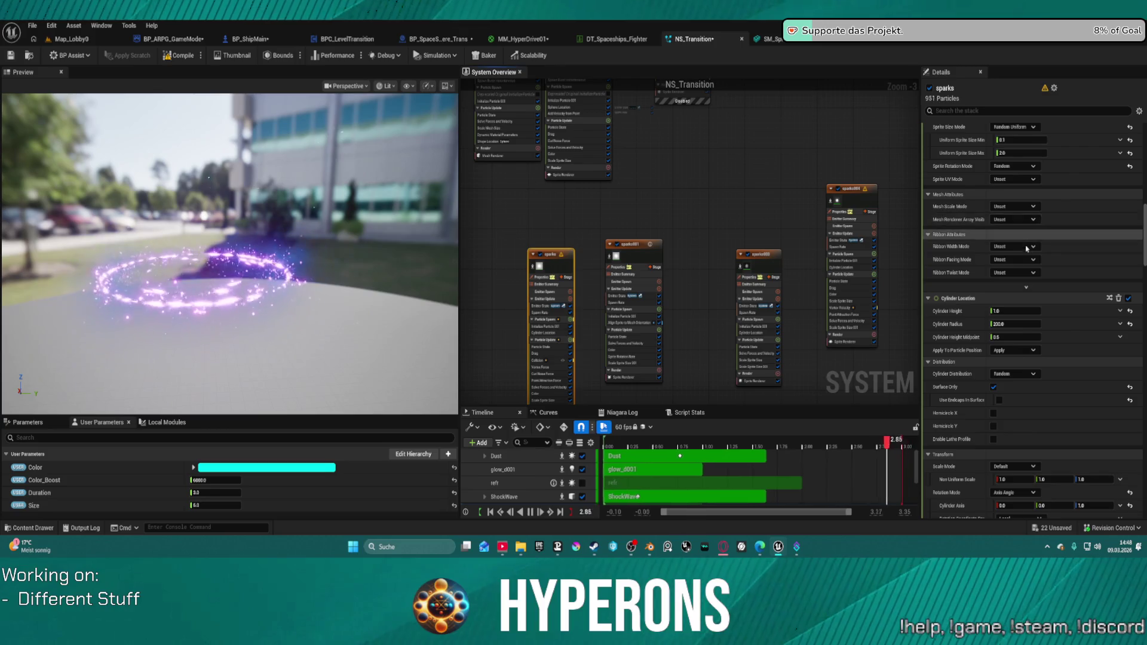
{"action": "scroll", "coordinate": [1026, 187], "scroll_direction": "up", "scroll_amount": 2}
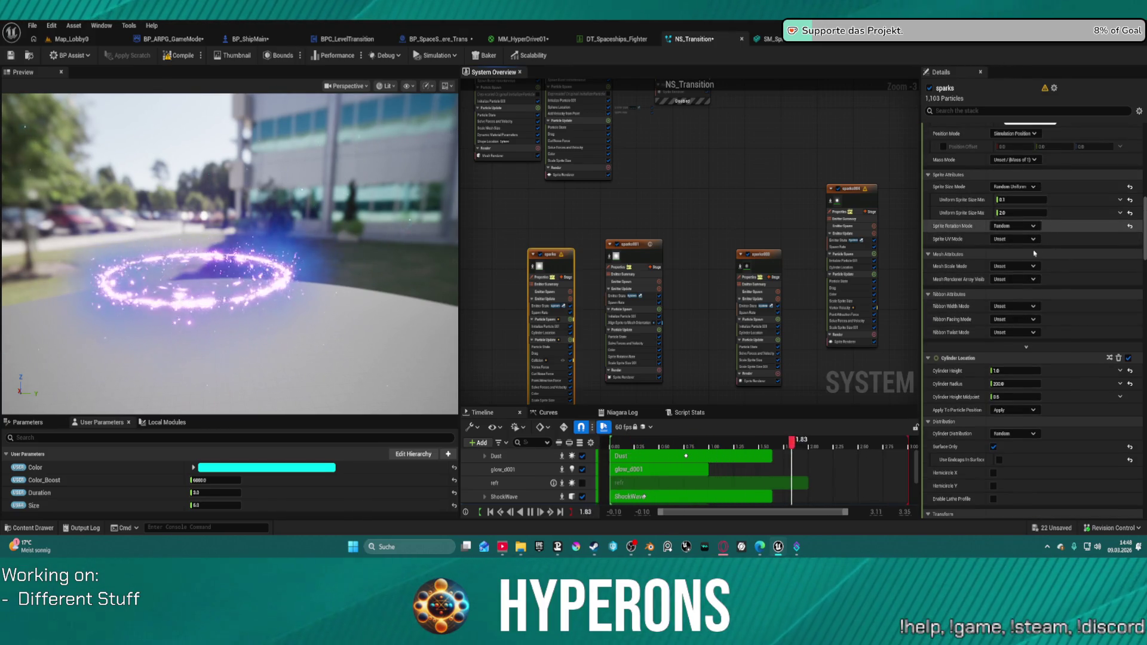
{"action": "scroll", "coordinate": [1025, 382], "scroll_direction": "down", "scroll_amount": 6}
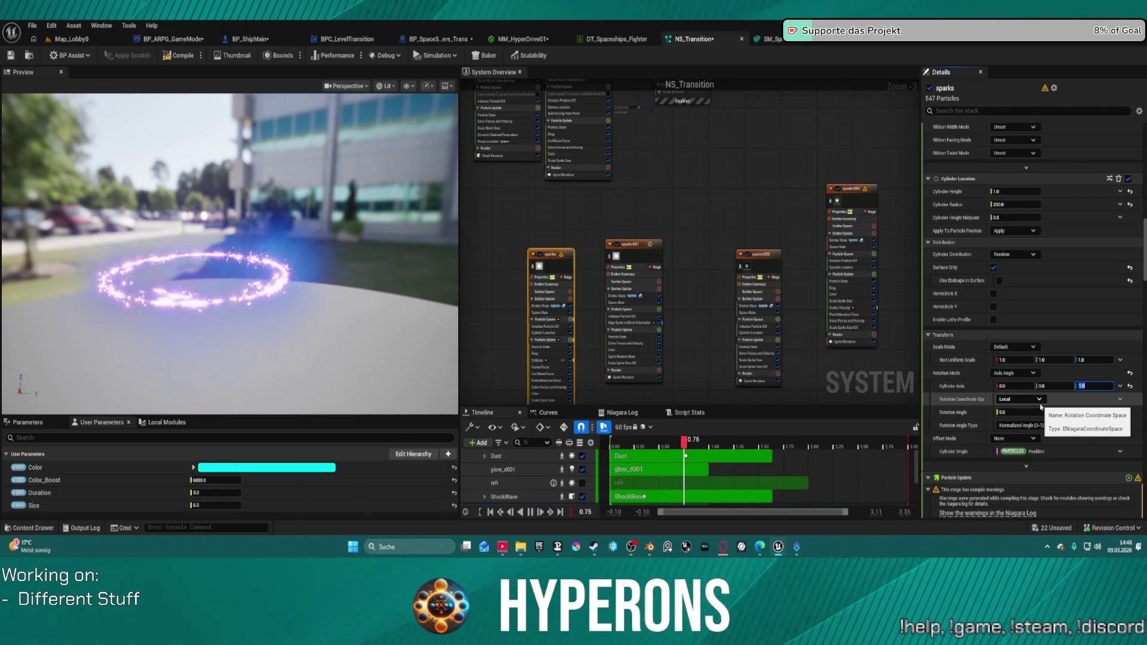
{"action": "key", "text": "Tab"}
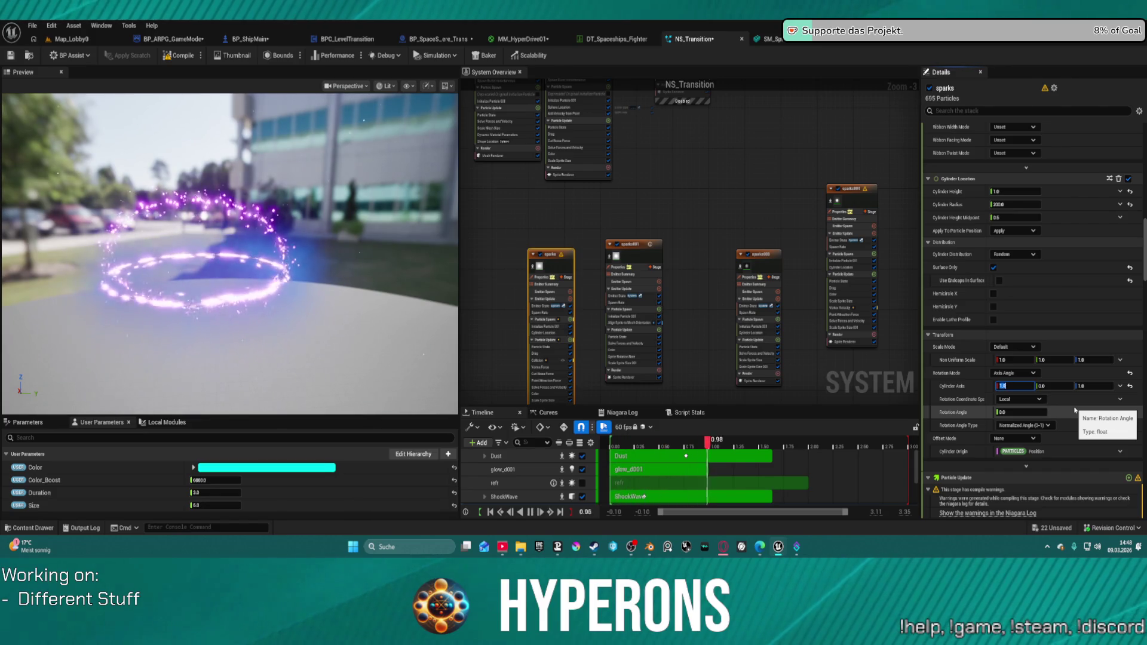
{"action": "key", "text": "Tab"}
{"action": "key", "text": "Tab"}
{"action": "type", "text": "0"}
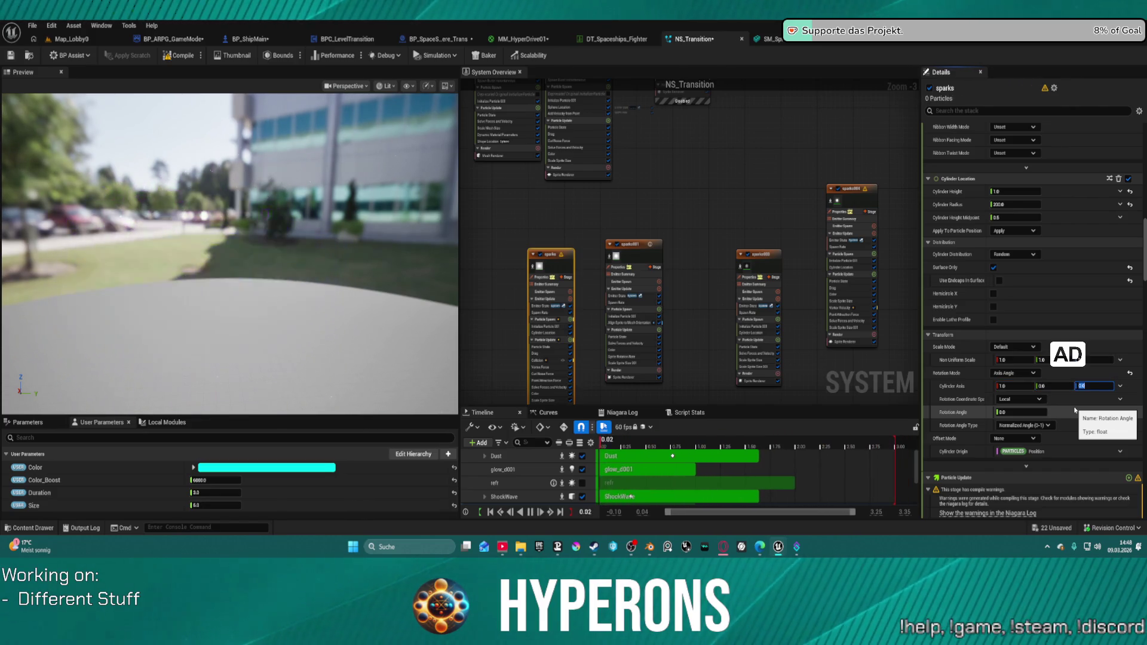
{"action": "left_click", "coordinate": [641, 259]}
{"action": "scroll", "coordinate": [1012, 342], "scroll_direction": "down", "scroll_amount": 10}
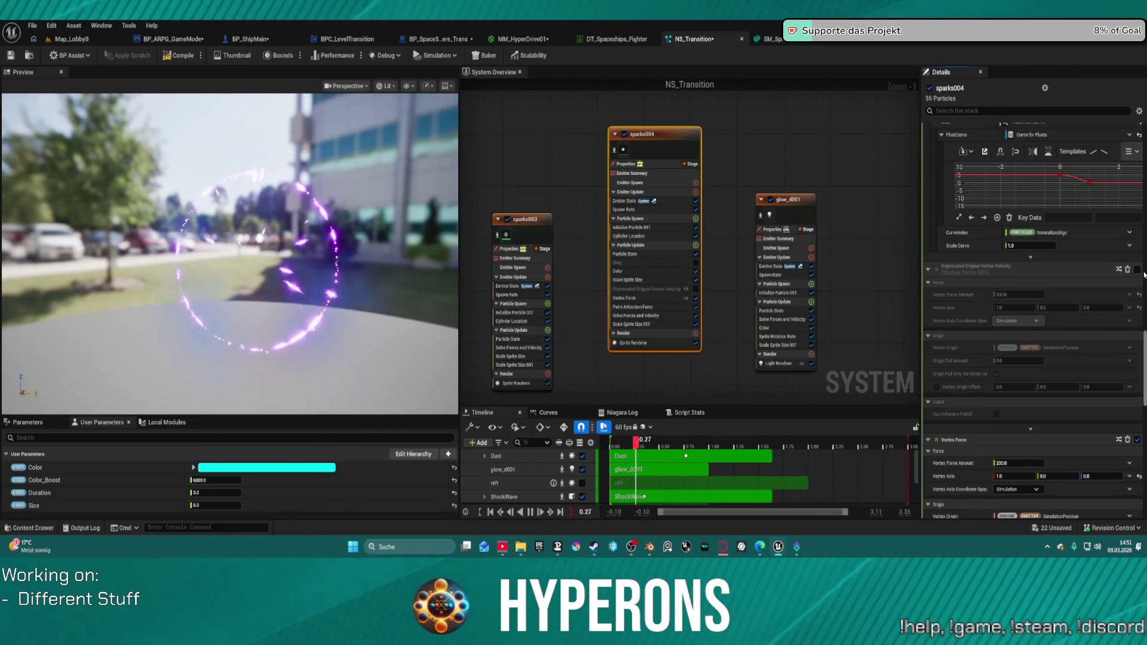
Enable vortex velocity on sparks004, lower Point Attraction strength, and set Attraction Radius to 130.0
{"action": "left_click", "coordinate": [1138, 269]}
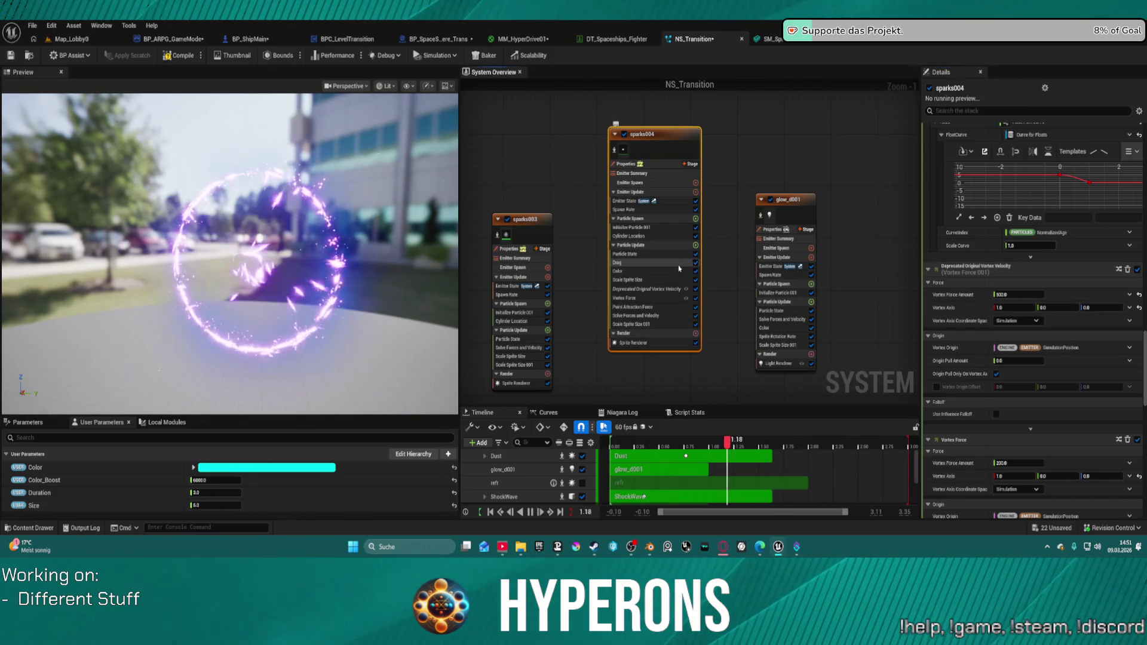
{"action": "left_click", "coordinate": [681, 311]}
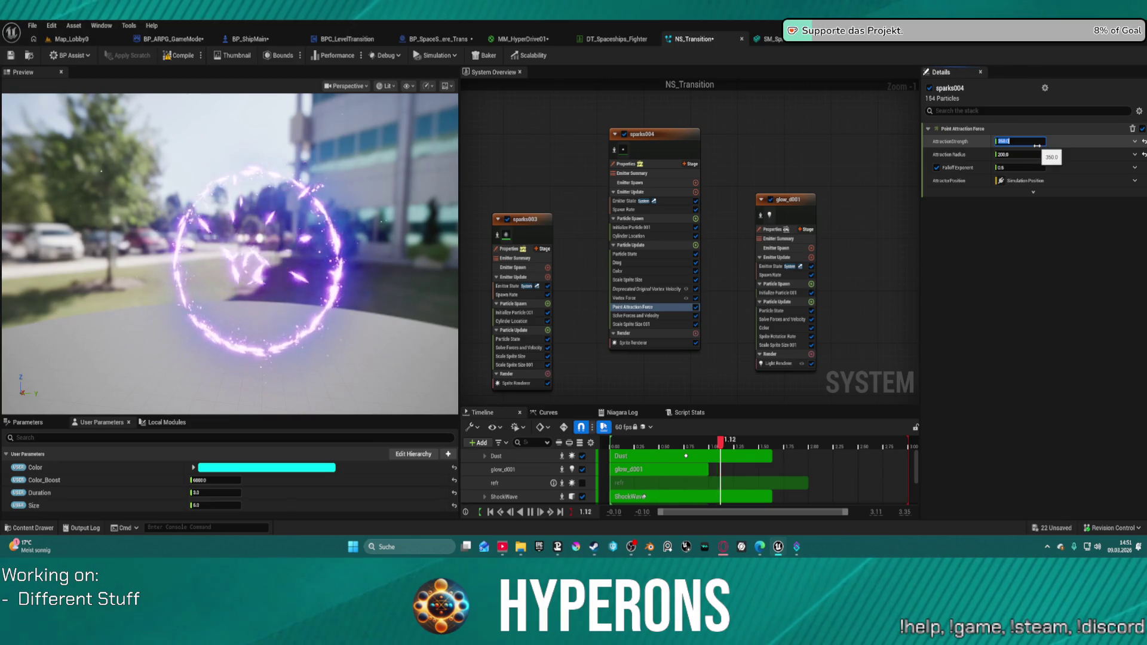
{"action": "type", "text": "35"}
{"action": "key", "text": "Tab"}
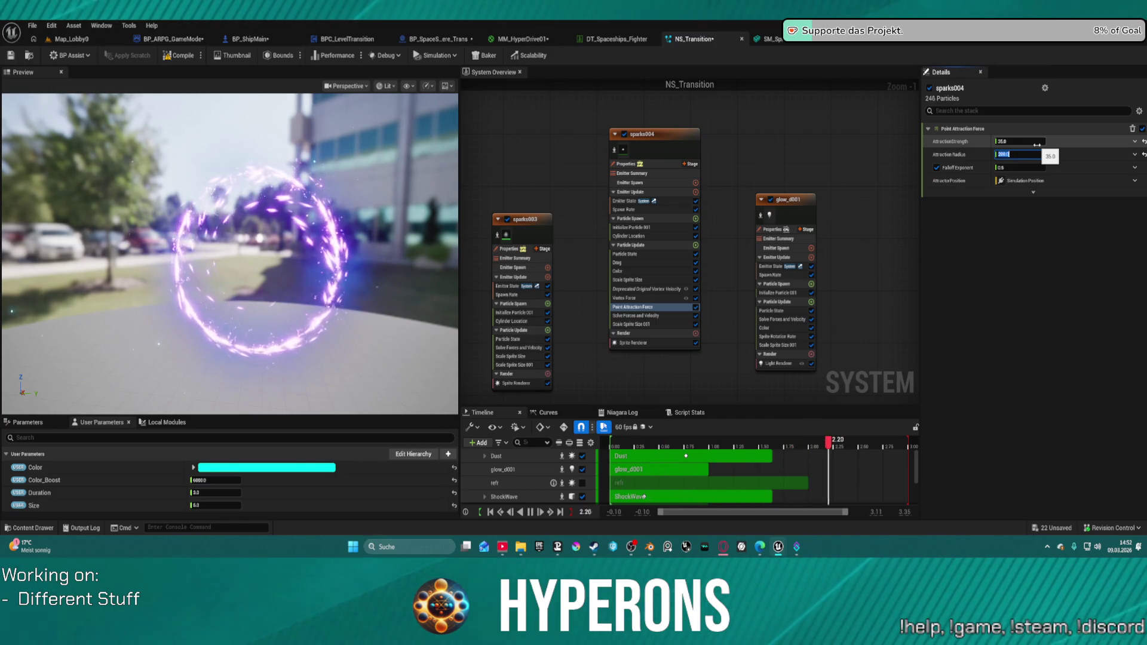
{"action": "type", "text": "1"}
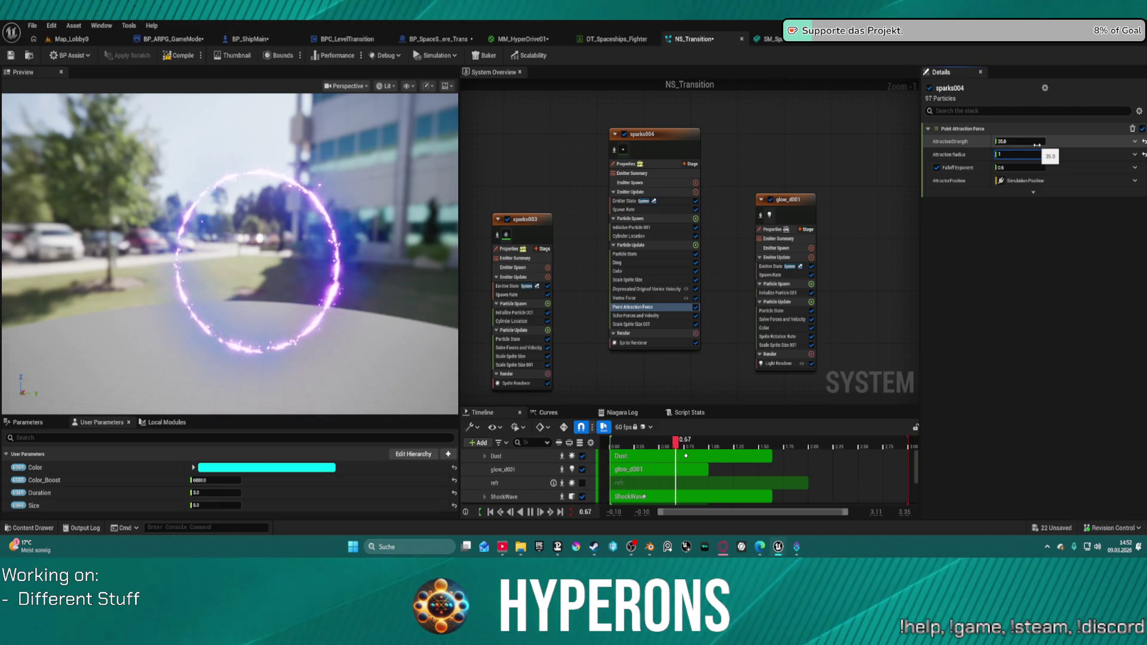
{"action": "left_click", "coordinate": [1033, 143]}
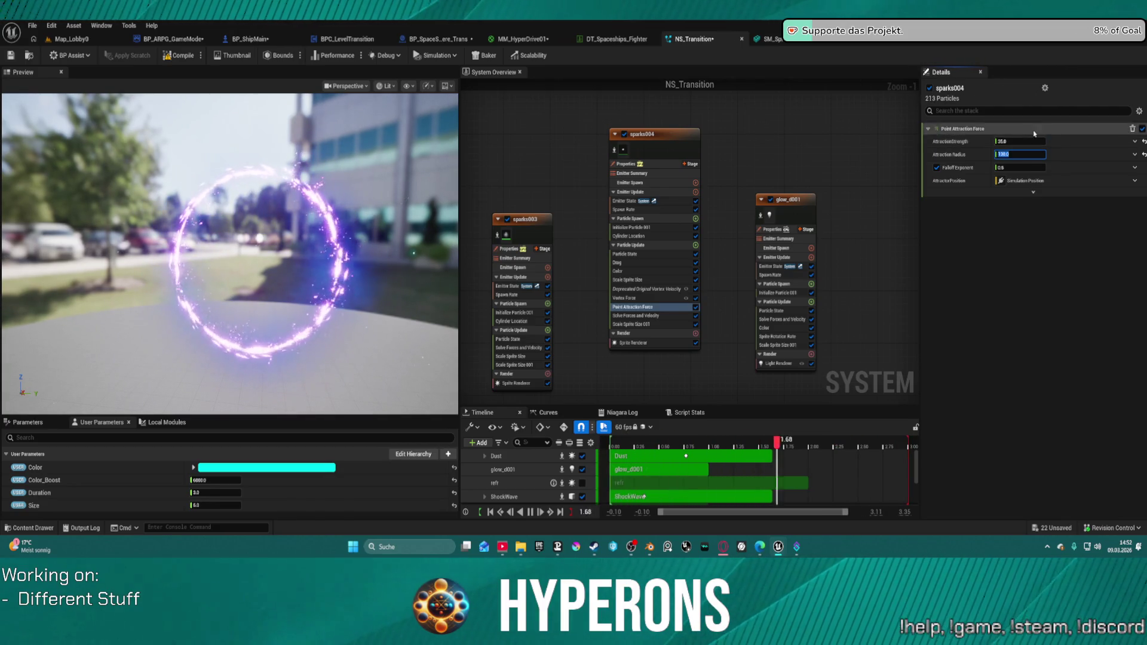
{"action": "type", "text": "4"}
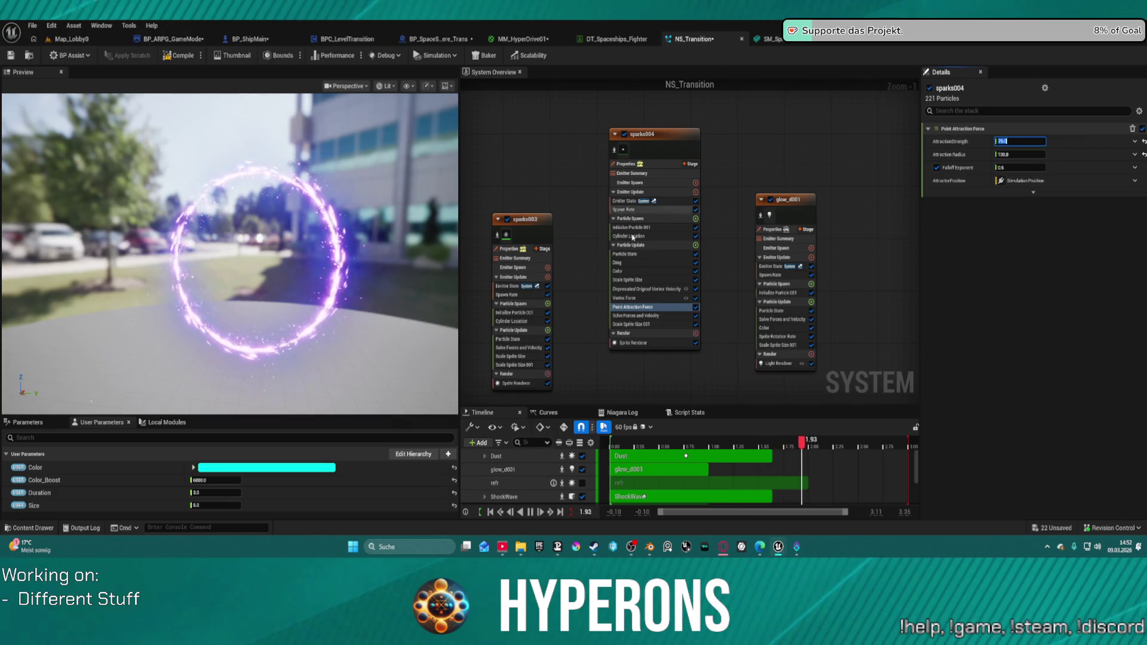
{"action": "left_click", "coordinate": [659, 270]}
Set sparks004's Drag to 1.0 and orbit the preview to check the ring
{"action": "left_click", "coordinate": [655, 262]}
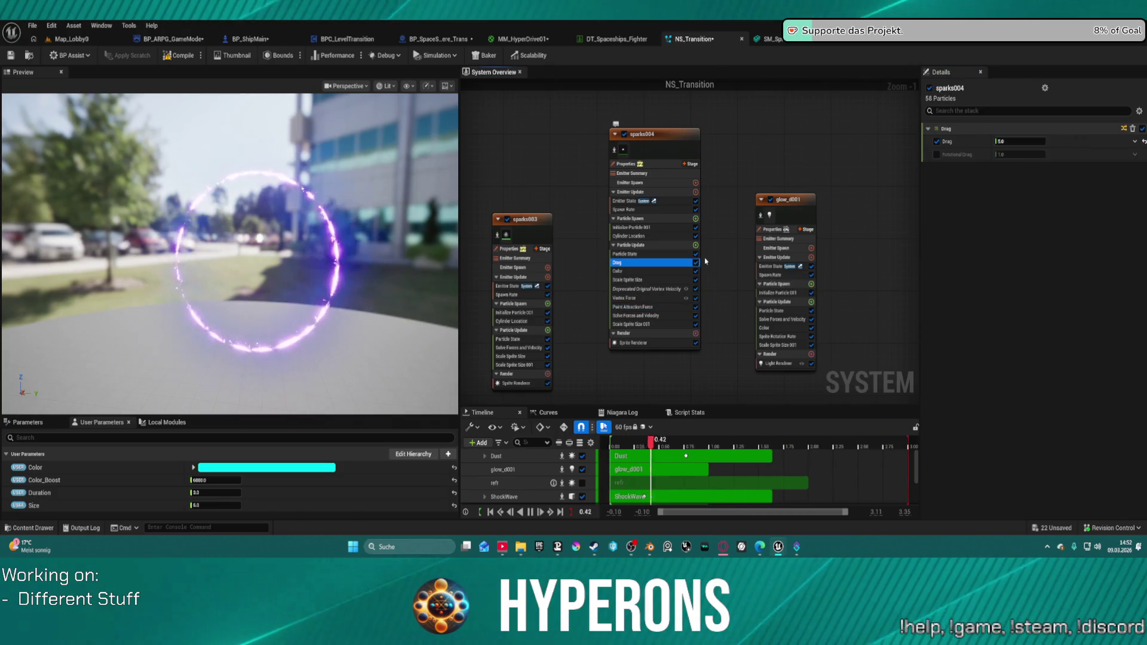
{"action": "left_click", "coordinate": [1025, 142]}
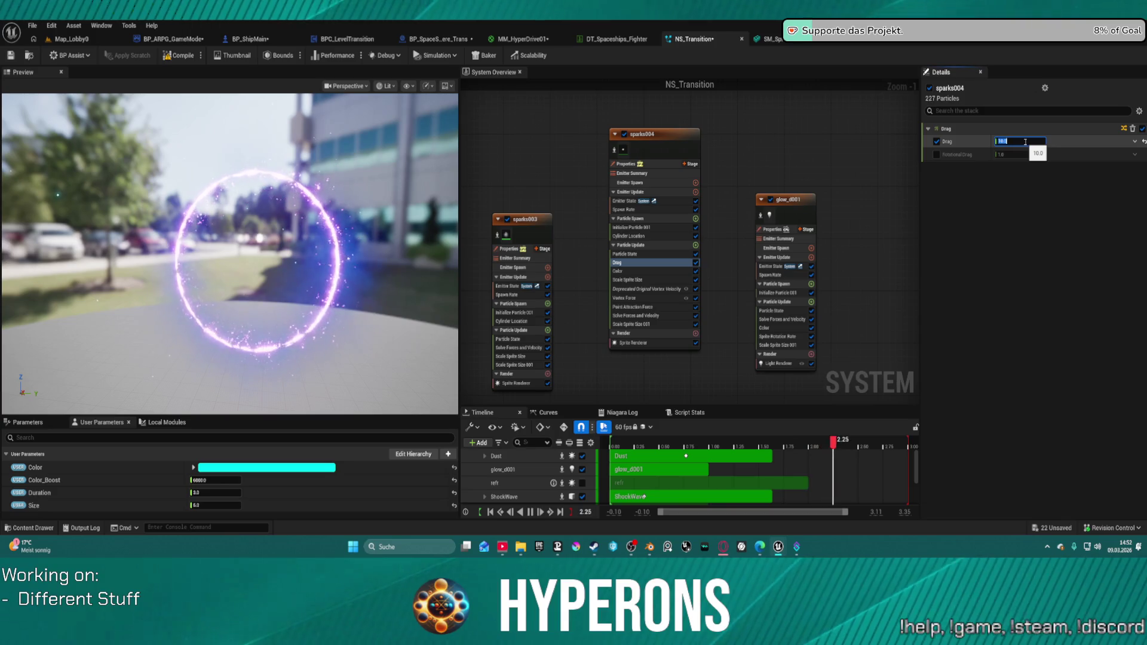
{"action": "type", "text": "1"}
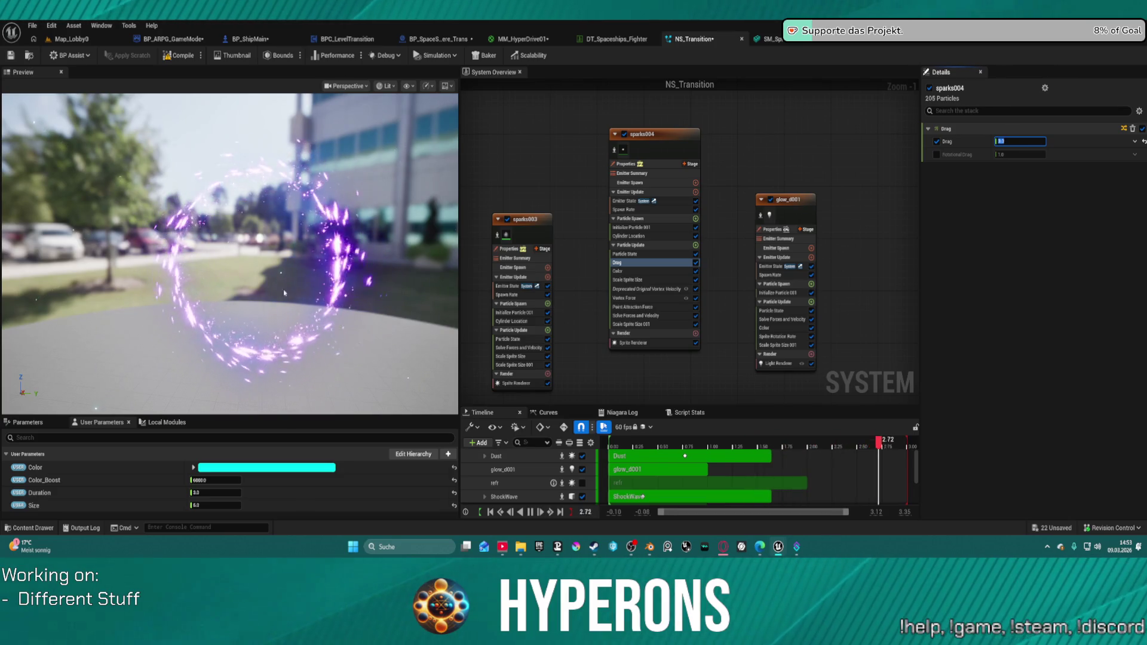
{"action": "mouse_move", "coordinate": [245, 263]}
{"action": "left_mouse_down"}
{"action": "mouse_move", "coordinate": [359, 261]}
{"action": "mouse_move", "coordinate": [262, 272]}
{"action": "left_mouse_up"}
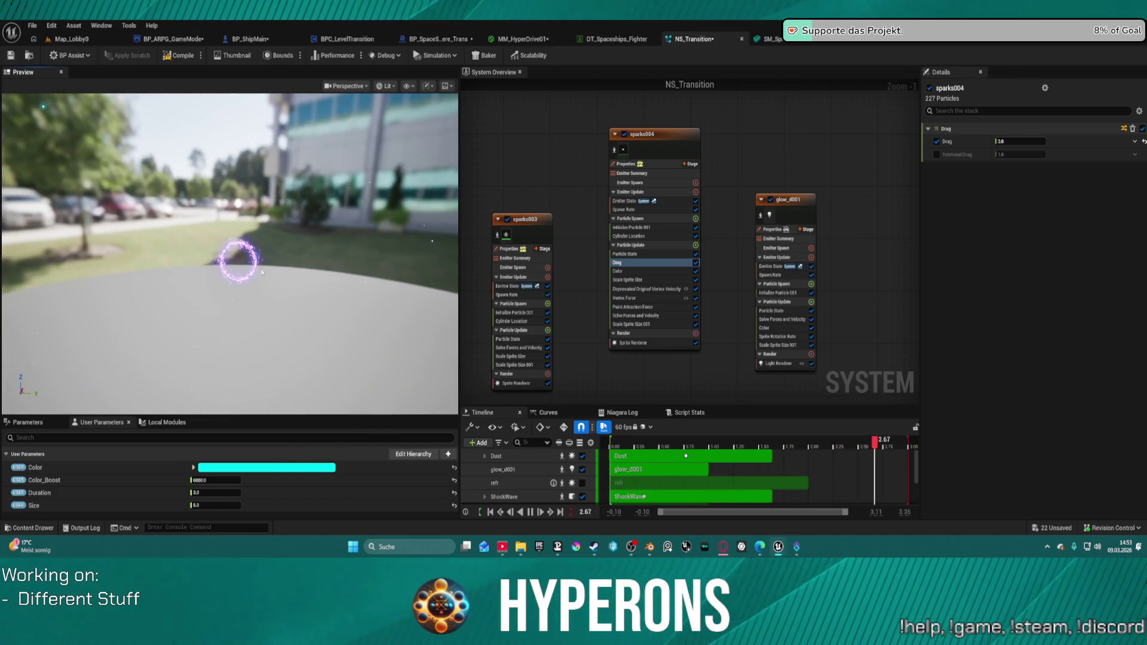
{"action": "scroll", "coordinate": [569, 292], "scroll_direction": "up", "scroll_amount": 1}
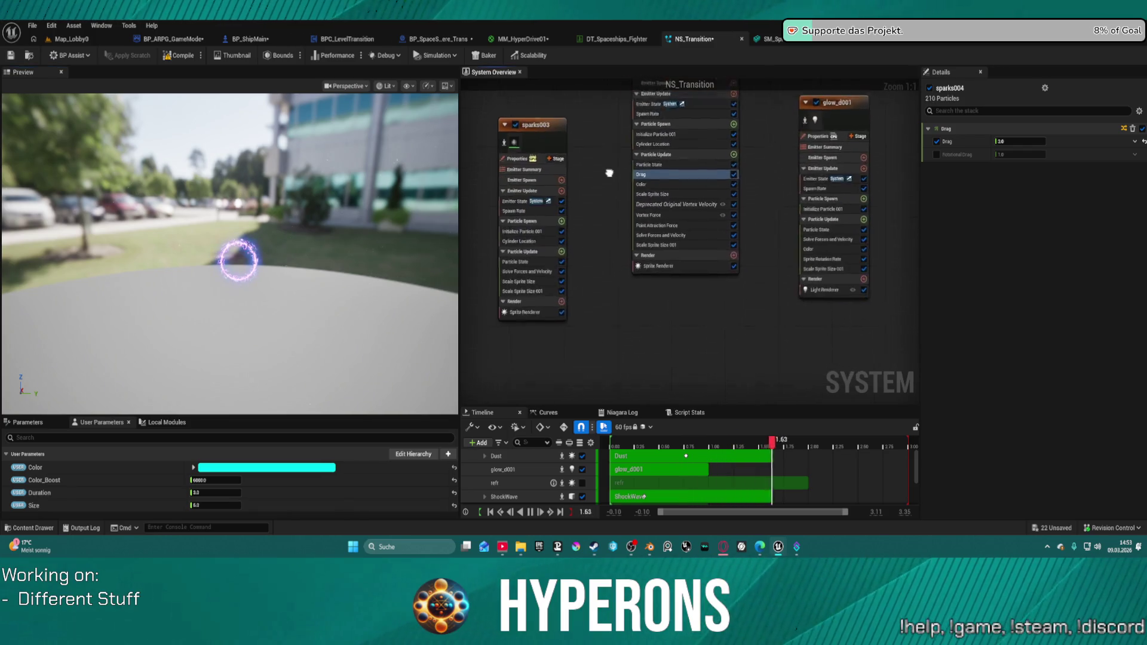
Move the sparks003 and glow_d001 nodes up beside sparks004 in the System Overview
{"action": "left_click_drag", "start_coordinate": [554, 176], "coordinate": [580, 153]}
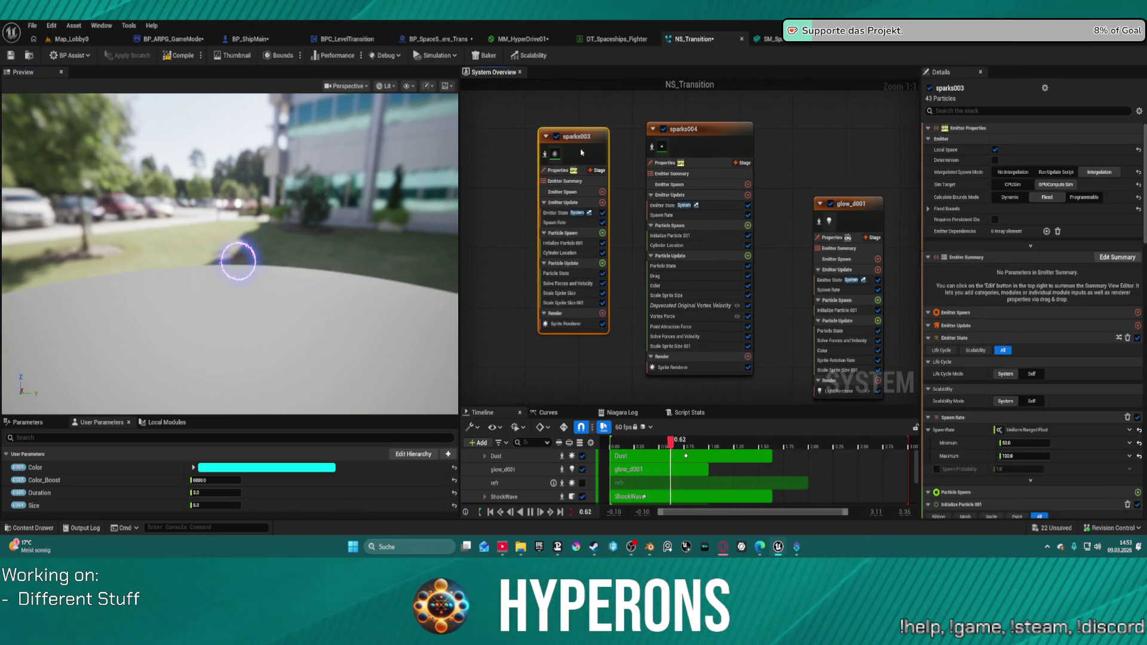
{"action": "left_click_drag", "start_coordinate": [867, 229], "coordinate": [827, 160]}
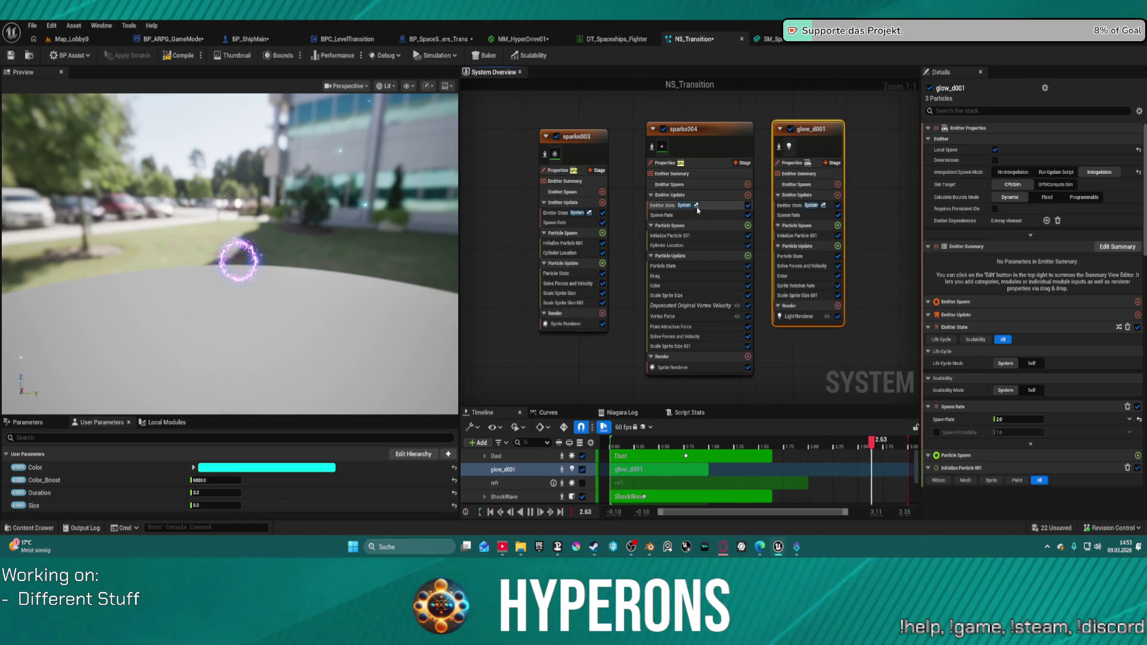
{"action": "left_click", "coordinate": [717, 205]}
{"action": "scroll", "coordinate": [675, 215], "scroll_direction": "down", "scroll_amount": 3}
{"action": "right_click", "coordinate": [1064, 161]}
Line up sparks001 and the sparks node side by side in the same row
{"action": "left_click_drag", "start_coordinate": [513, 193], "coordinate": [678, 197]}
{"action": "left_click", "coordinate": [709, 129]}
{"action": "left_click_drag", "start_coordinate": [709, 129], "coordinate": [701, 138]}
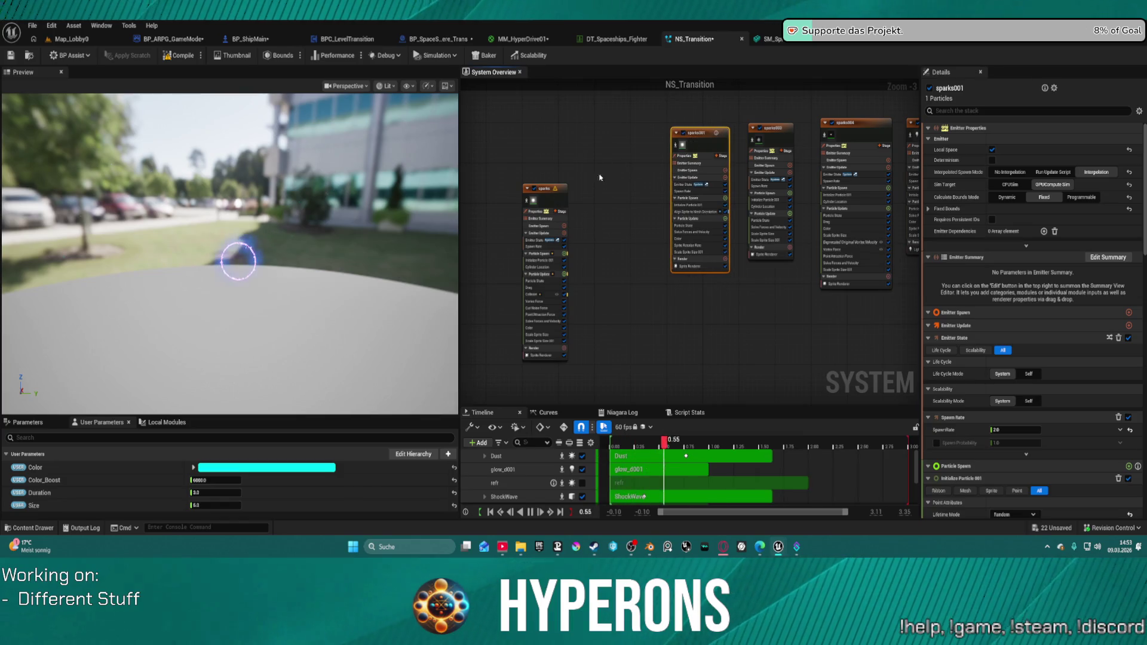
{"action": "mouse_move", "coordinate": [541, 199]}
{"action": "left_mouse_down"}
{"action": "mouse_move", "coordinate": [615, 137]}
{"action": "mouse_move", "coordinate": [632, 143]}
{"action": "left_mouse_up"}
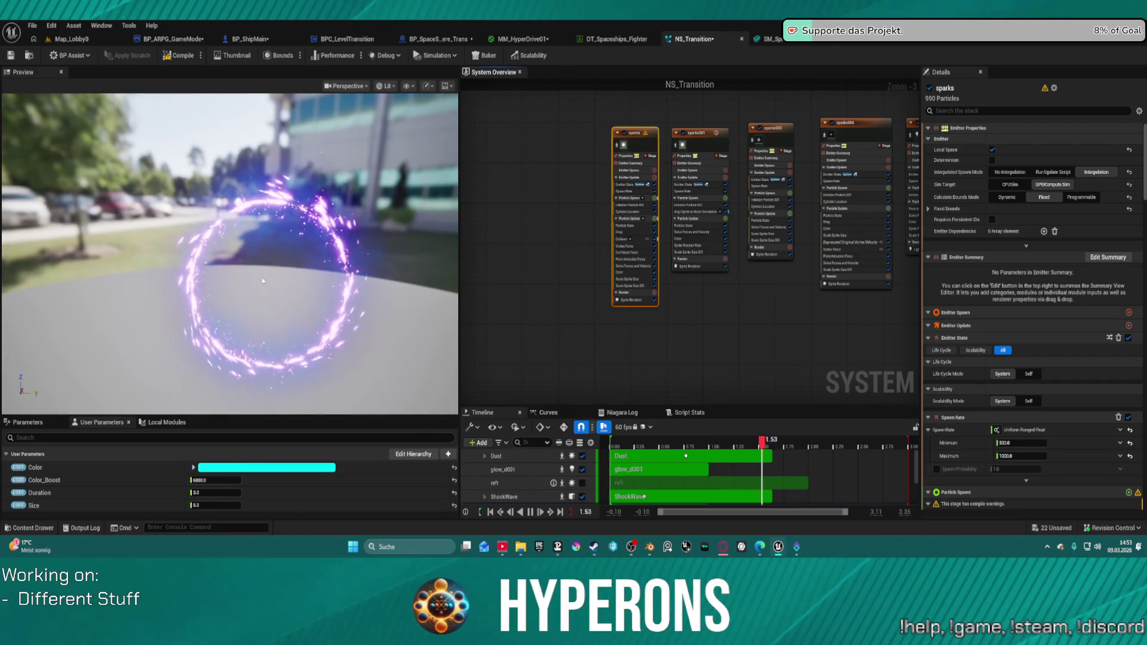
{"action": "scroll", "coordinate": [644, 242], "scroll_direction": "up", "scroll_amount": 3}
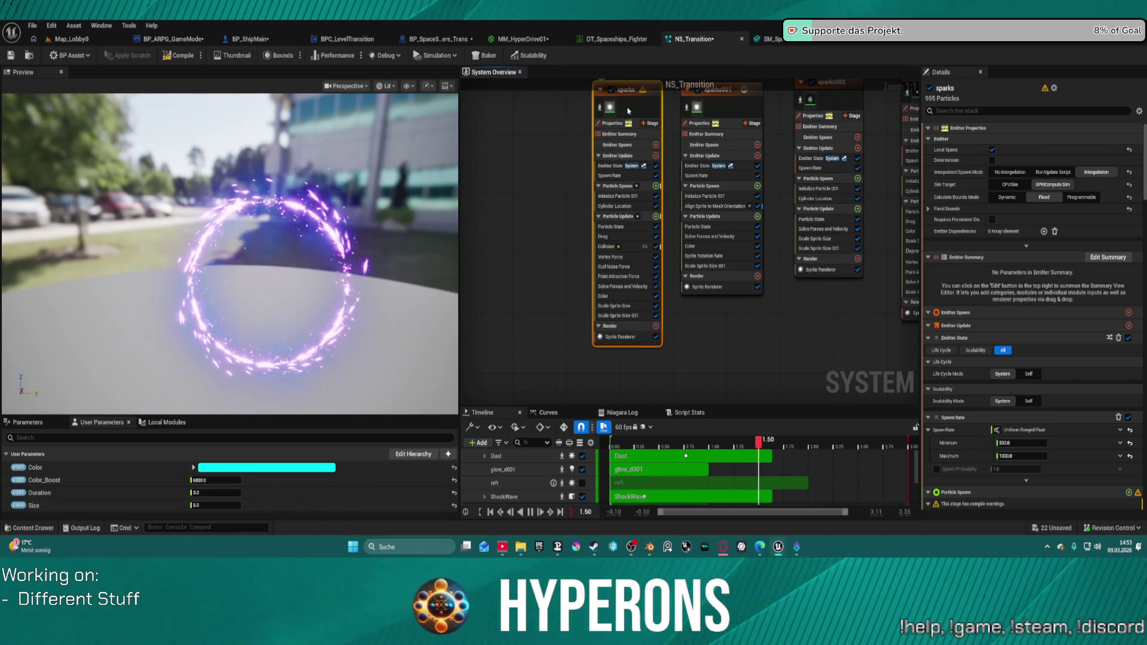
{"action": "scroll", "coordinate": [975, 291], "scroll_direction": "down", "scroll_amount": 10}
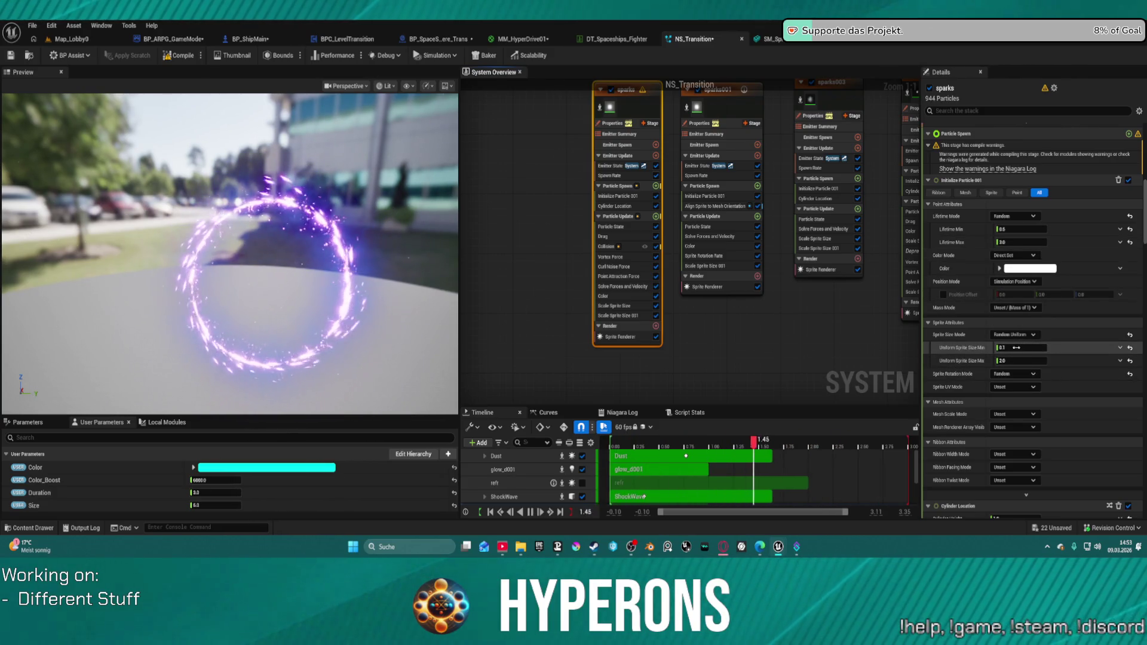
Set sparks' Initialize Particle 001 Uniform Sprite Size Min to 0.1 and Max to 3.0
{"action": "left_click_drag", "start_coordinate": [1013, 348], "coordinate": [1051, 348]}
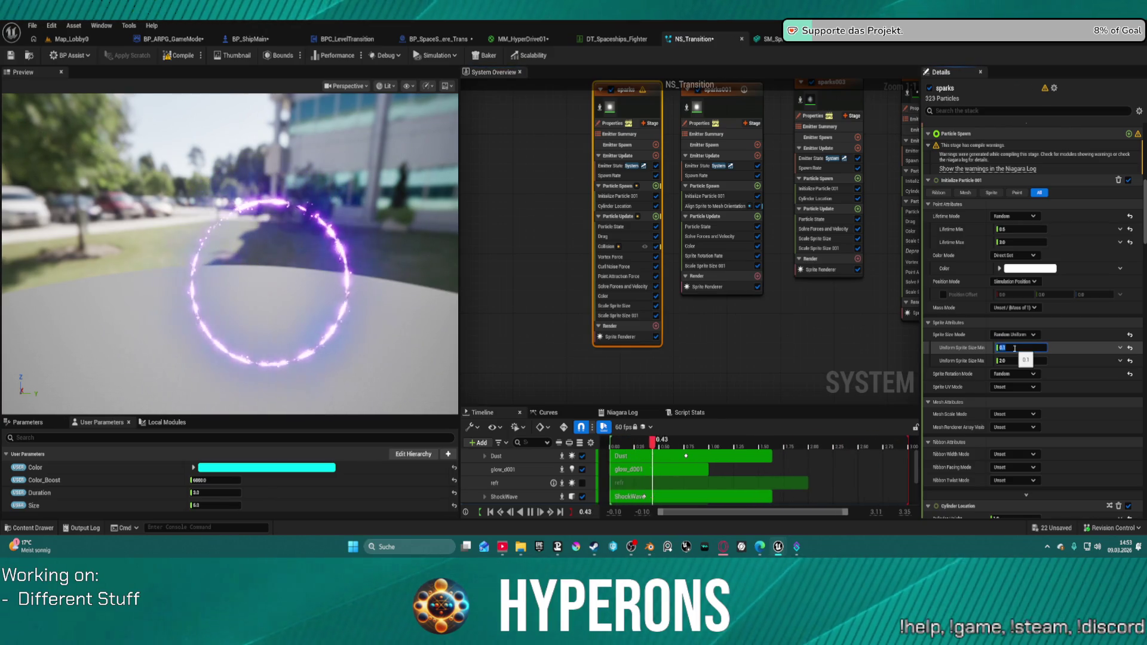
{"action": "left_click", "coordinate": [1014, 347]}
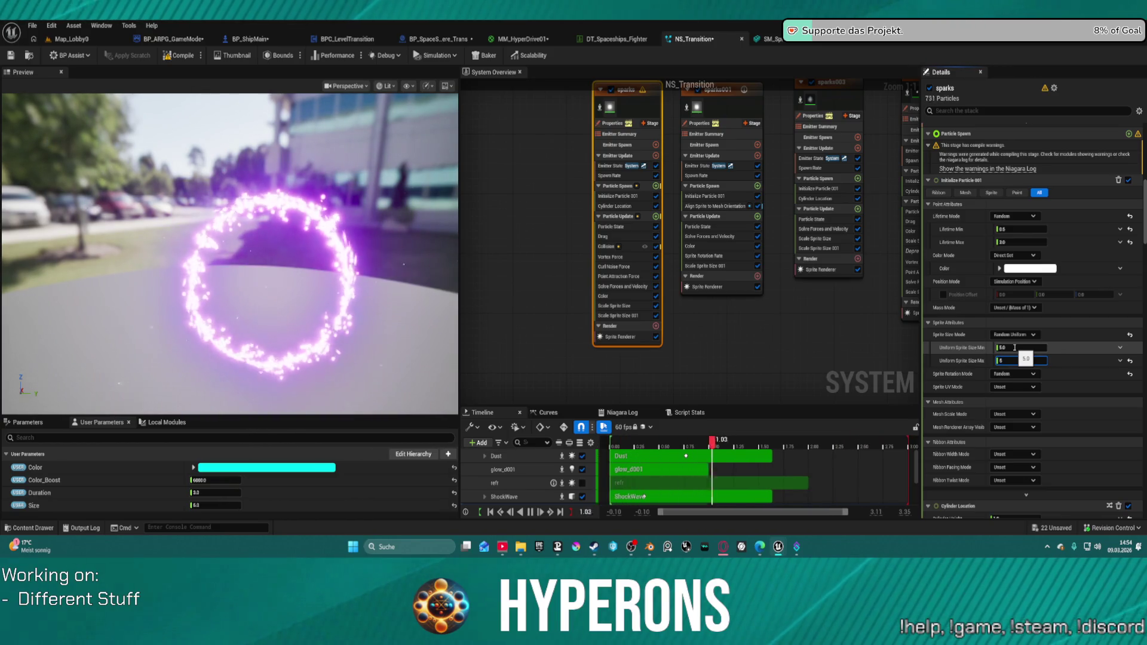
{"action": "left_click", "coordinate": [1062, 361]}
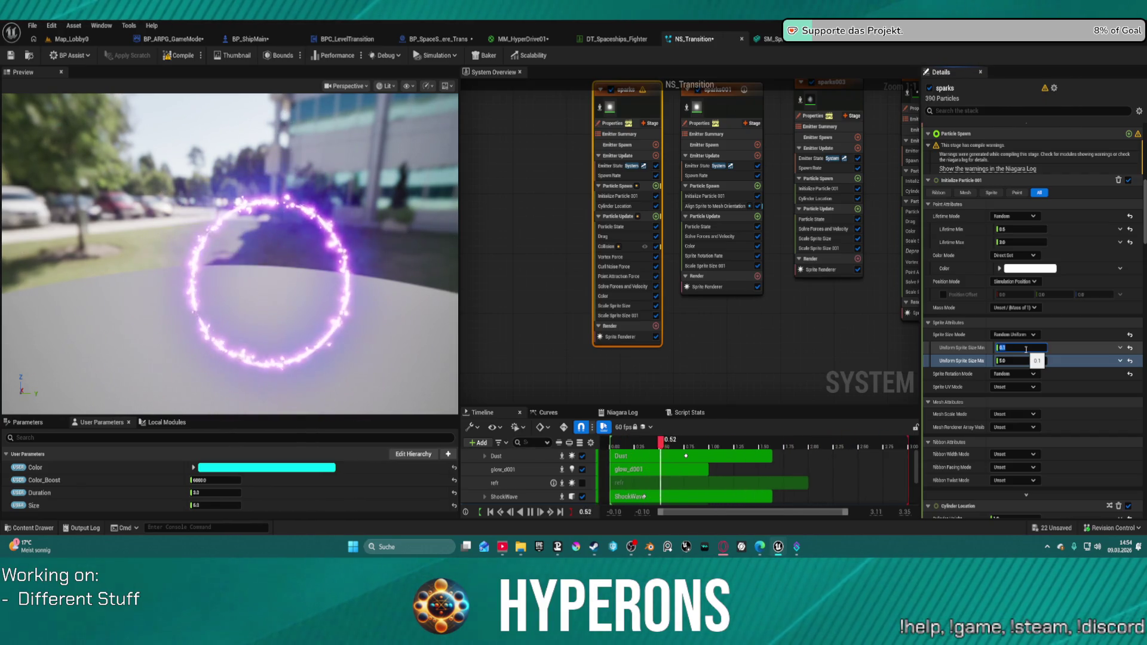
{"action": "left_click", "coordinate": [1021, 361]}
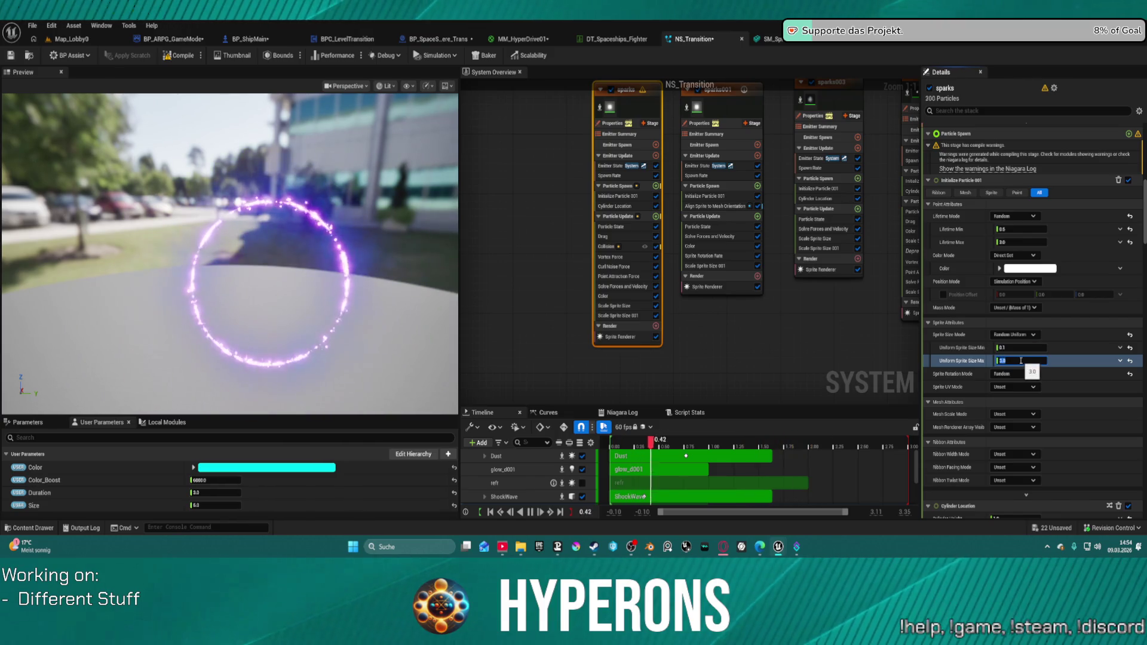
{"action": "scroll", "coordinate": [956, 358], "scroll_direction": "down", "scroll_amount": 3}
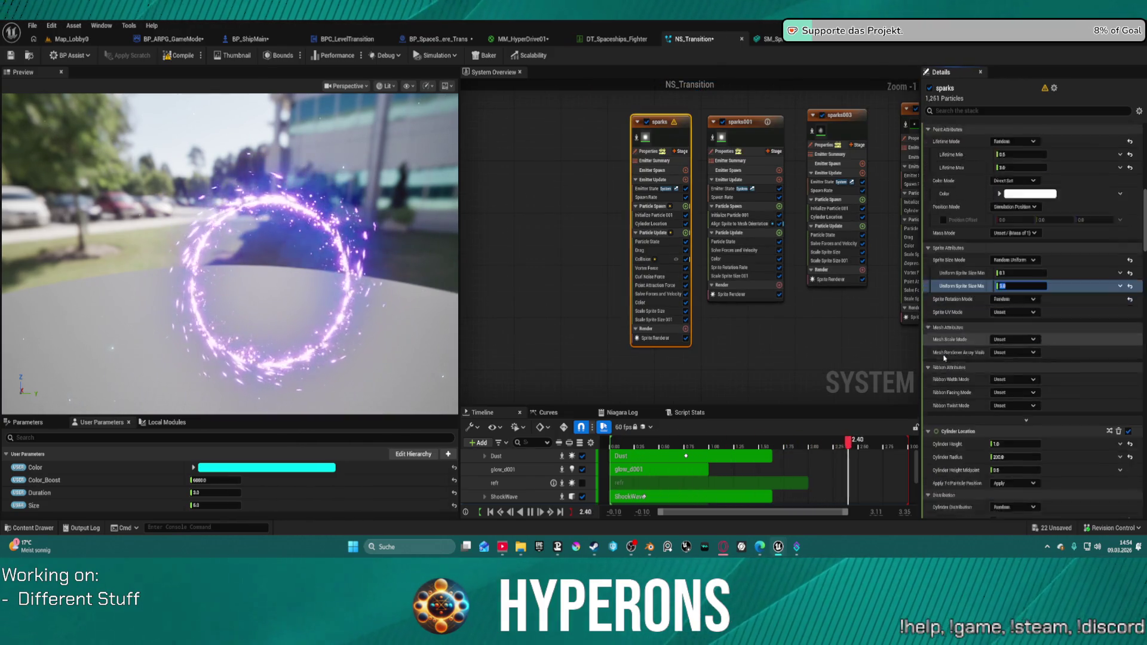
Make sparks' Cylinder Radius a Multiply Float with B = 200 and A linked to User.Size
{"action": "scroll", "coordinate": [944, 358], "scroll_direction": "down", "scroll_amount": 5}
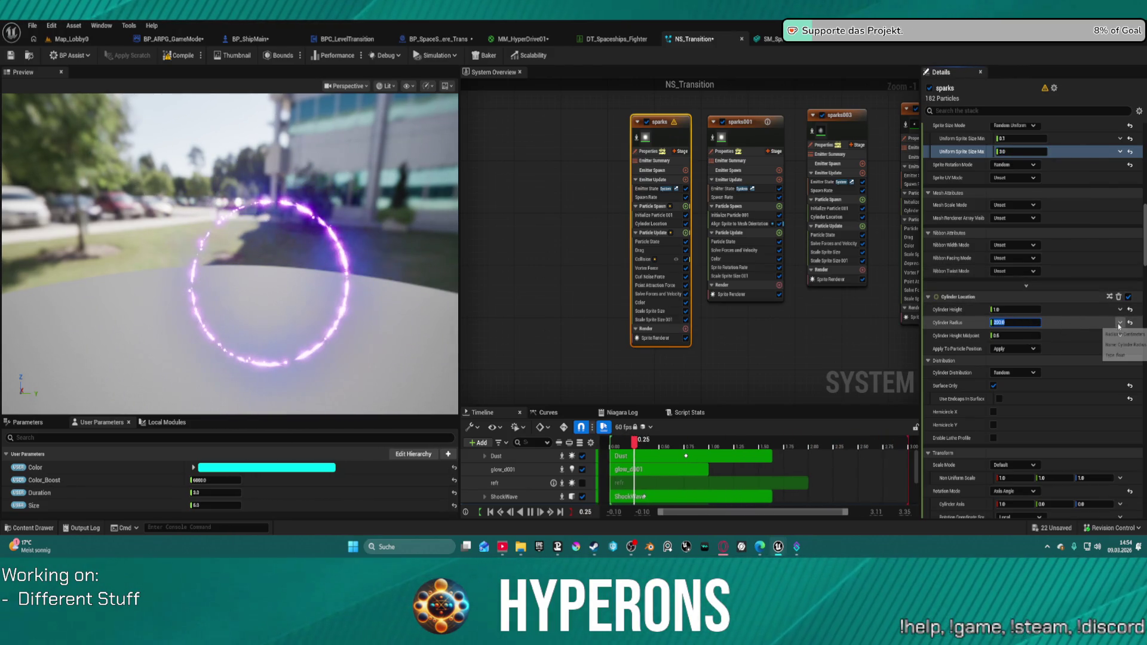
{"action": "left_click", "coordinate": [1120, 322]}
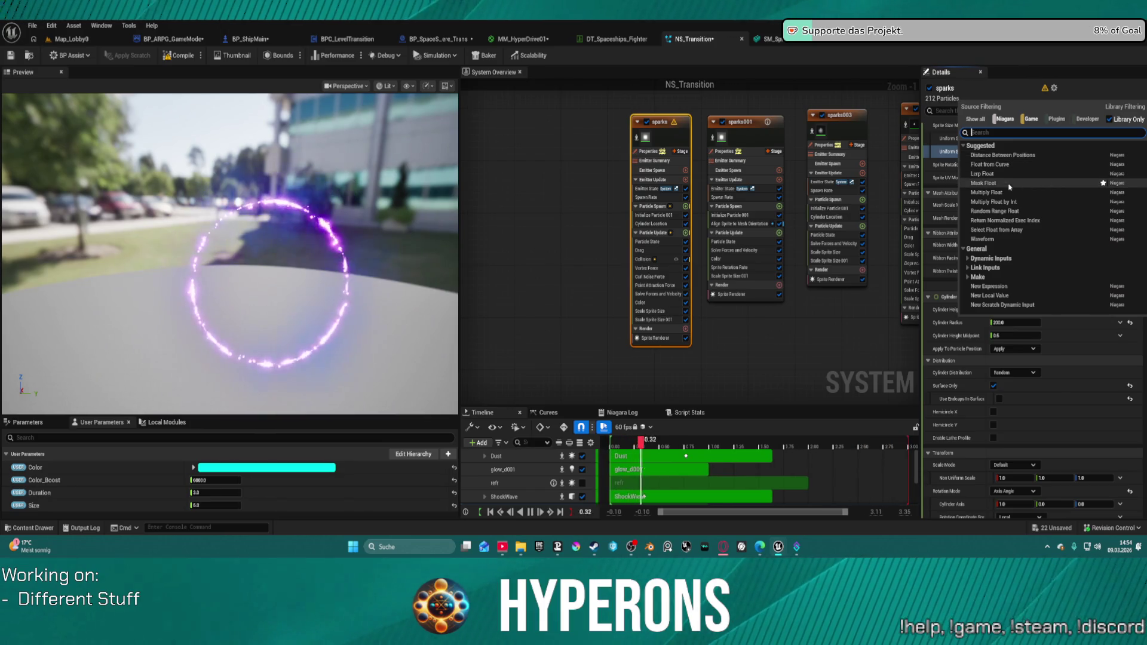
{"action": "left_click", "coordinate": [1049, 193]}
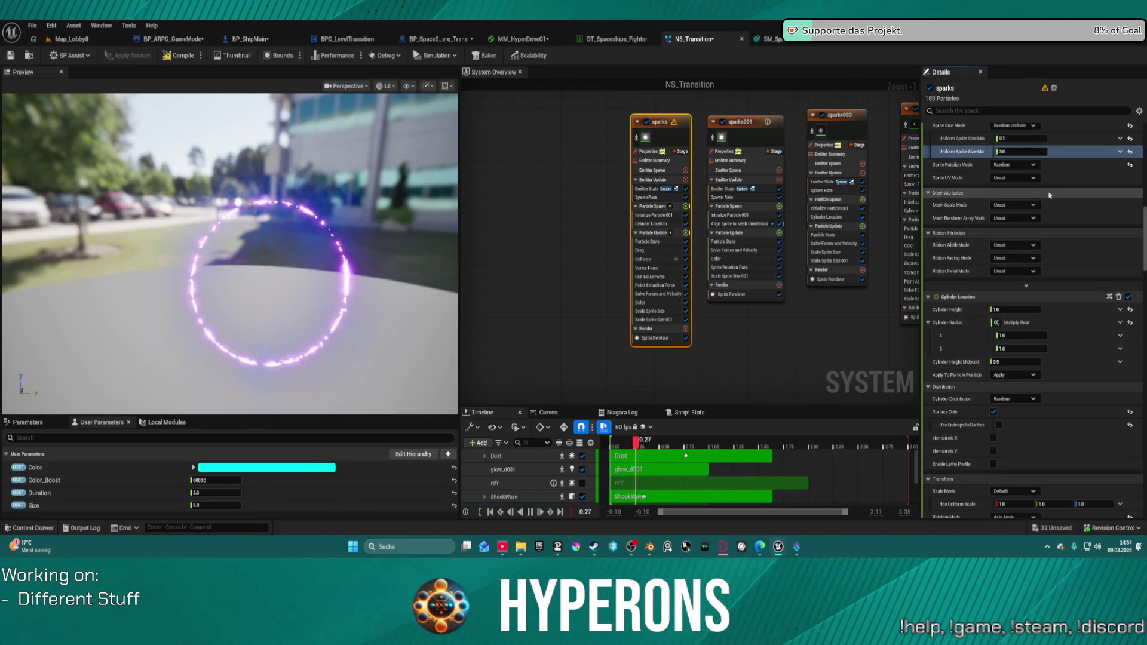
{"action": "left_click", "coordinate": [1011, 348]}
{"action": "type", "text": "200"}
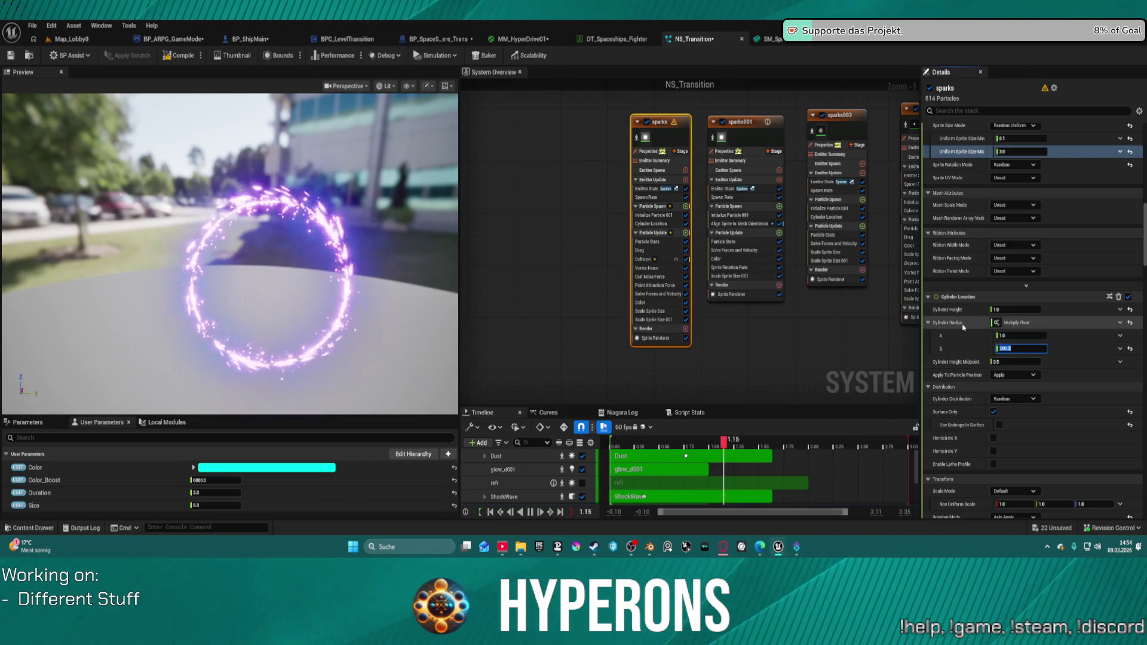
{"action": "left_click", "coordinate": [1120, 335]}
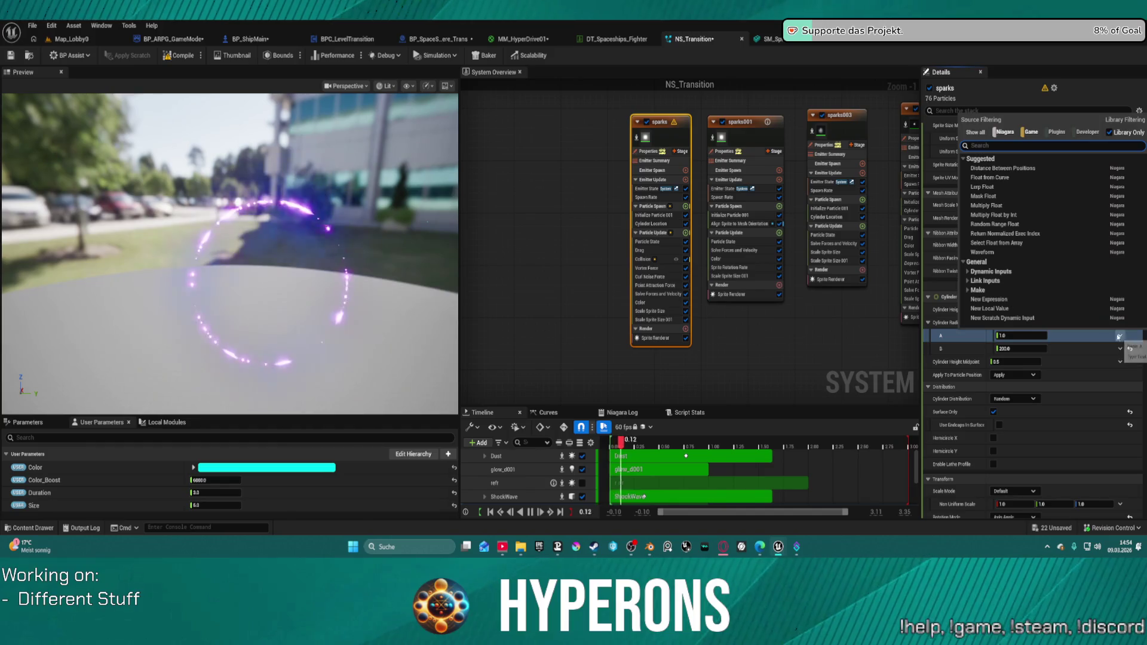
{"action": "type", "text": "s"}
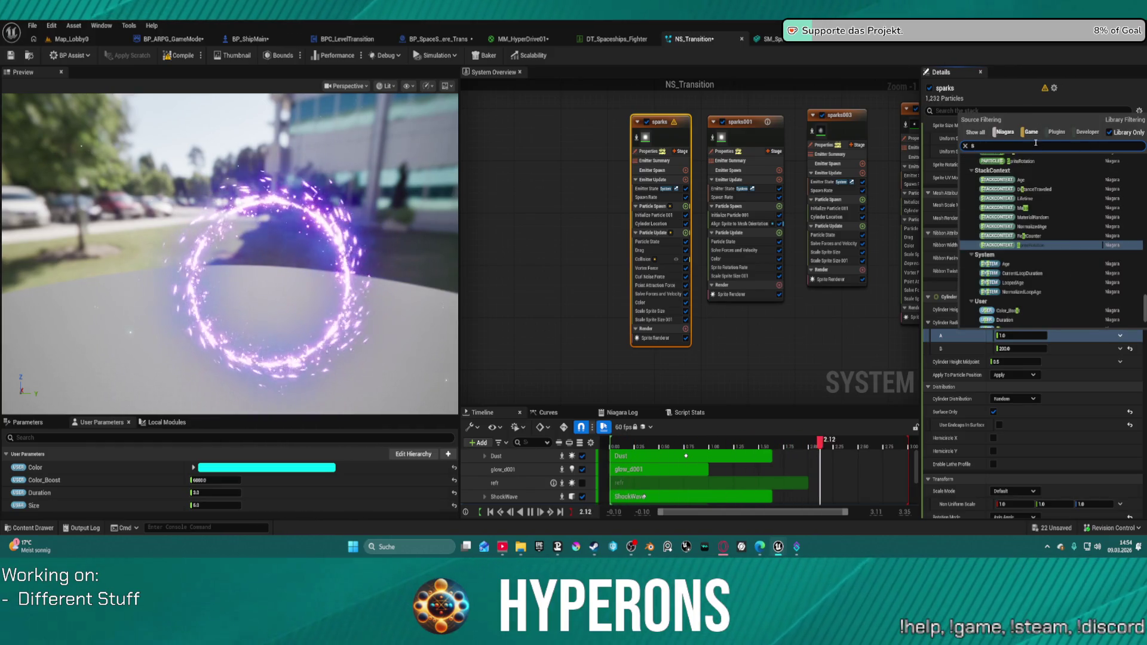
{"action": "type", "text": "ize"}
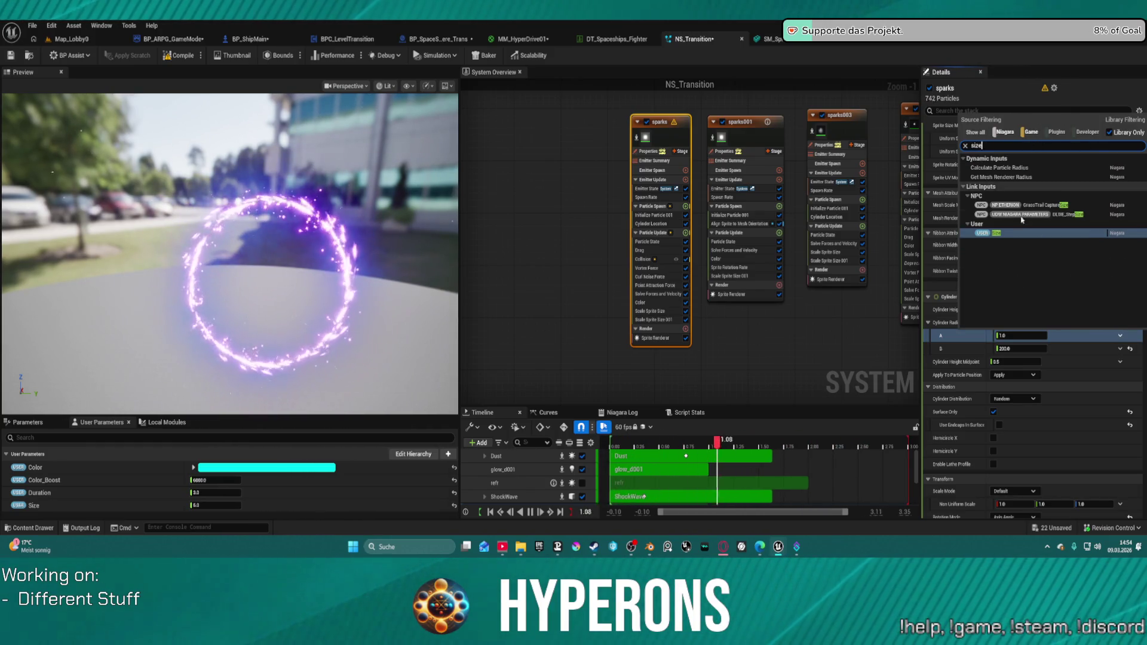
{"action": "left_click", "coordinate": [995, 233]}
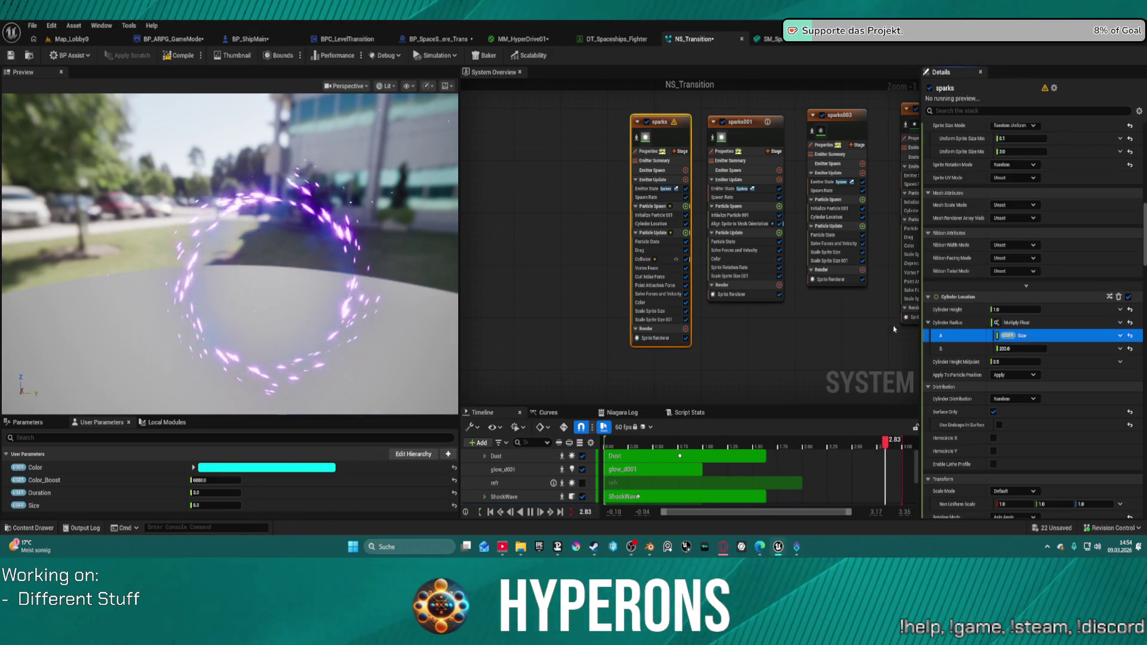
{"action": "left_click", "coordinate": [756, 135]}
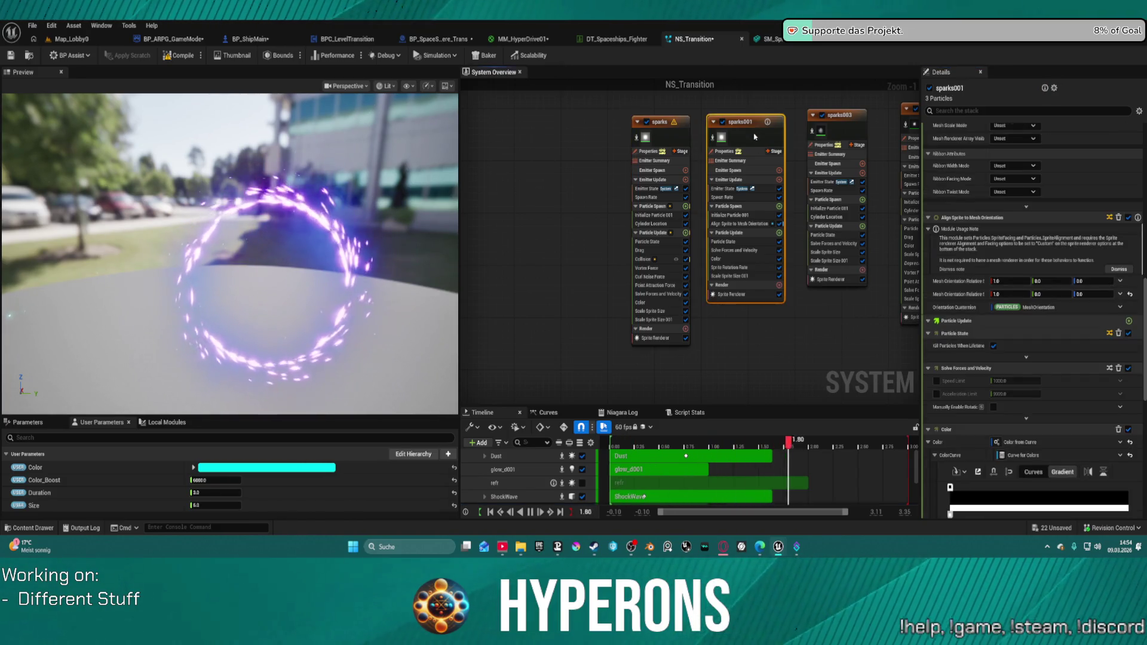
Switch sparks001's Uniform Sprite Size to a Multiply Float with B set to 1000
{"action": "scroll", "coordinate": [1005, 331], "scroll_direction": "down", "scroll_amount": 10}
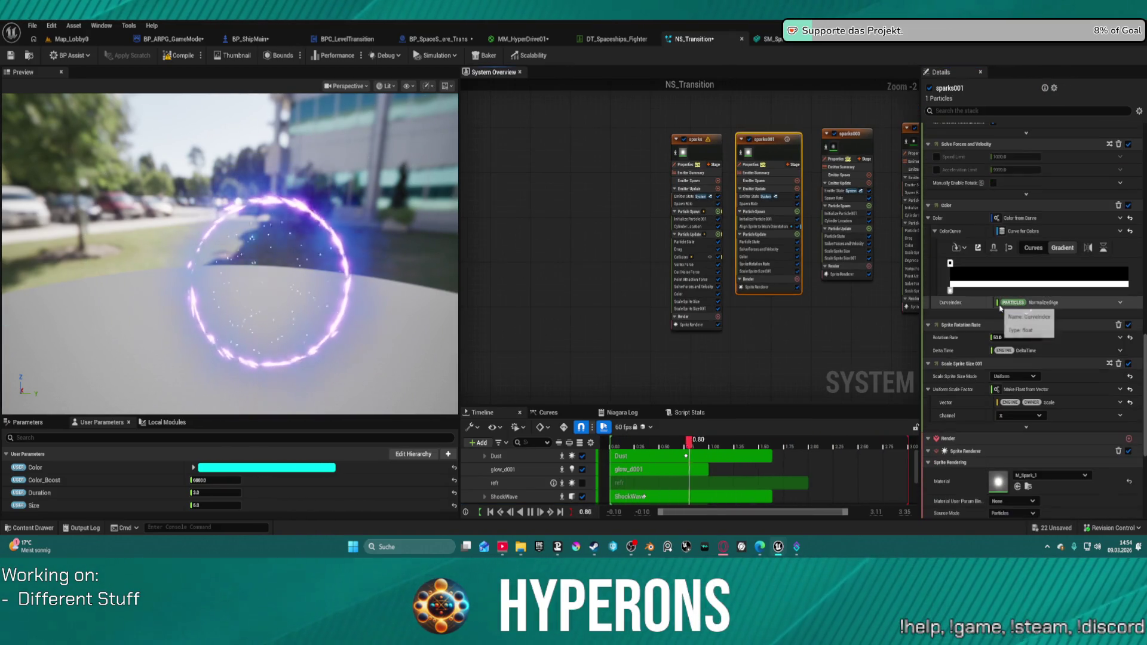
{"action": "scroll", "coordinate": [1002, 309], "scroll_direction": "up", "scroll_amount": 2}
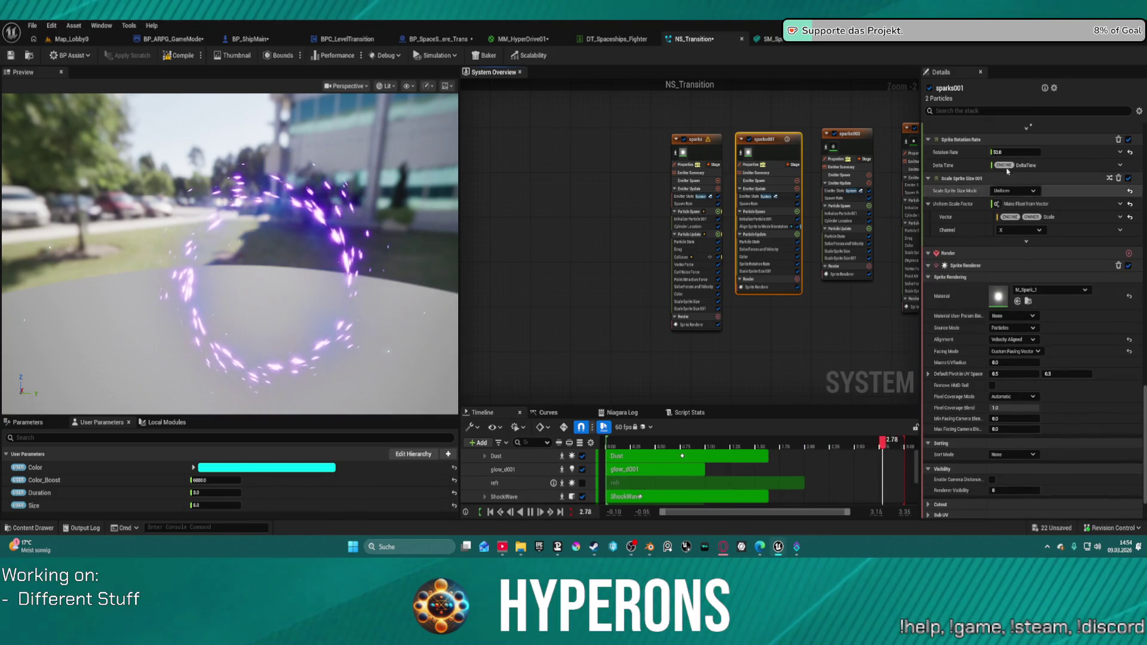
{"action": "scroll", "coordinate": [1015, 155], "scroll_direction": "down", "scroll_amount": 2}
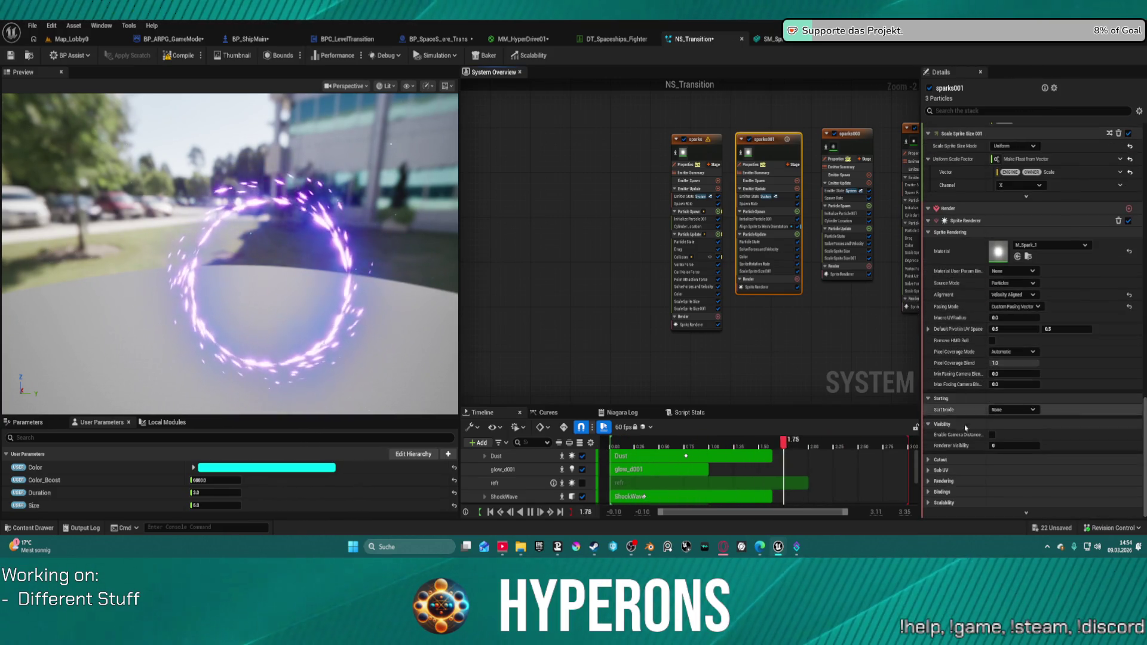
{"action": "scroll", "coordinate": [938, 469], "scroll_direction": "up", "scroll_amount": 15}
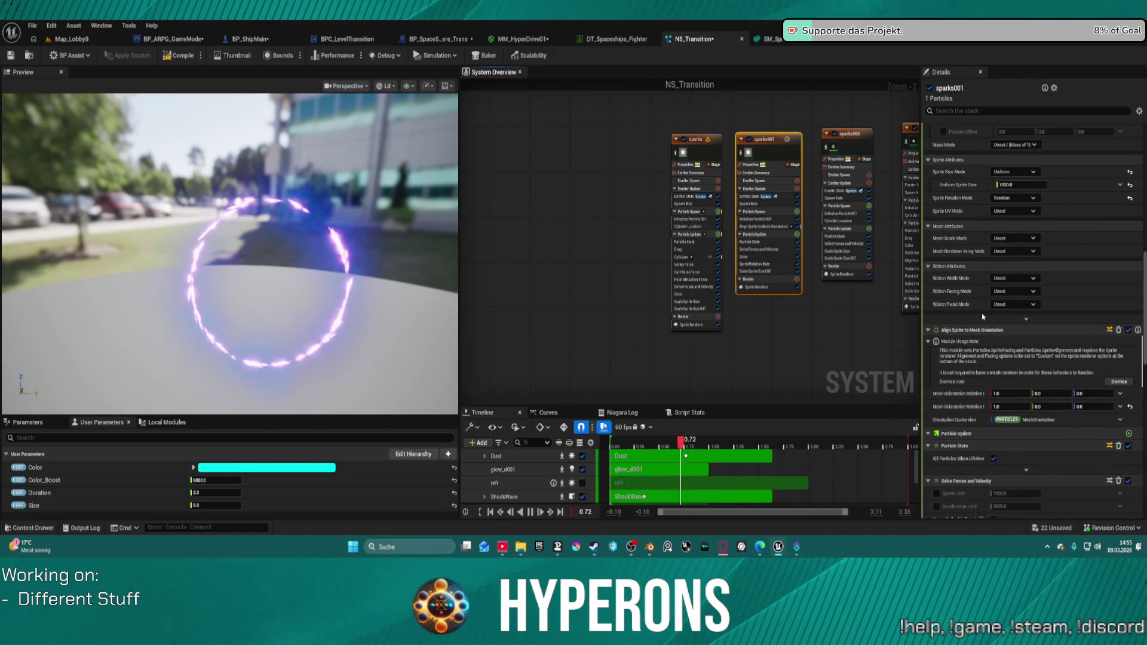
{"action": "scroll", "coordinate": [983, 317], "scroll_direction": "up", "scroll_amount": 5}
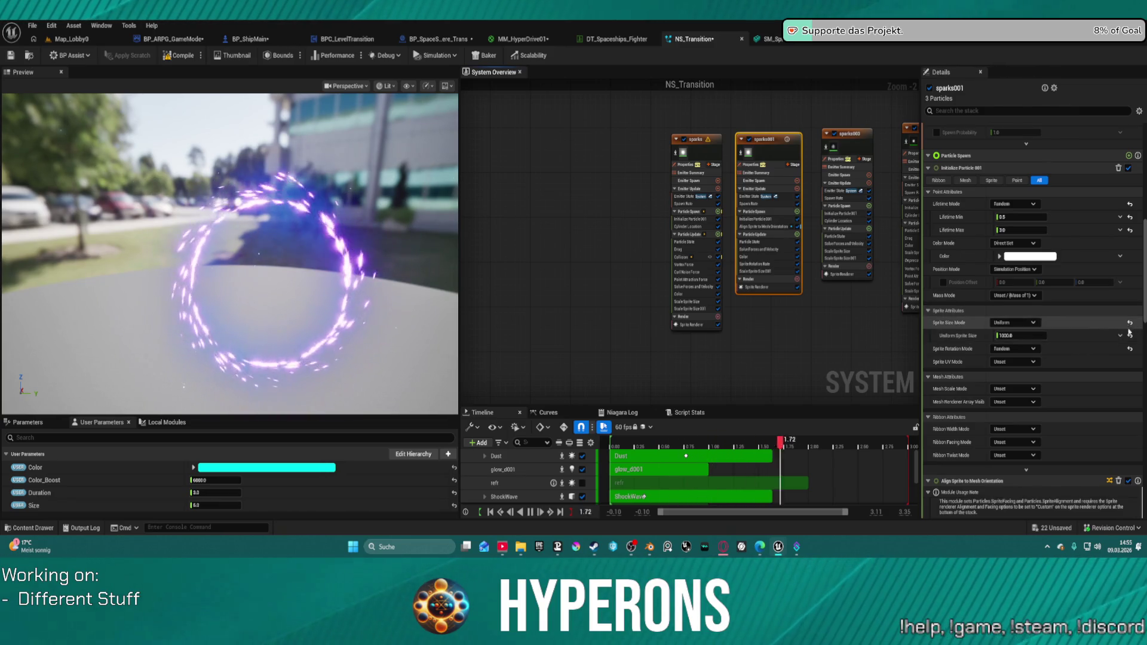
{"action": "left_click", "coordinate": [1119, 336]}
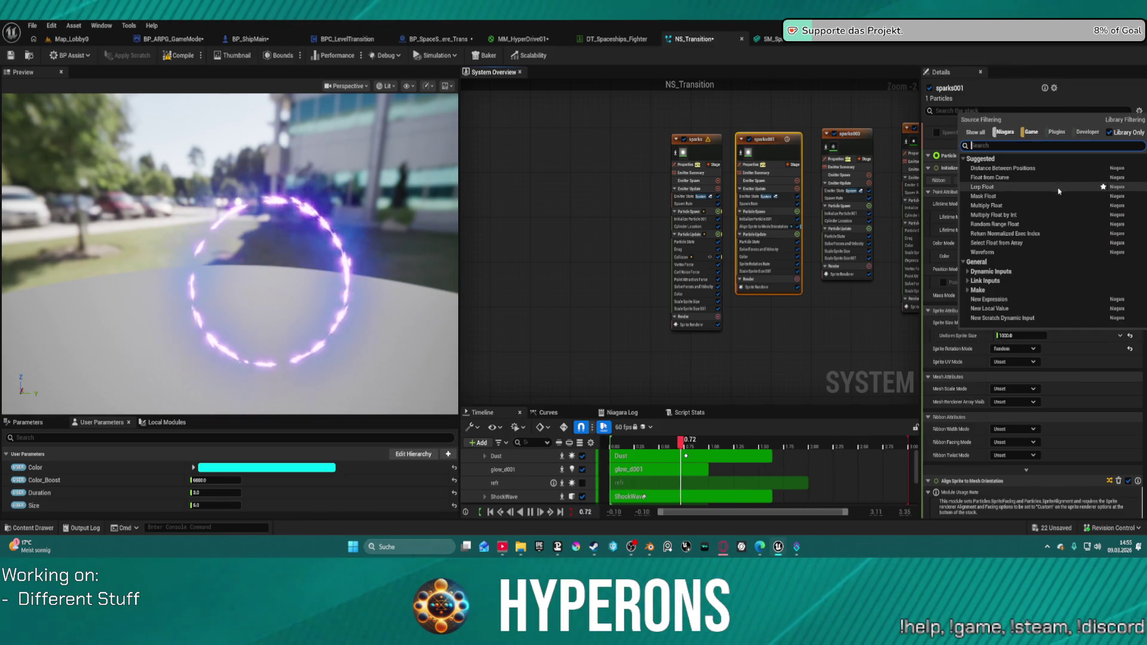
{"action": "left_click", "coordinate": [1052, 205]}
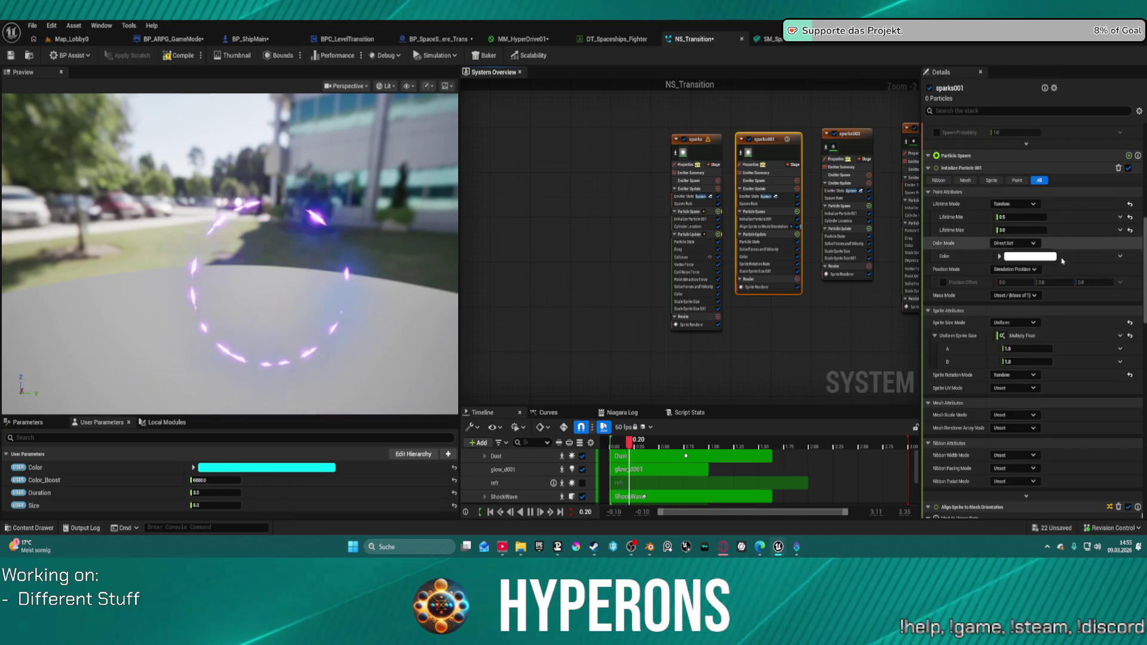
{"action": "left_click", "coordinate": [1027, 361]}
{"action": "type", "text": "1000"}
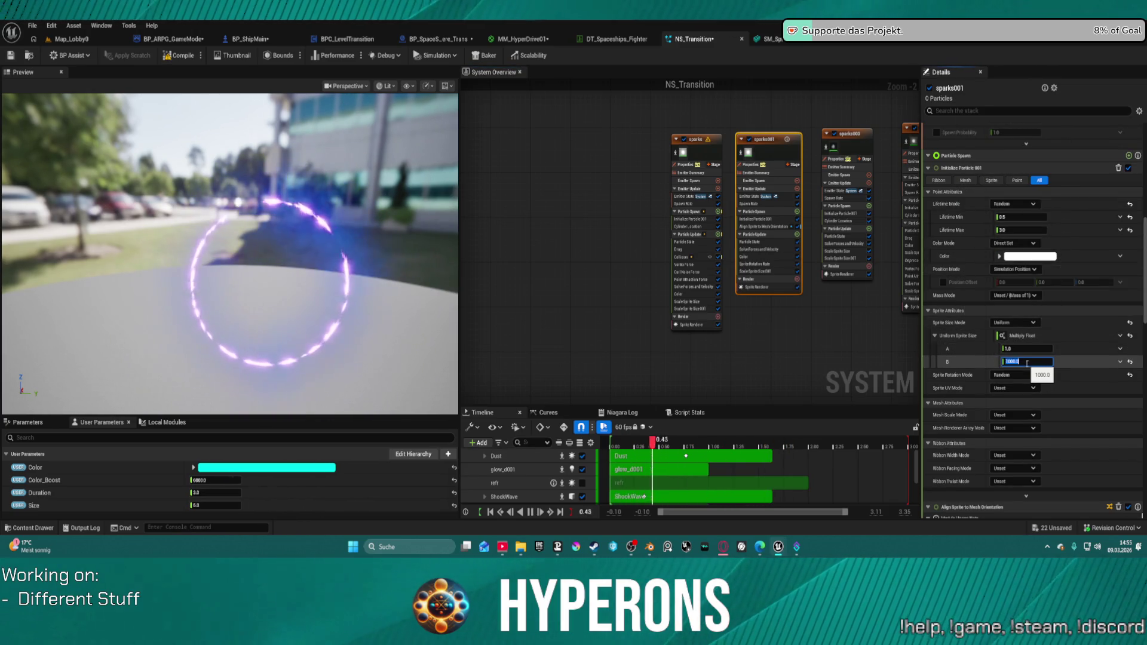
Link the sprite size multiplier's A input to the User.Size parameter
{"action": "left_click", "coordinate": [1120, 361]}
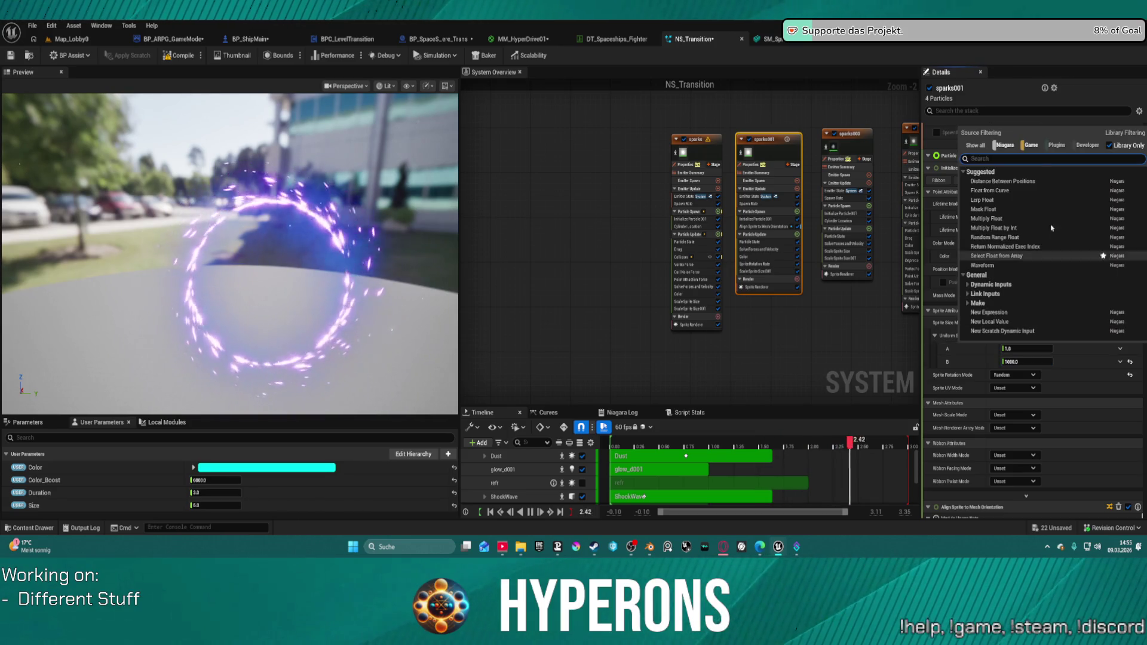
{"action": "type", "text": "size"}
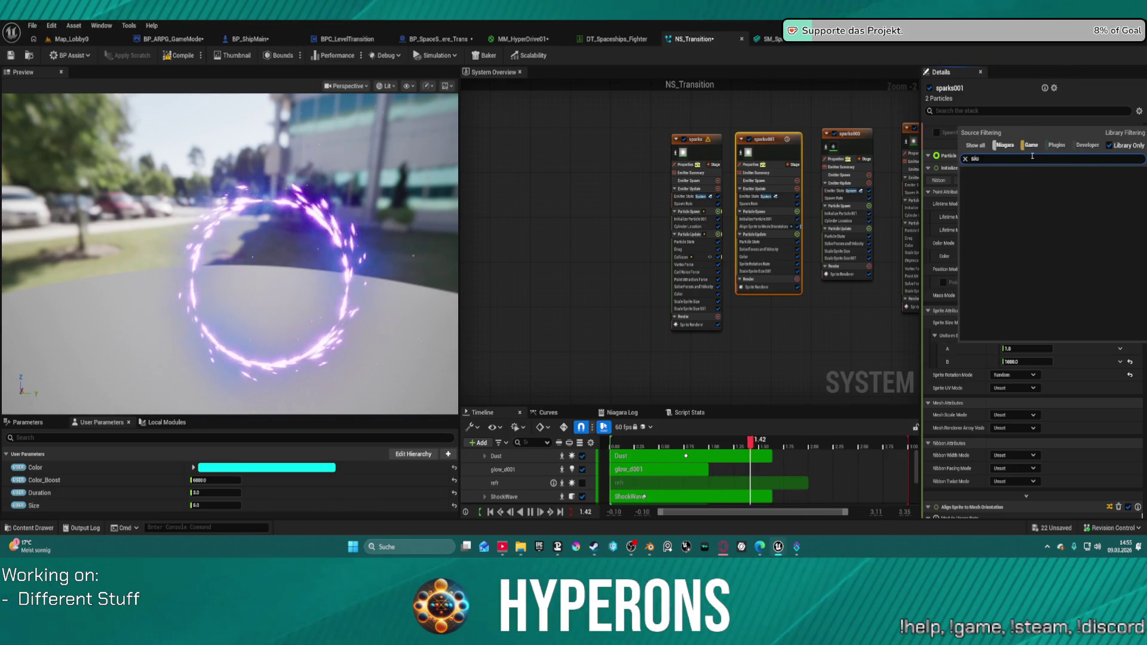
{"action": "left_click", "coordinate": [992, 245]}
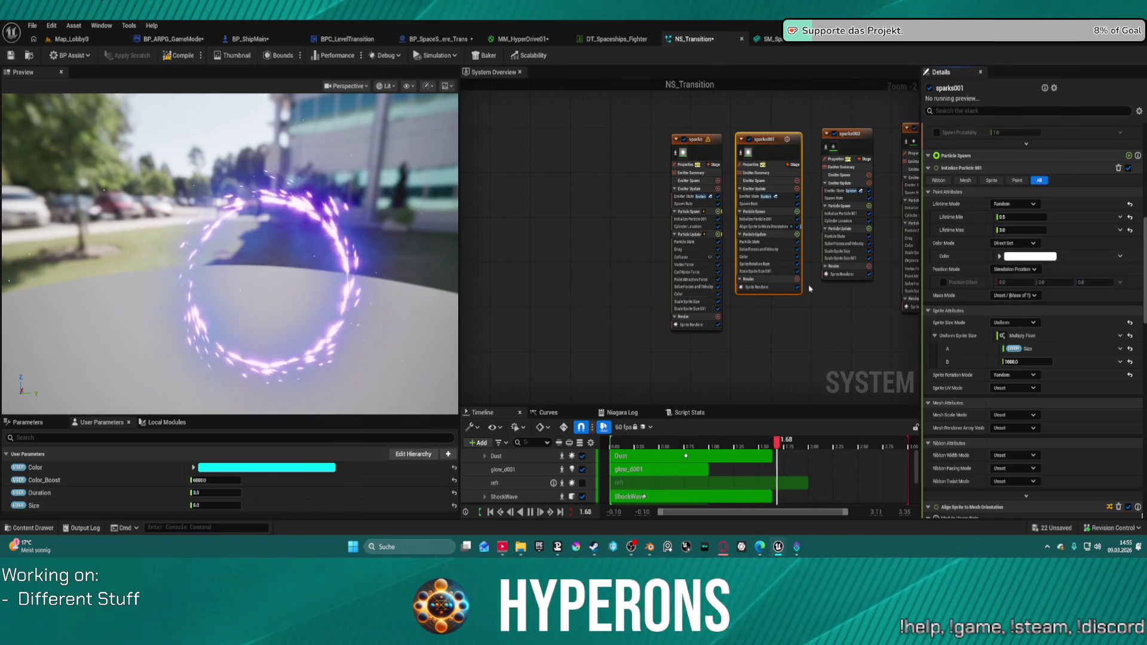
{"action": "left_click", "coordinate": [845, 276]}
{"action": "scroll", "coordinate": [984, 354], "scroll_direction": "down", "scroll_amount": 7}
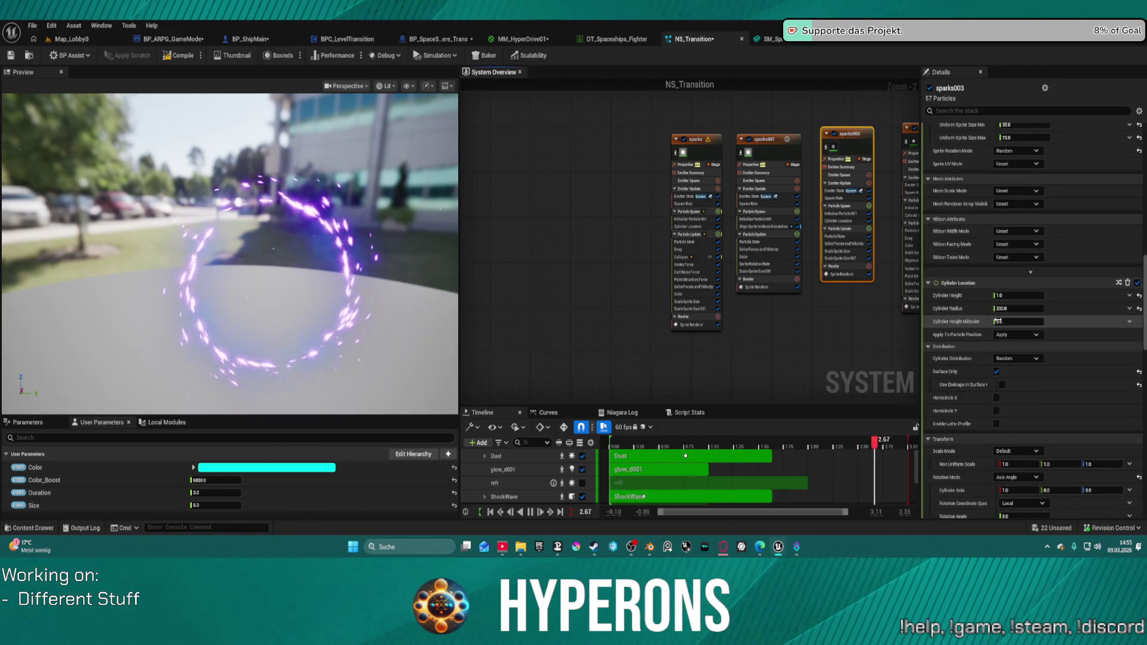
Make sparks003's Cylinder Radius a Multiply Float of 200 times User.Size
{"action": "left_click", "coordinate": [1129, 321]}
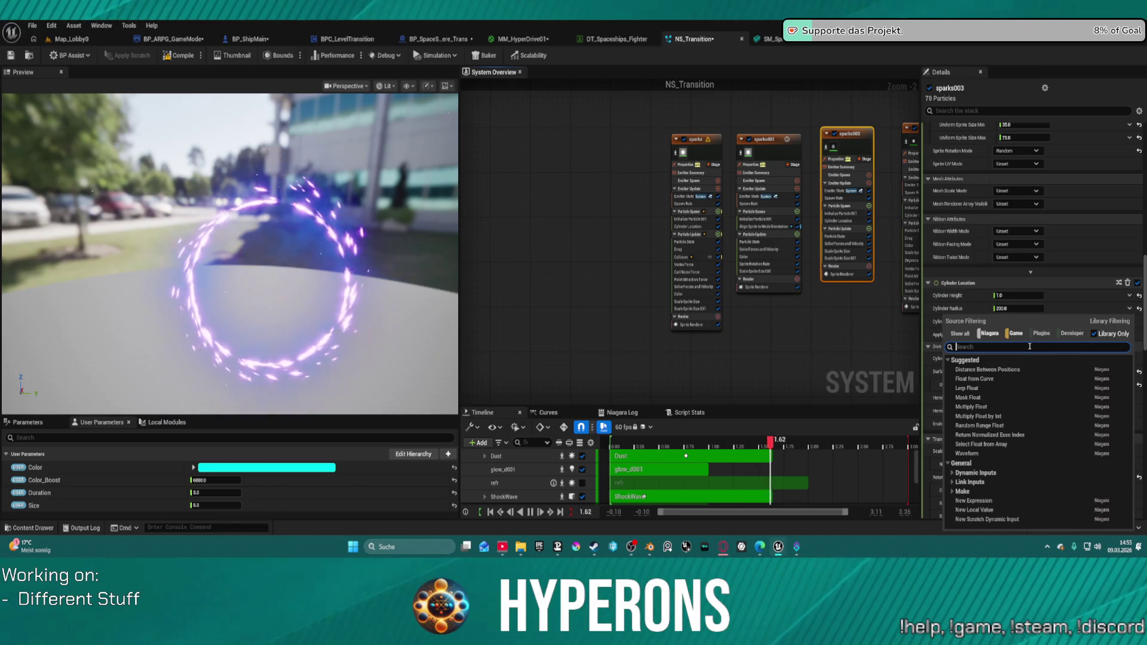
{"action": "left_click", "coordinate": [989, 407]}
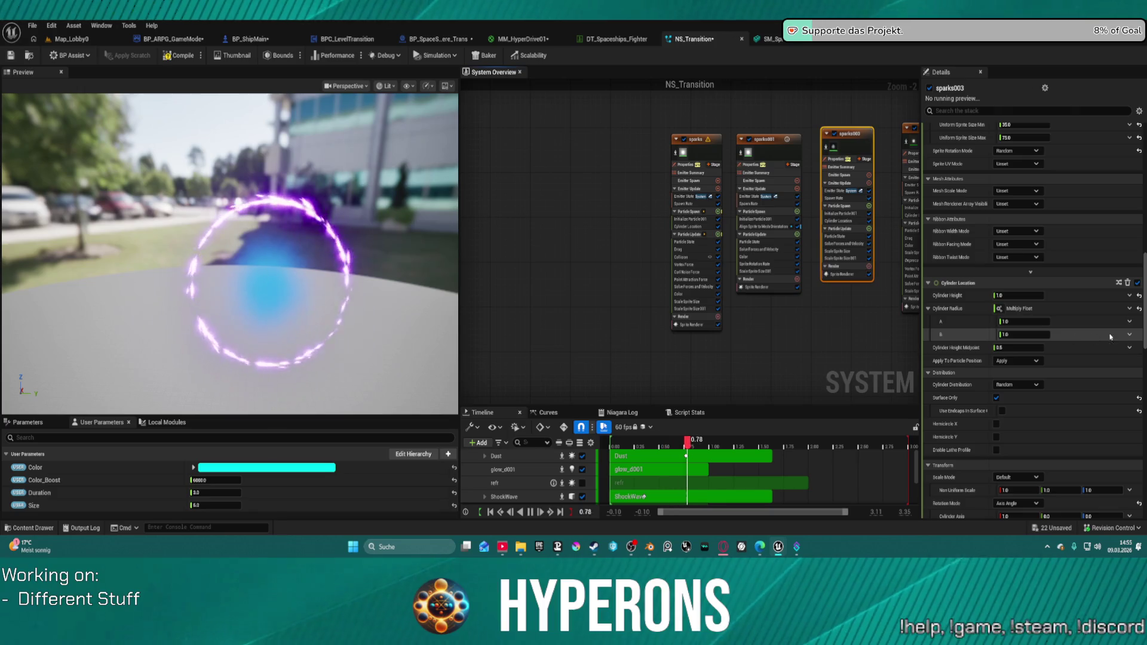
{"action": "left_click", "coordinate": [1129, 335]}
{"action": "type", "text": "size"}
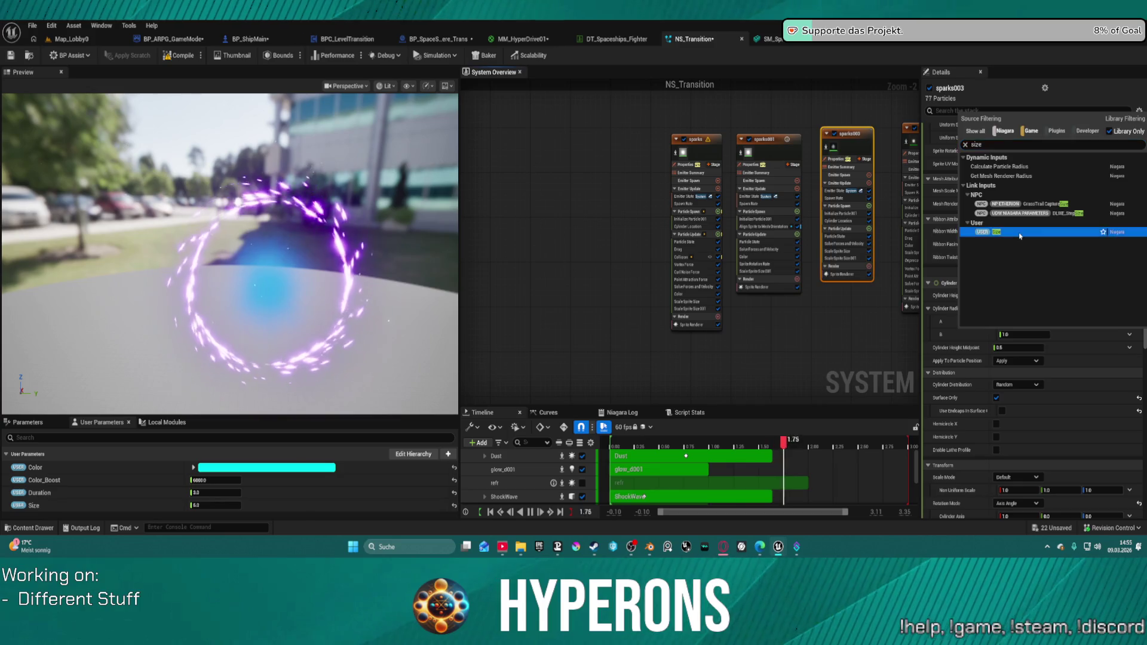
{"action": "left_click", "coordinate": [1015, 232]}
{"action": "left_click", "coordinate": [1014, 322]}
{"action": "type", "text": "2"}
{"action": "key", "text": "Return"}
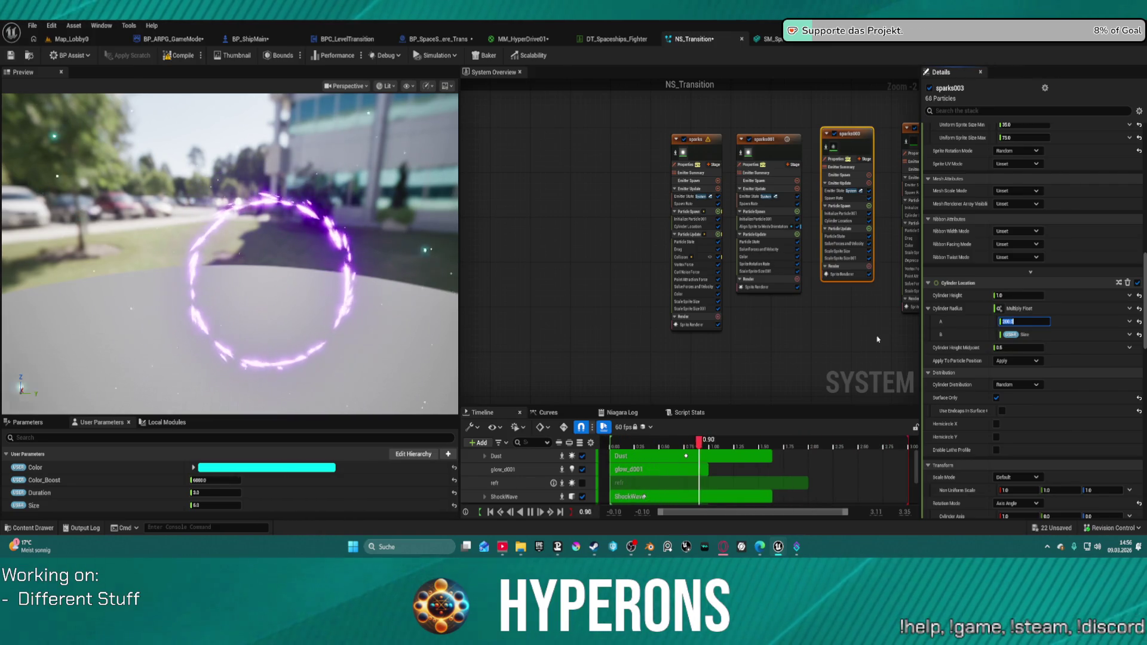
{"action": "scroll", "coordinate": [866, 359], "scroll_direction": "down", "scroll_amount": 2}
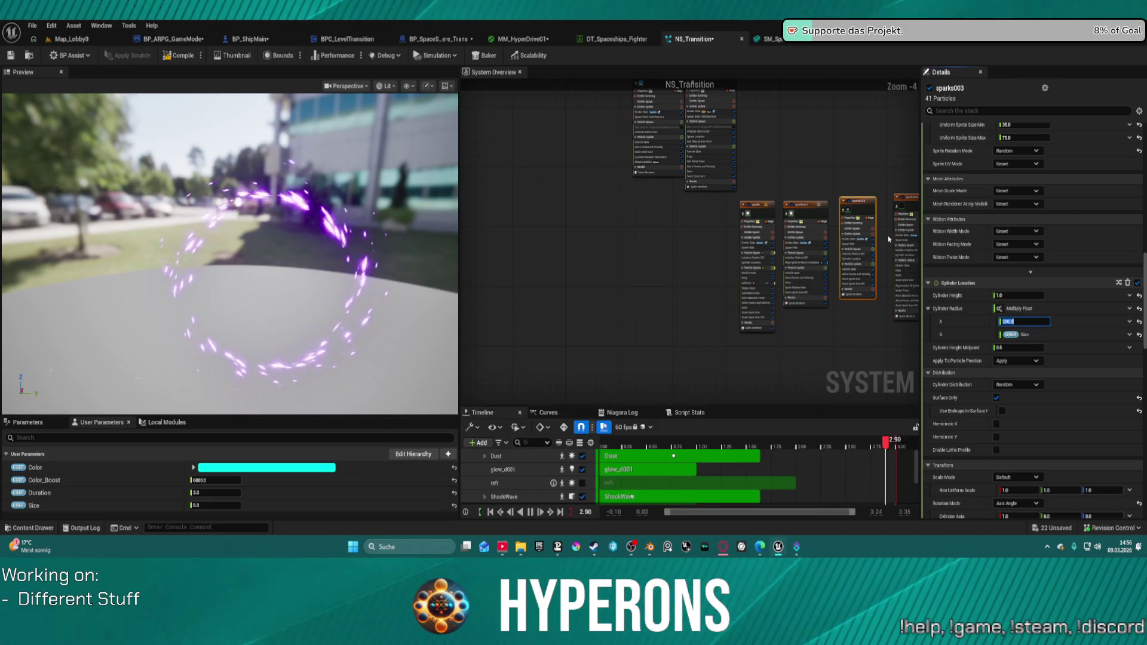
{"action": "scroll", "coordinate": [731, 158], "scroll_direction": "up", "scroll_amount": 3}
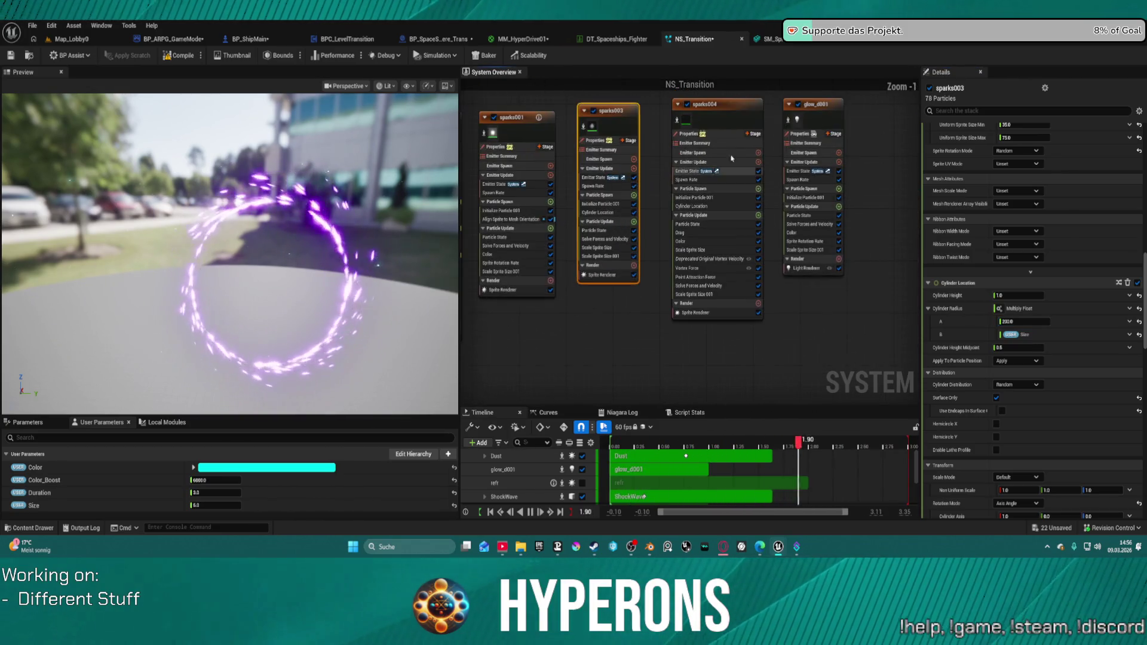
With sparks004 selected, create a new common float user parameter Radius set to 200.0
{"action": "left_click", "coordinate": [723, 116]}
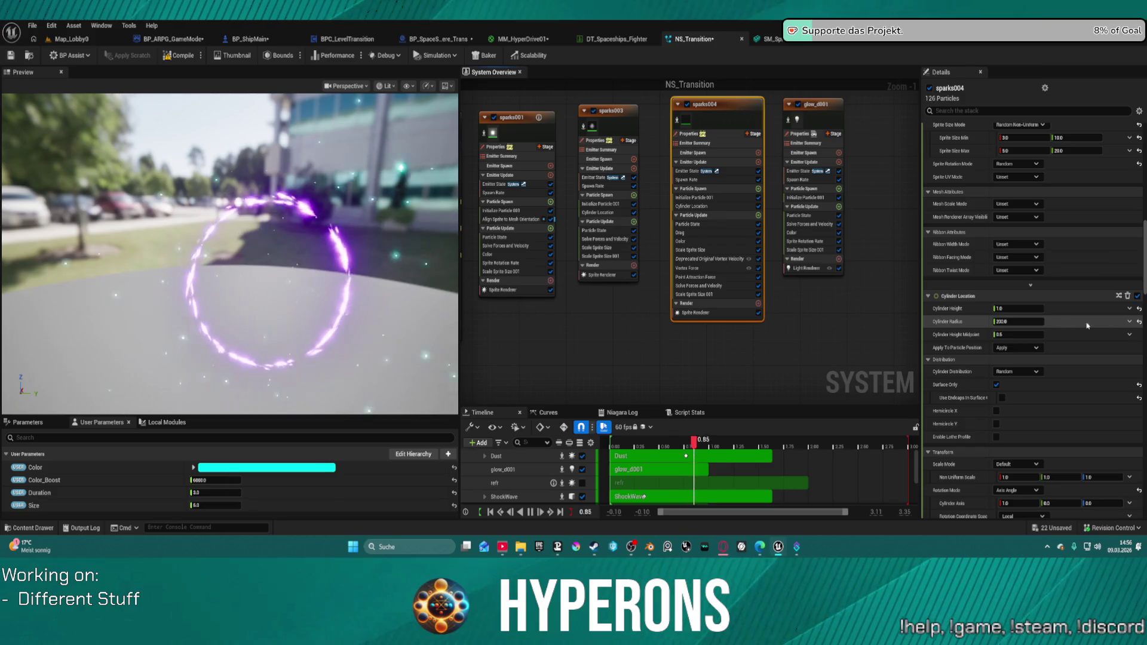
{"action": "left_click", "coordinate": [1129, 322]}
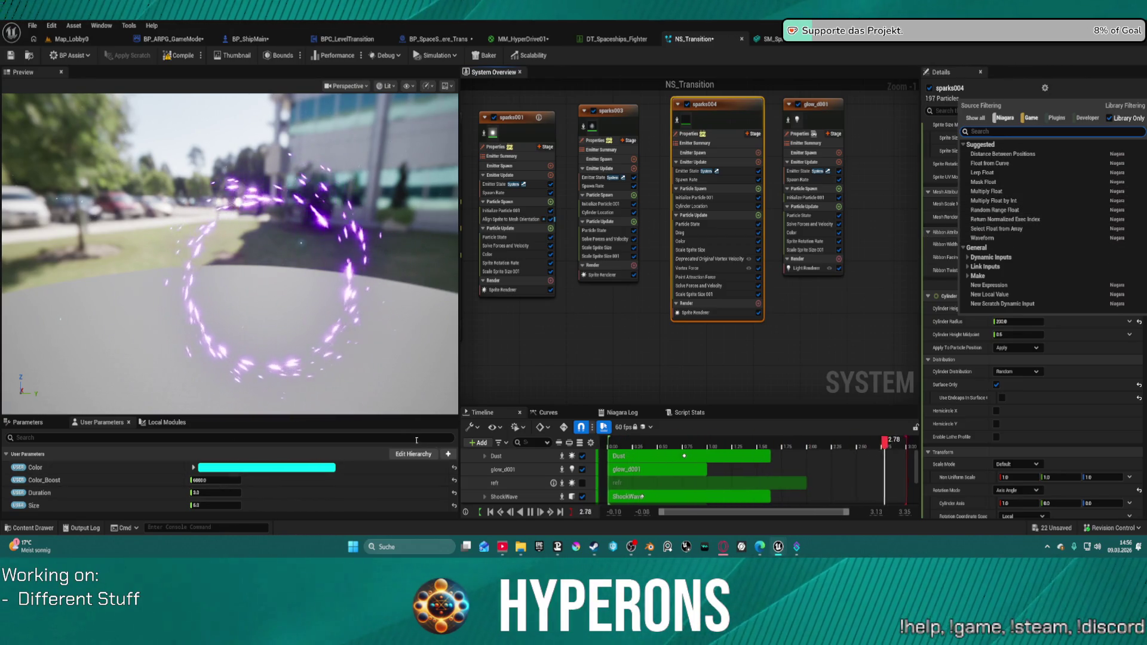
{"action": "left_click", "coordinate": [448, 454]}
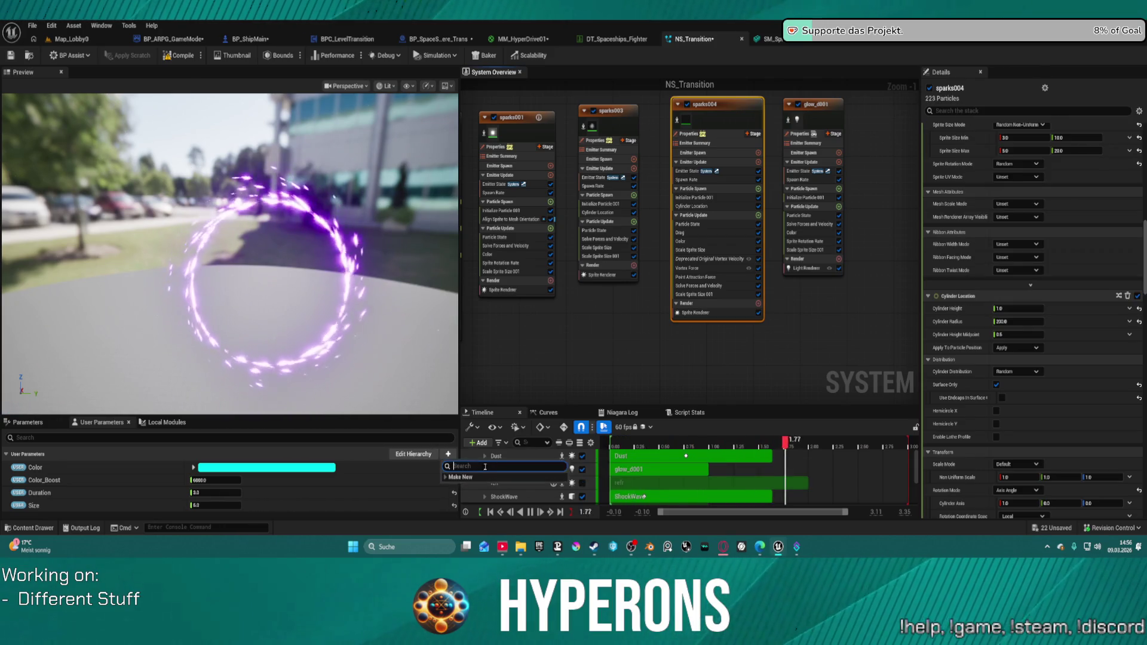
{"action": "left_click", "coordinate": [445, 477]}
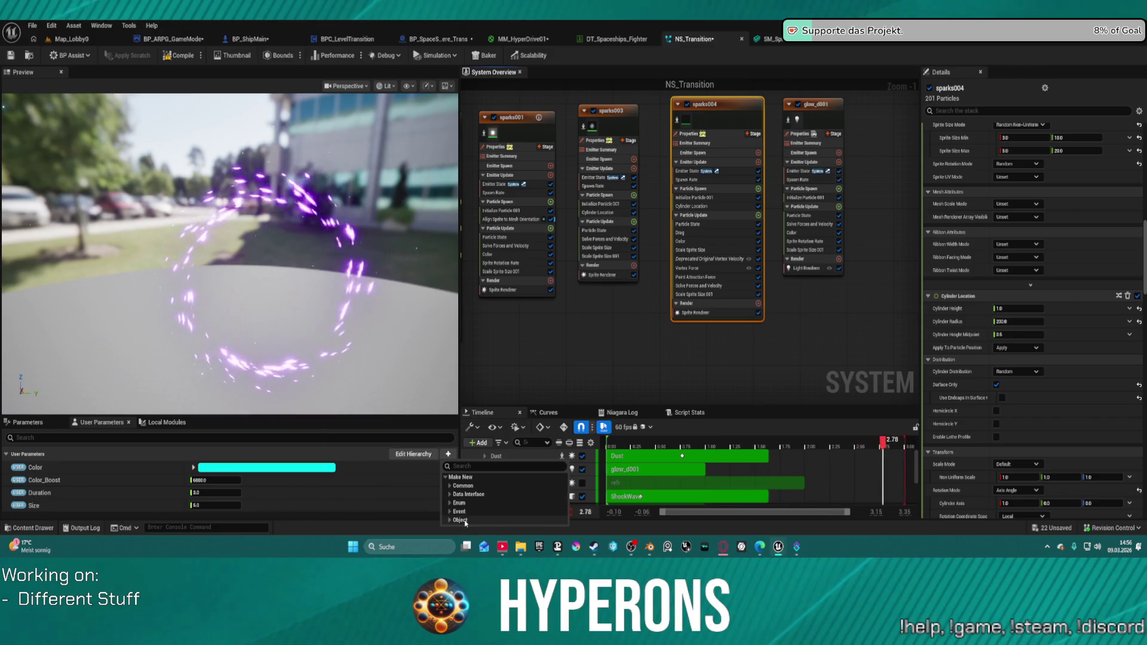
{"action": "left_click", "coordinate": [452, 487]}
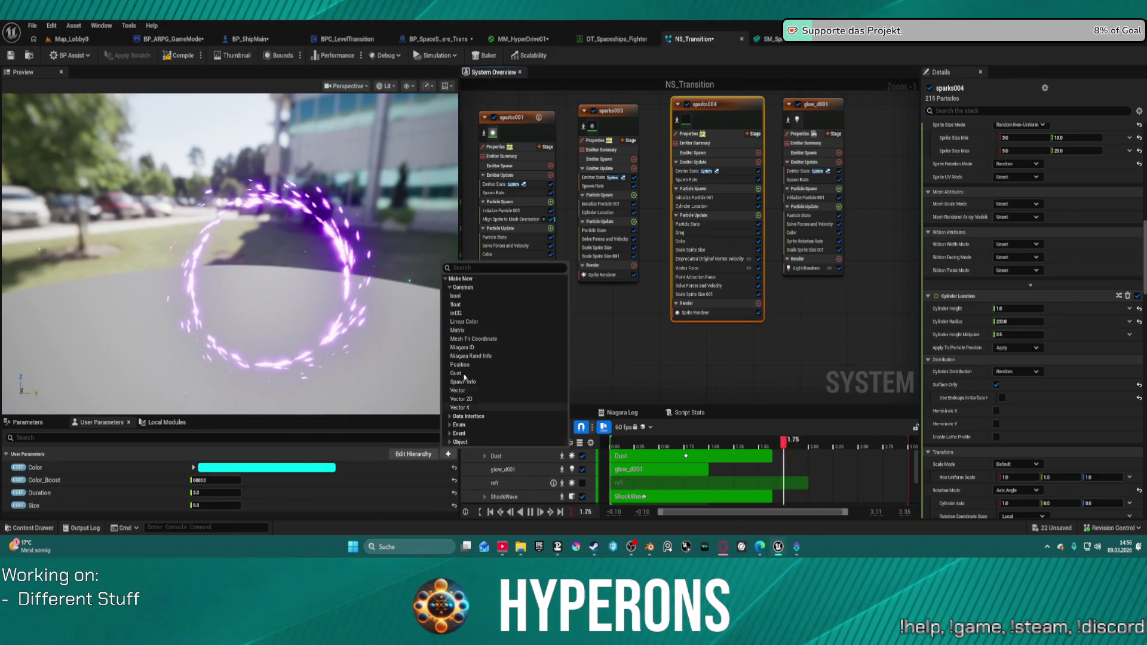
{"action": "left_click", "coordinate": [472, 304]}
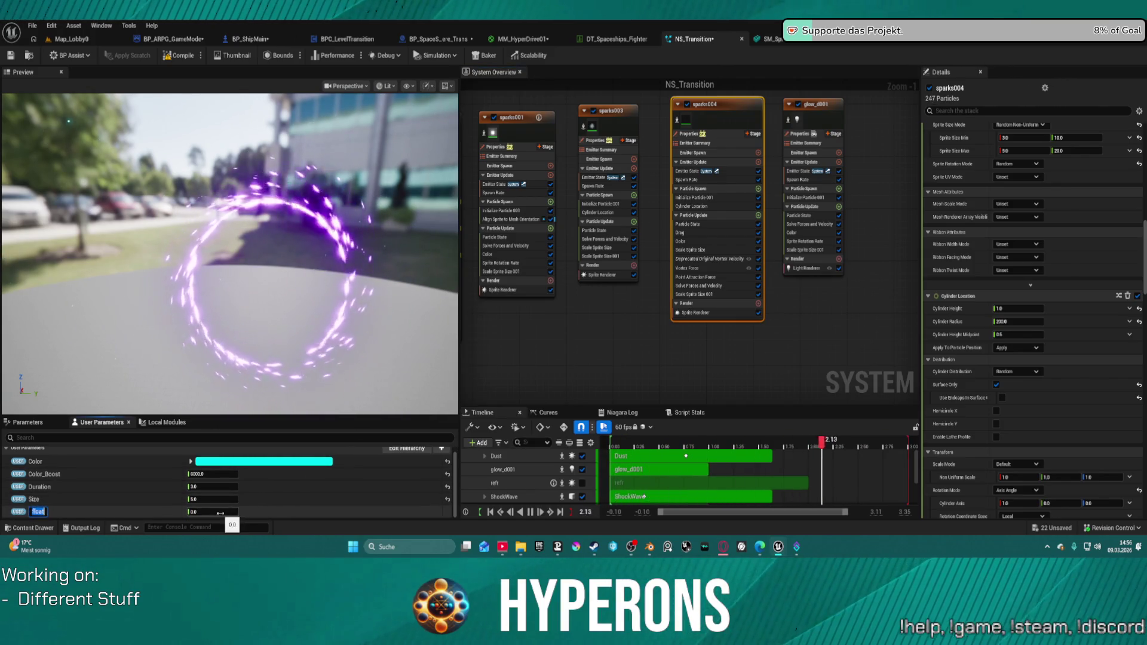
{"action": "type", "text": "Rad"}
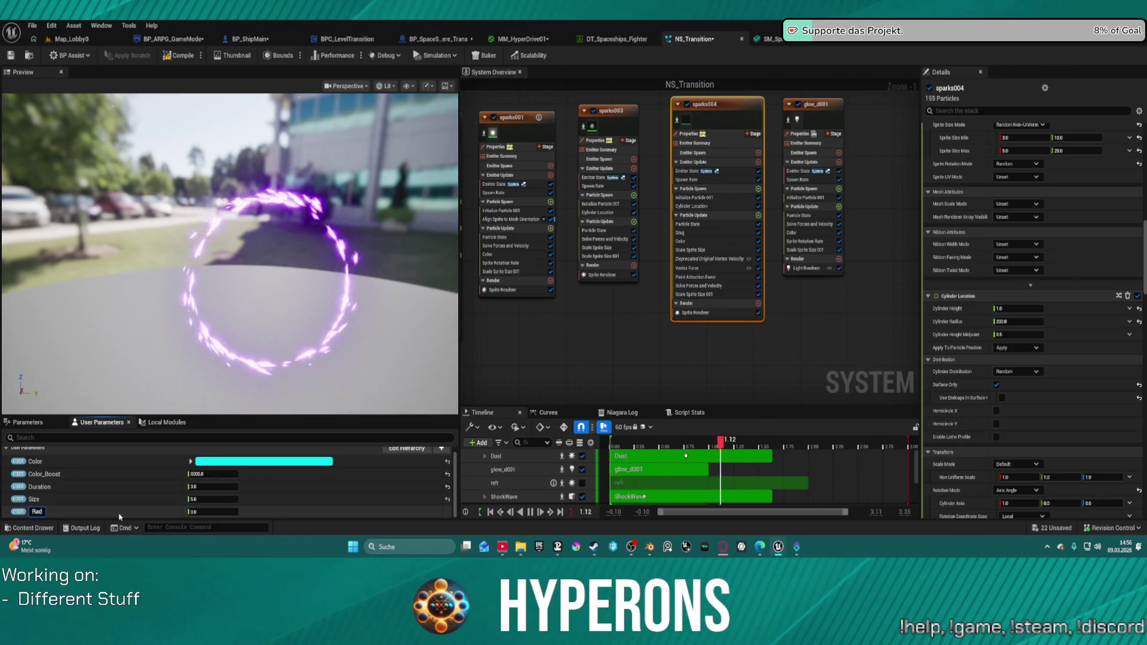
{"action": "left_click", "coordinate": [201, 512]}
{"action": "type", "text": "20"}
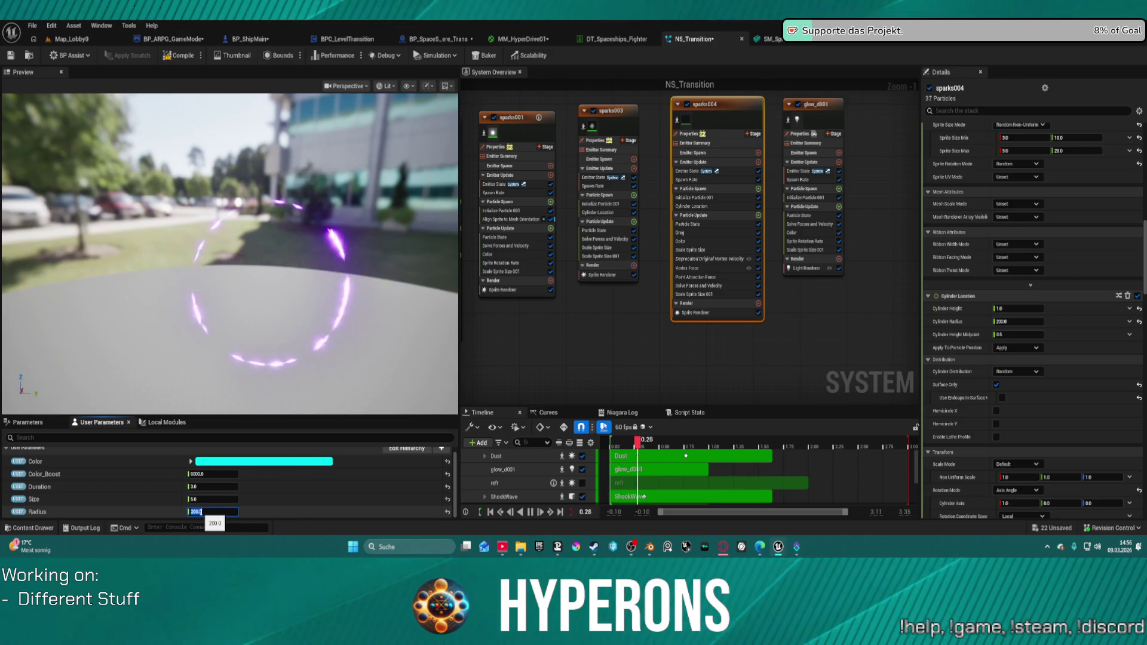
{"action": "left_click", "coordinate": [415, 338]}
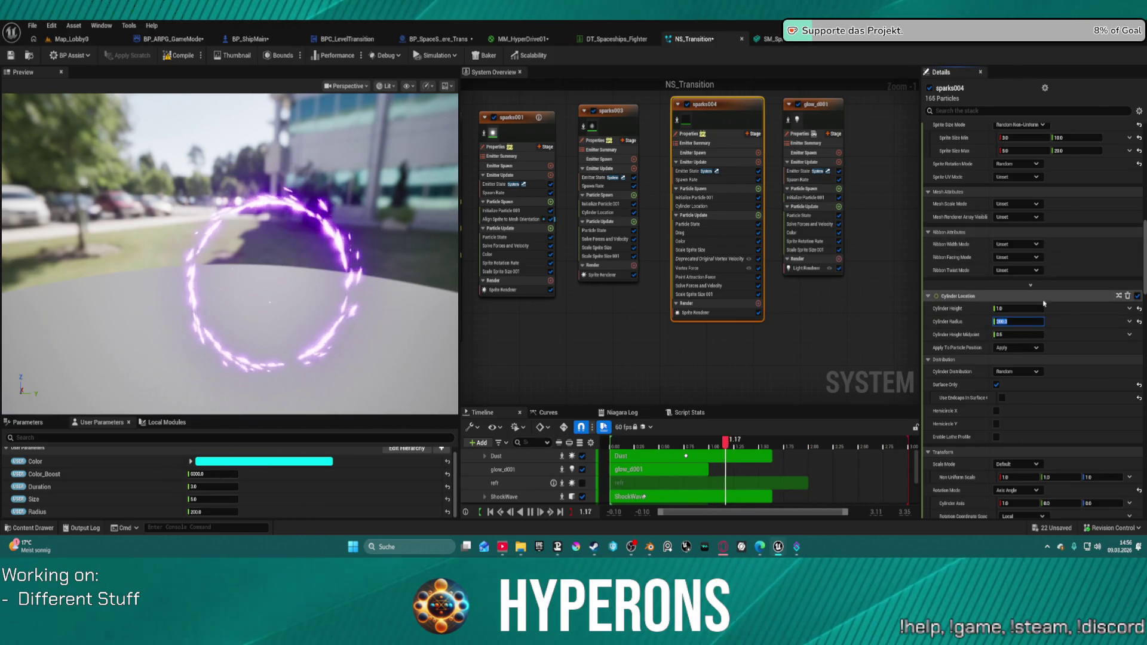
Set sparks004's Cylinder Radius to Multiply Float with A = User.Radius and B = User.Size
{"action": "left_click", "coordinate": [1129, 322]}
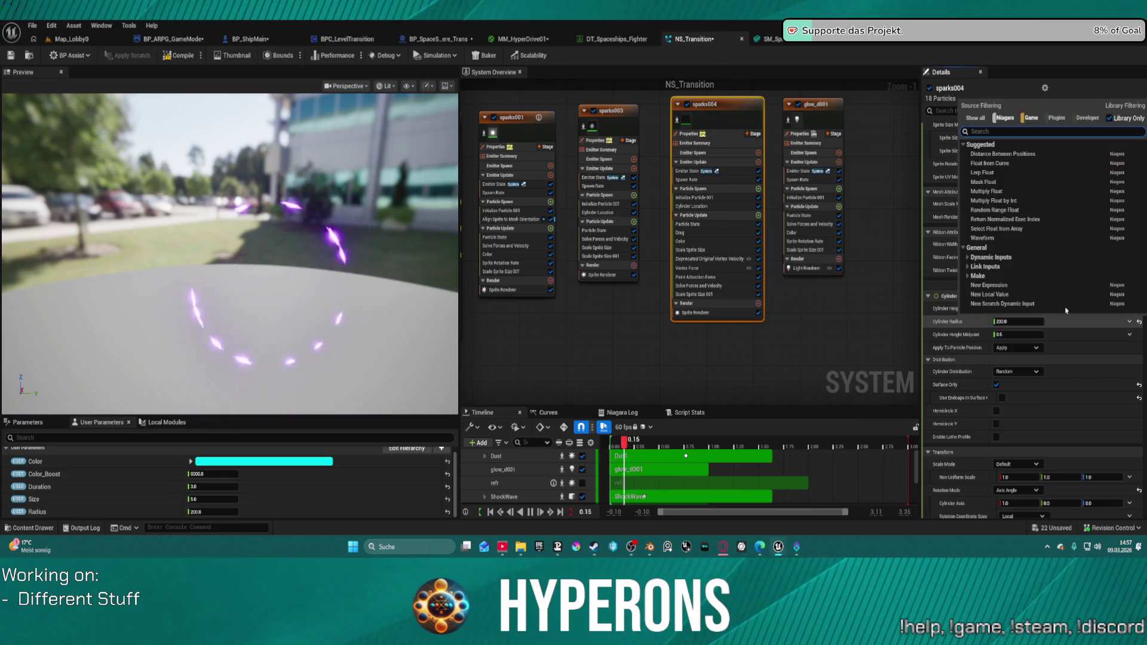
{"action": "left_click", "coordinate": [1000, 192]}
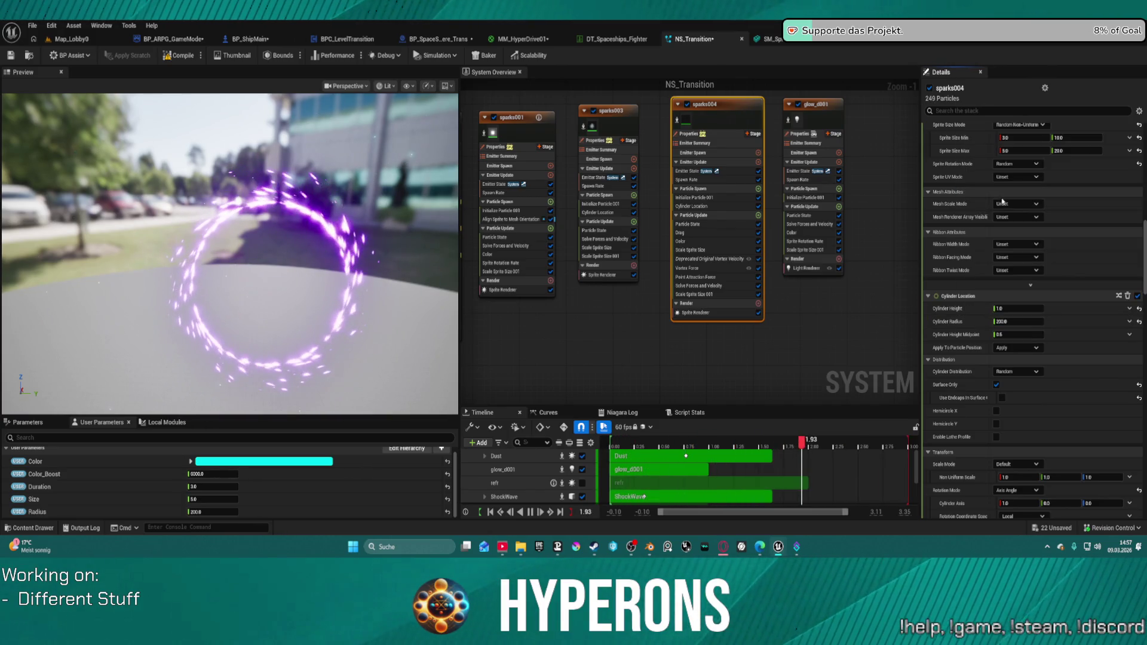
{"action": "left_click", "coordinate": [1129, 335]}
{"action": "type", "text": "radius"}
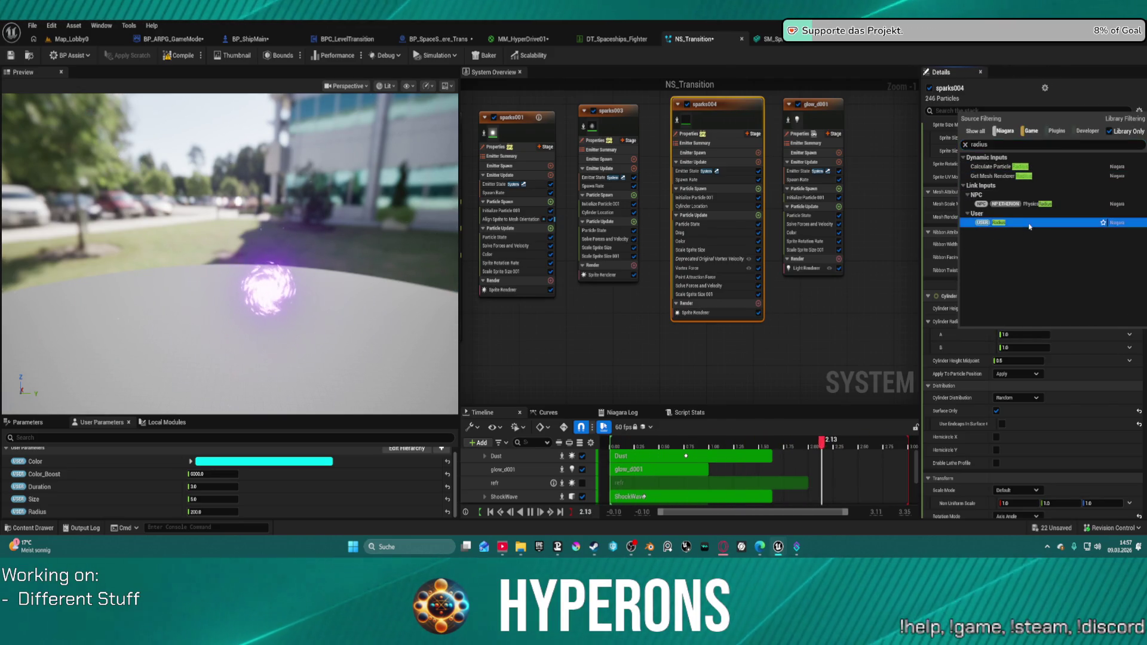
{"action": "left_click", "coordinate": [997, 232]}
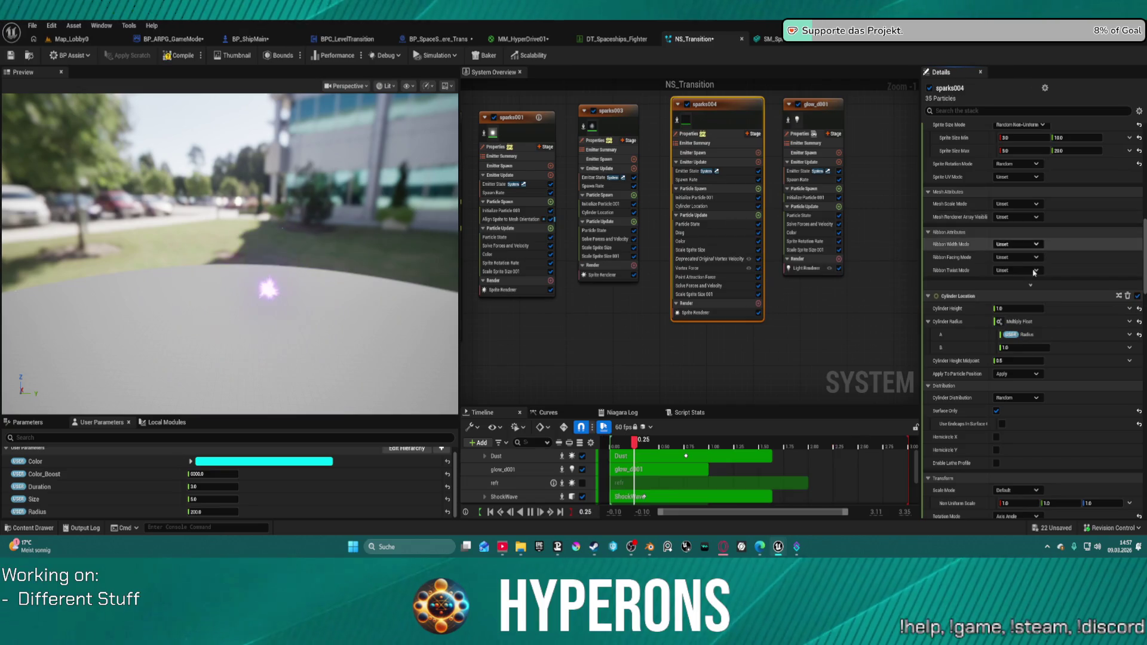
{"action": "left_click", "coordinate": [1130, 347]}
{"action": "type", "text": "size"}
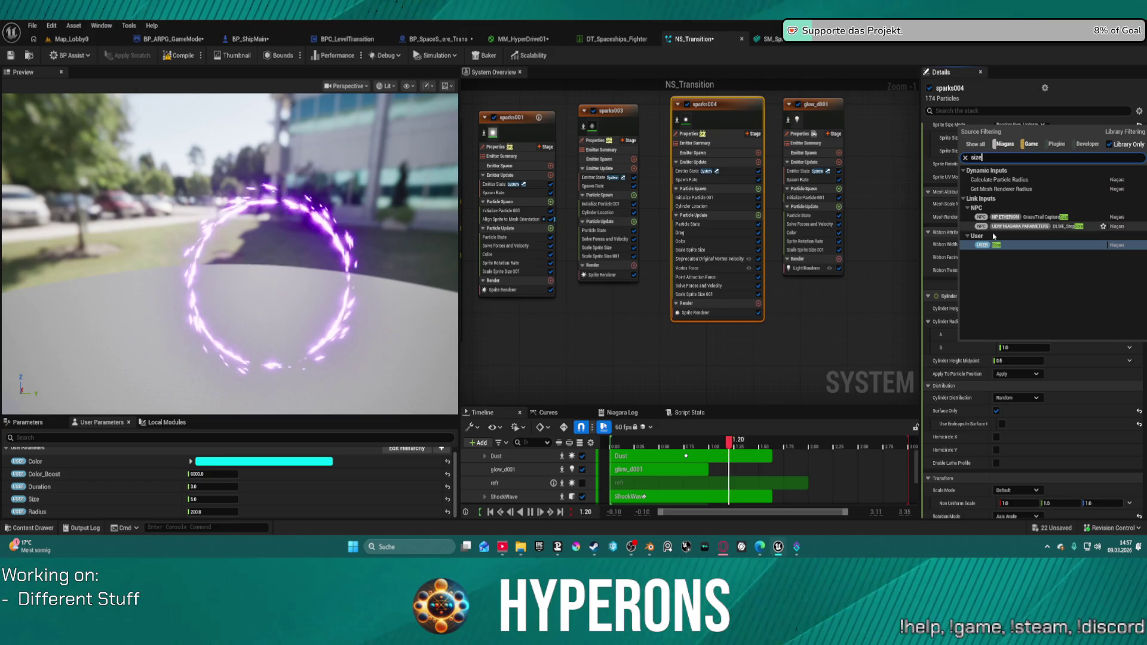
{"action": "left_click", "coordinate": [994, 245]}
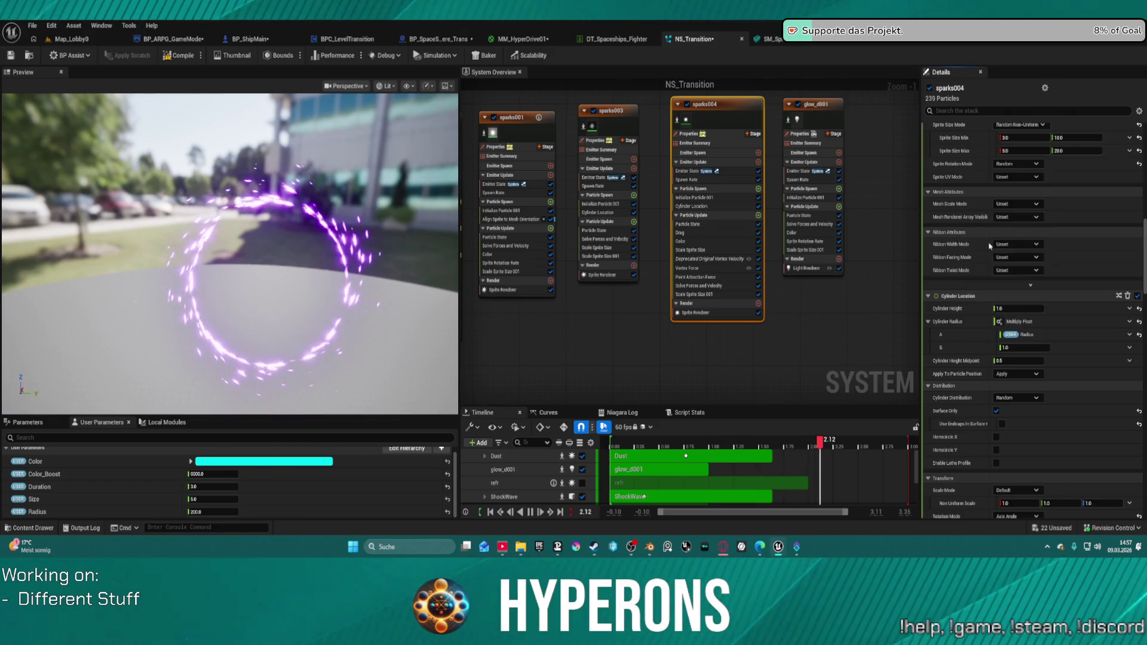
Copy the Radius × Size cylinder radius setup and paste it onto sparks003
{"action": "right_click", "coordinate": [954, 326]}
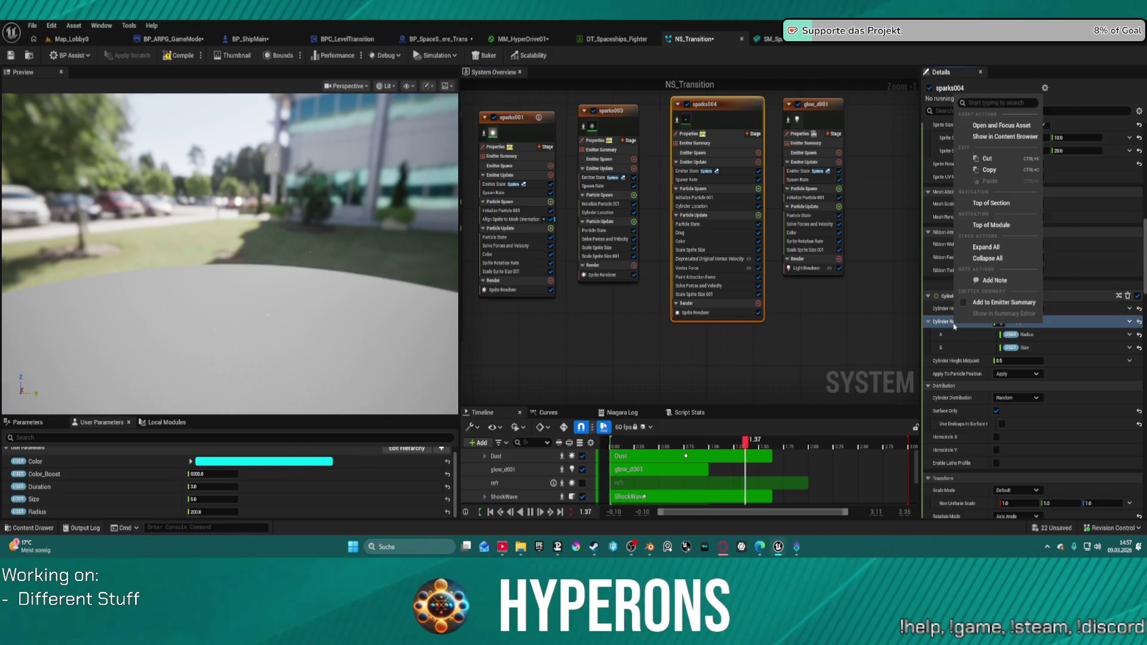
{"action": "left_click", "coordinate": [993, 172]}
{"action": "left_click", "coordinate": [609, 111]}
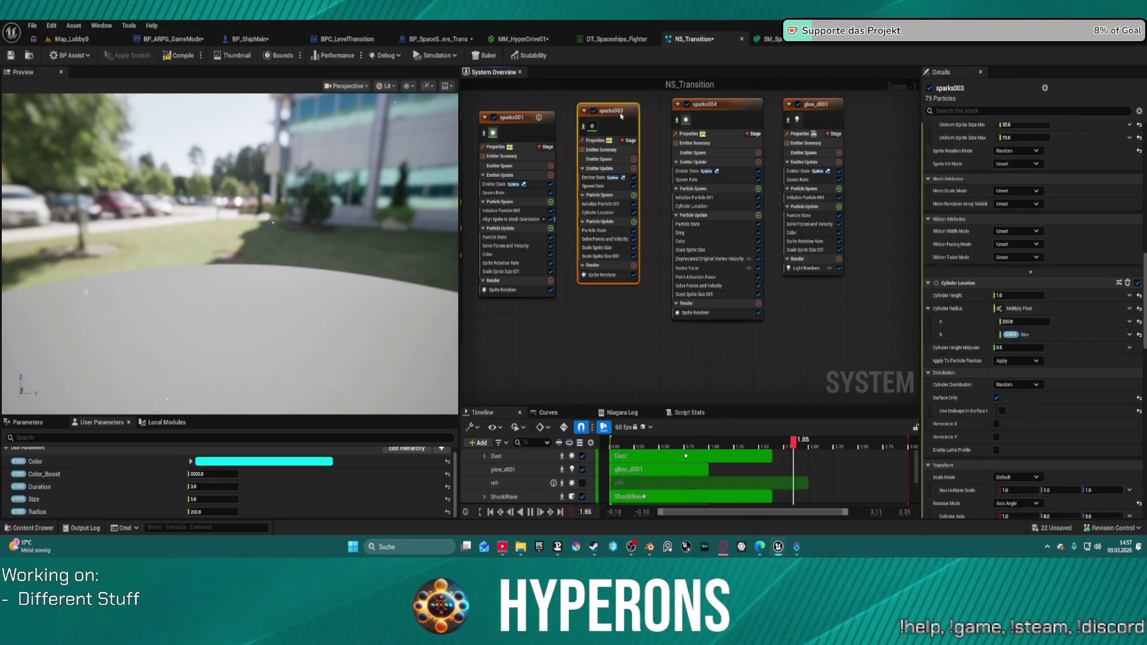
{"action": "right_click", "coordinate": [961, 309]}
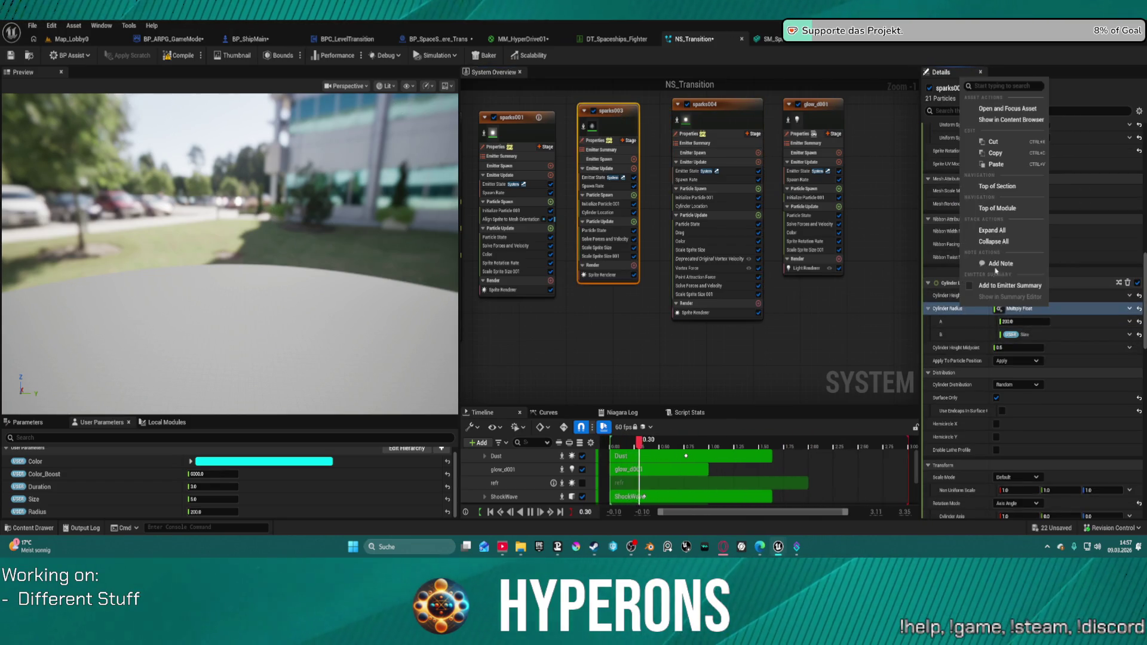
{"action": "left_click", "coordinate": [1001, 166]}
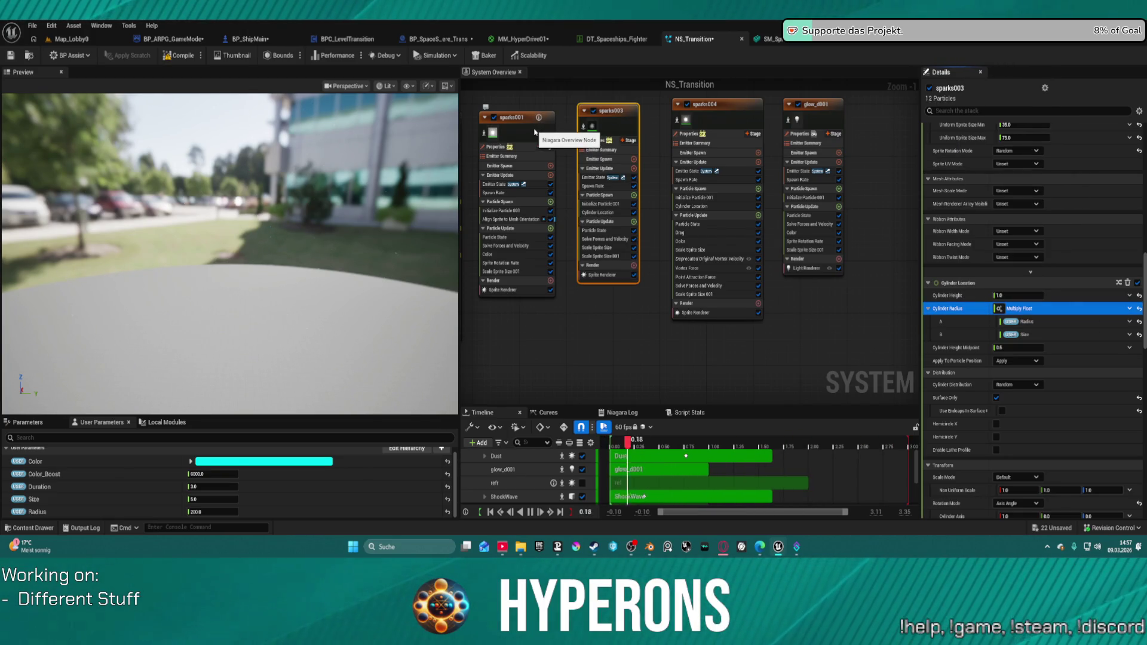
Paste the same Radius × Size cylinder radius setup onto the sparks emitter
{"action": "left_click", "coordinate": [514, 141]}
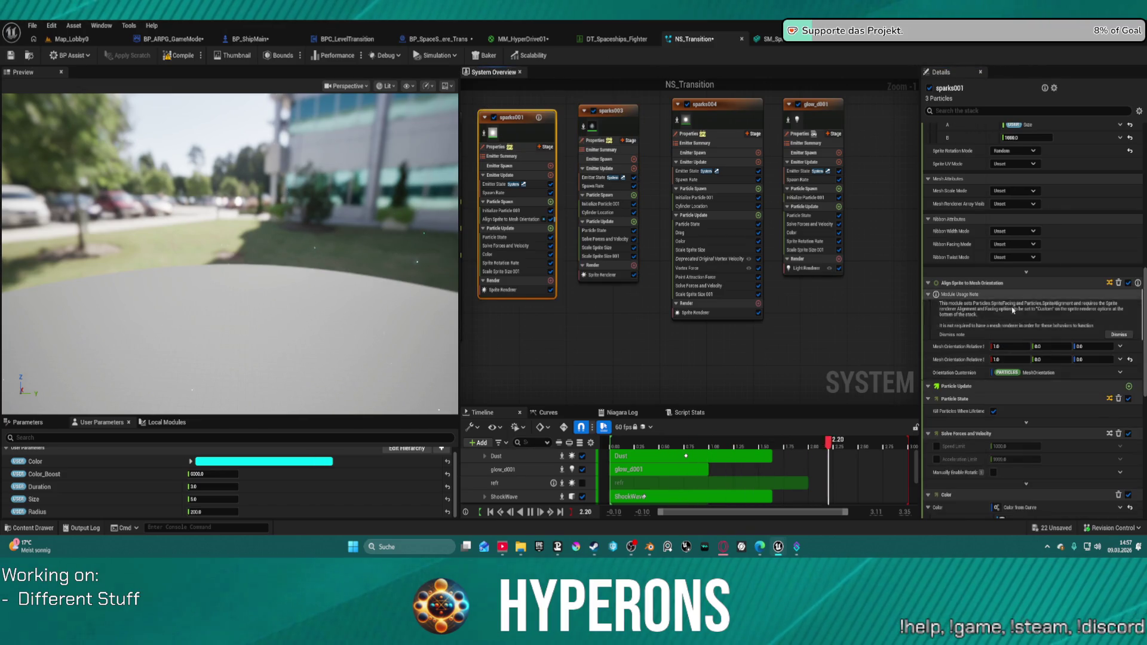
{"action": "scroll", "coordinate": [973, 369], "scroll_direction": "down", "scroll_amount": 2}
{"action": "key", "text": "ctrl+z"}
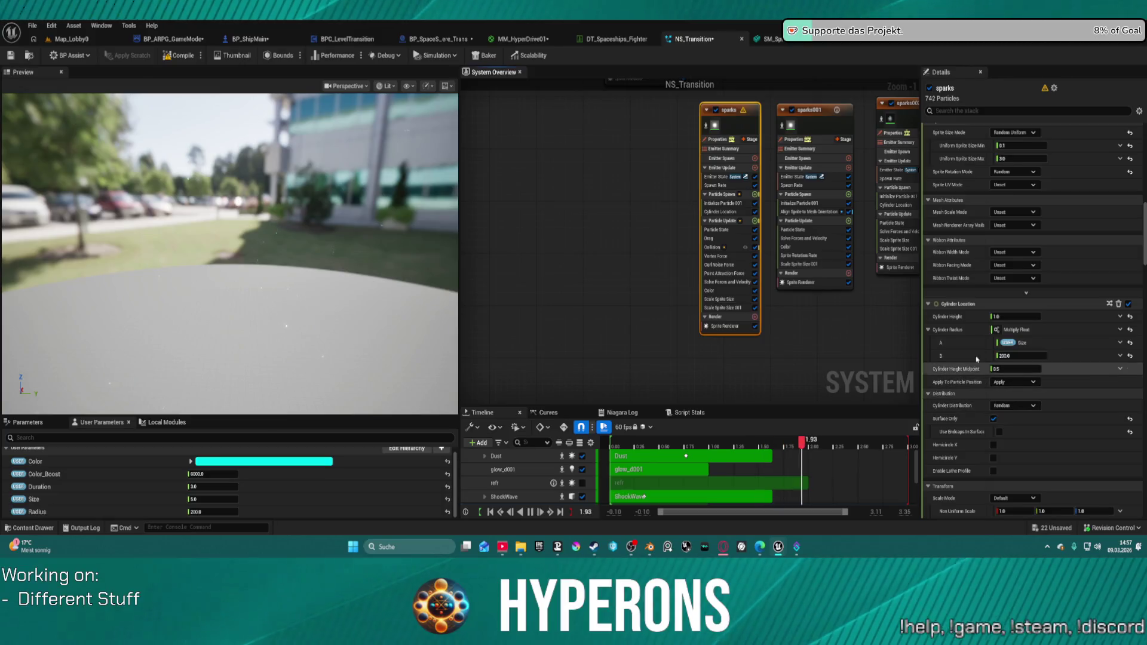
{"action": "right_click", "coordinate": [964, 334]}
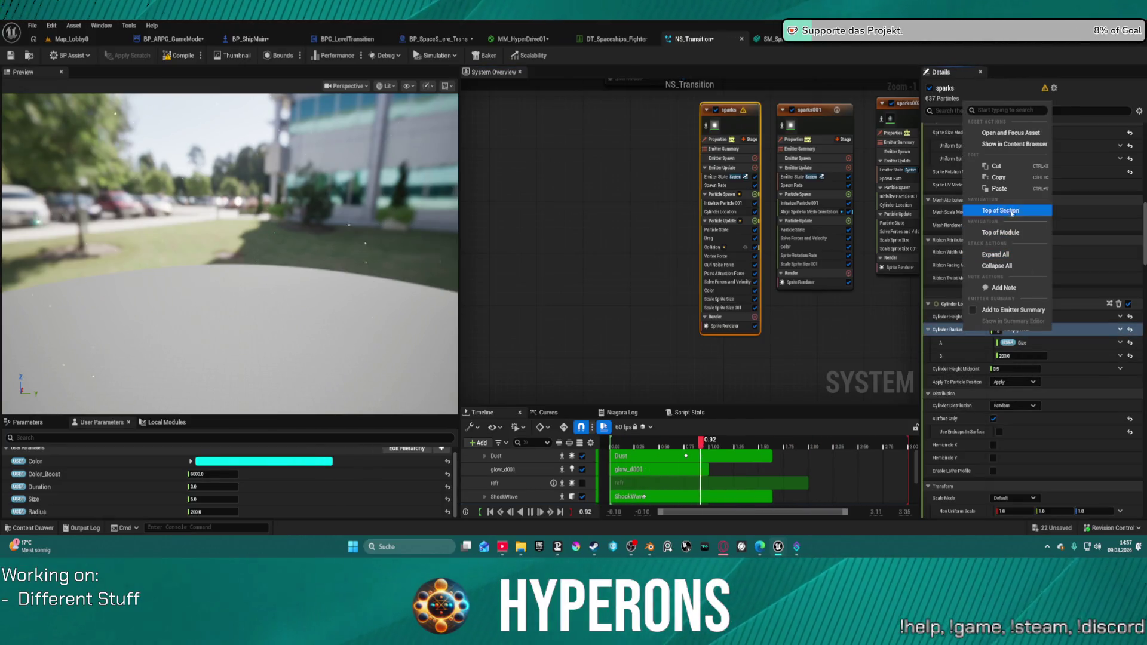
{"action": "left_click", "coordinate": [1014, 188]}
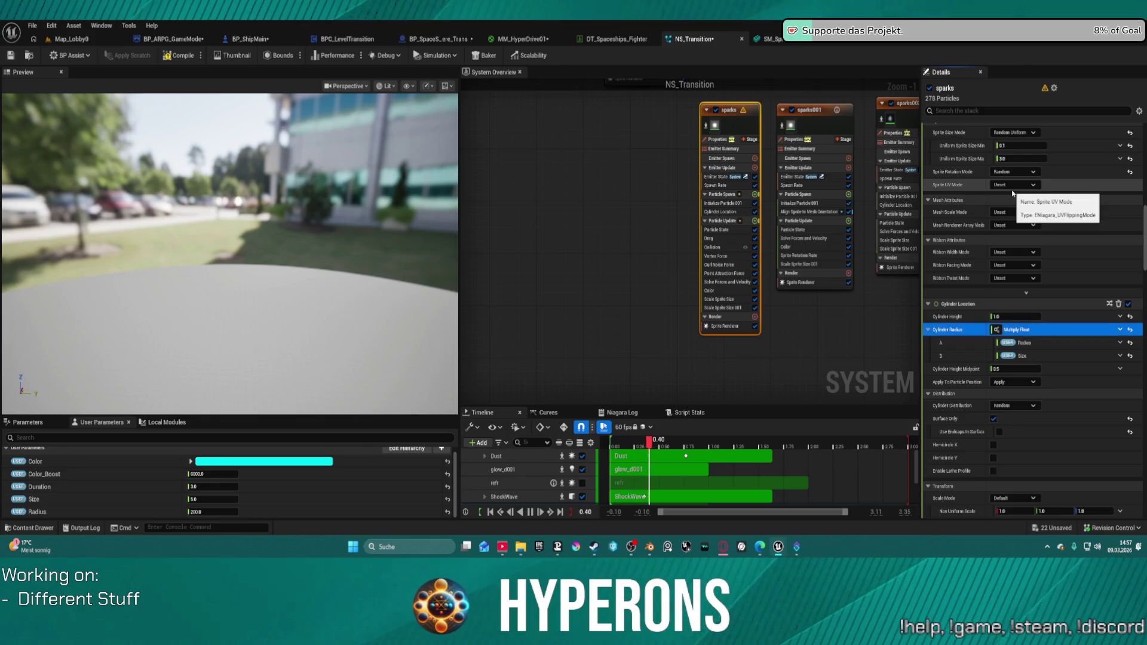
{"action": "left_click", "coordinate": [555, 305]}
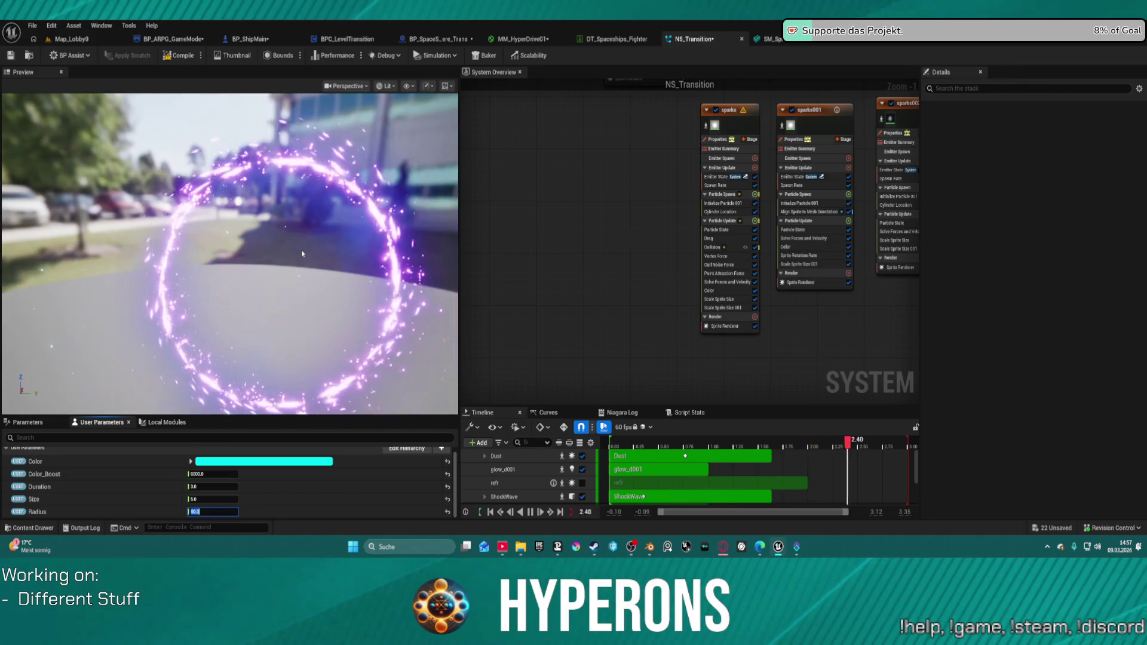
Pan to the glow_d001 emitter and review its module settings
{"action": "mouse_move", "coordinate": [591, 184]}
{"action": "left_mouse_down"}
{"action": "mouse_move", "coordinate": [625, 335]}
{"action": "mouse_move", "coordinate": [473, 352]}
{"action": "left_mouse_up"}
{"action": "right_click", "coordinate": [642, 308]}
{"action": "mouse_move", "coordinate": [787, 263]}
{"action": "left_mouse_down"}
{"action": "mouse_move", "coordinate": [866, 169]}
{"action": "mouse_move", "coordinate": [891, 266]}
{"action": "left_mouse_up"}
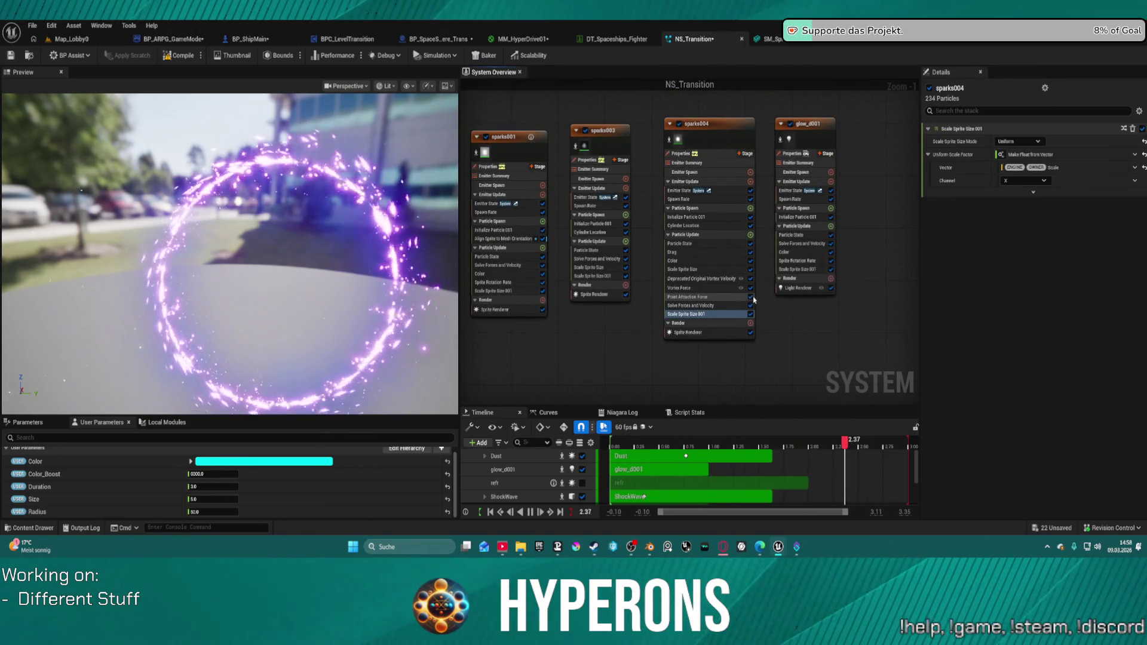
{"action": "left_click", "coordinate": [817, 221]}
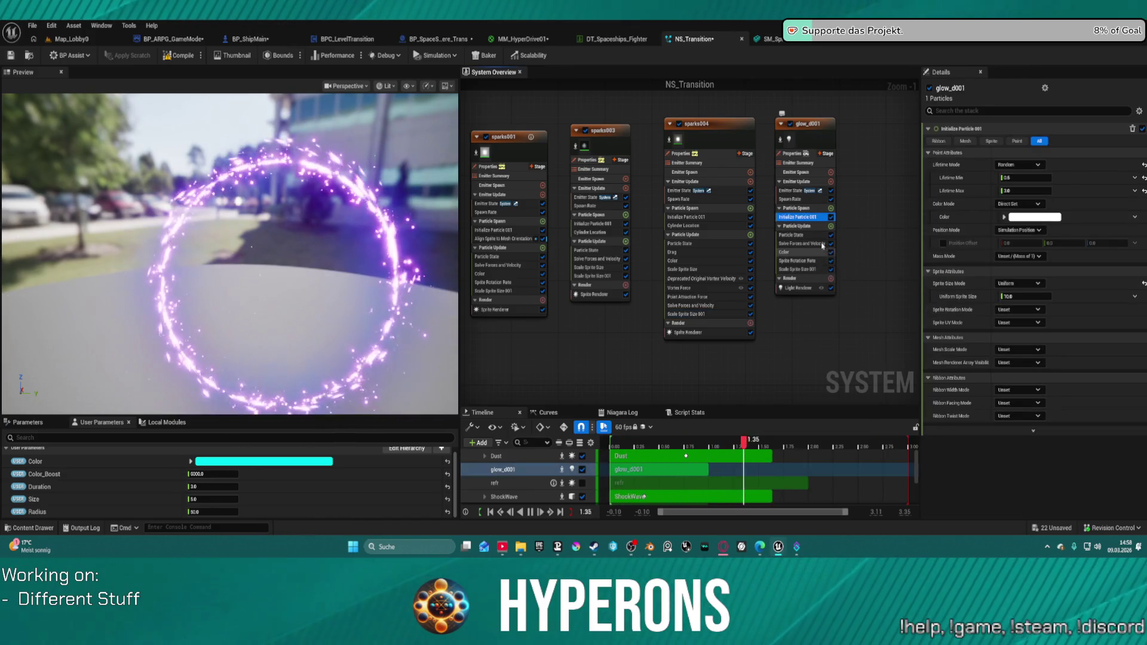
{"action": "left_click", "coordinate": [823, 144]}
{"action": "scroll", "coordinate": [996, 390], "scroll_direction": "down", "scroll_amount": 5}
{"action": "scroll", "coordinate": [996, 390], "scroll_direction": "down", "scroll_amount": 1}
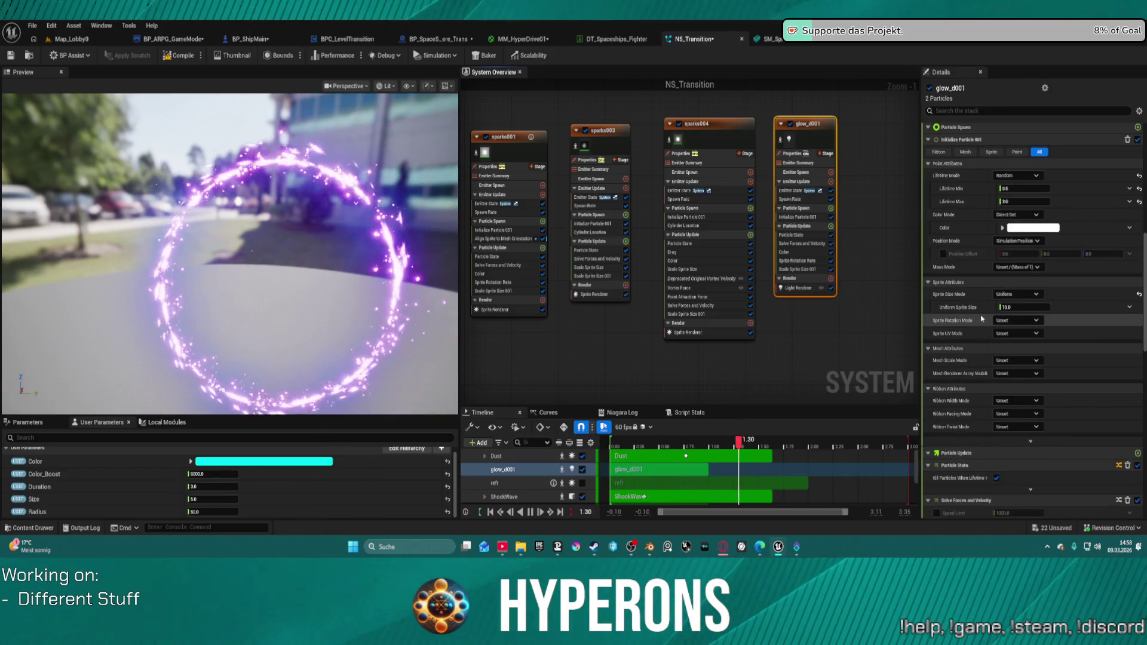
{"action": "scroll", "coordinate": [979, 235], "scroll_direction": "down", "scroll_amount": 10}
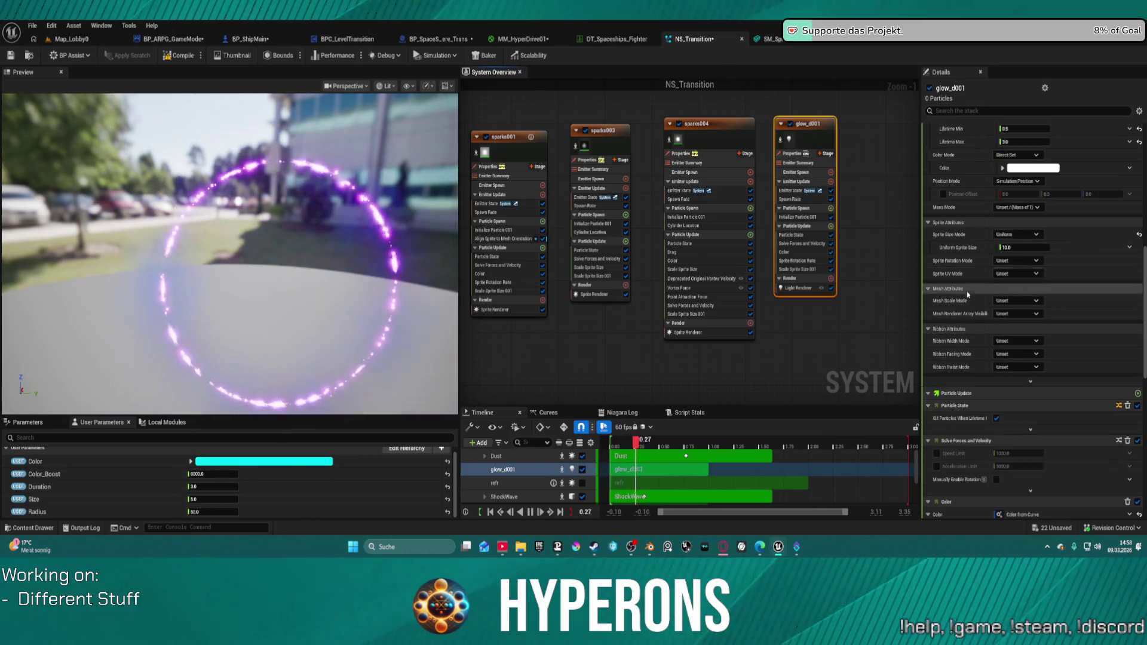
{"action": "scroll", "coordinate": [986, 357], "scroll_direction": "down", "scroll_amount": 1}
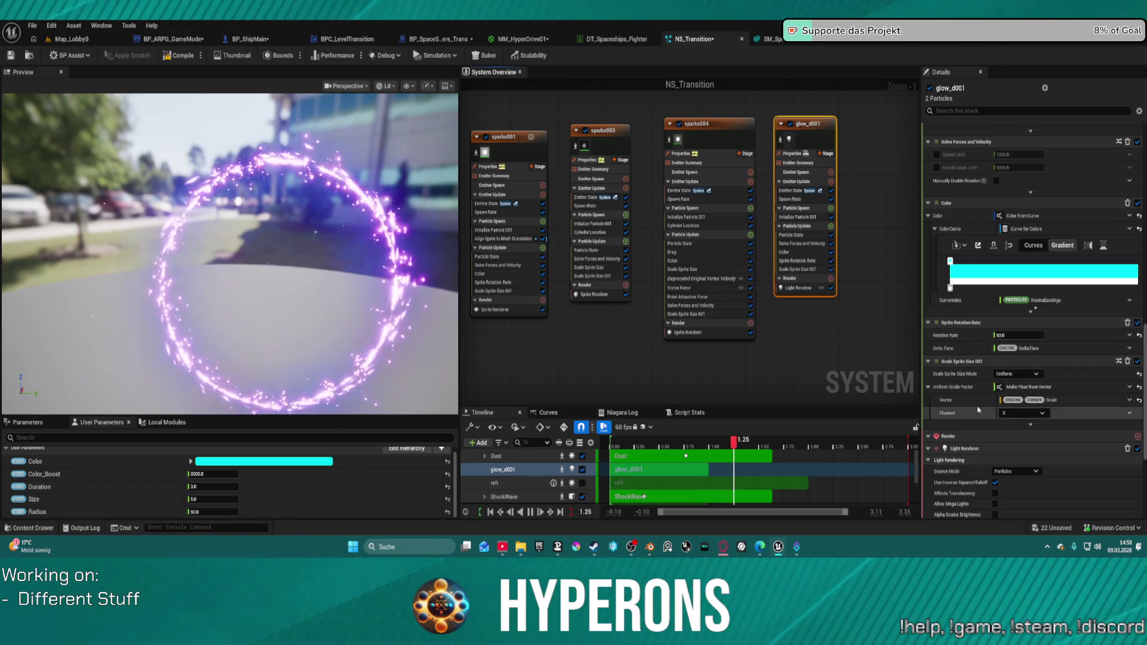
{"action": "scroll", "coordinate": [979, 404], "scroll_direction": "down", "scroll_amount": 3}
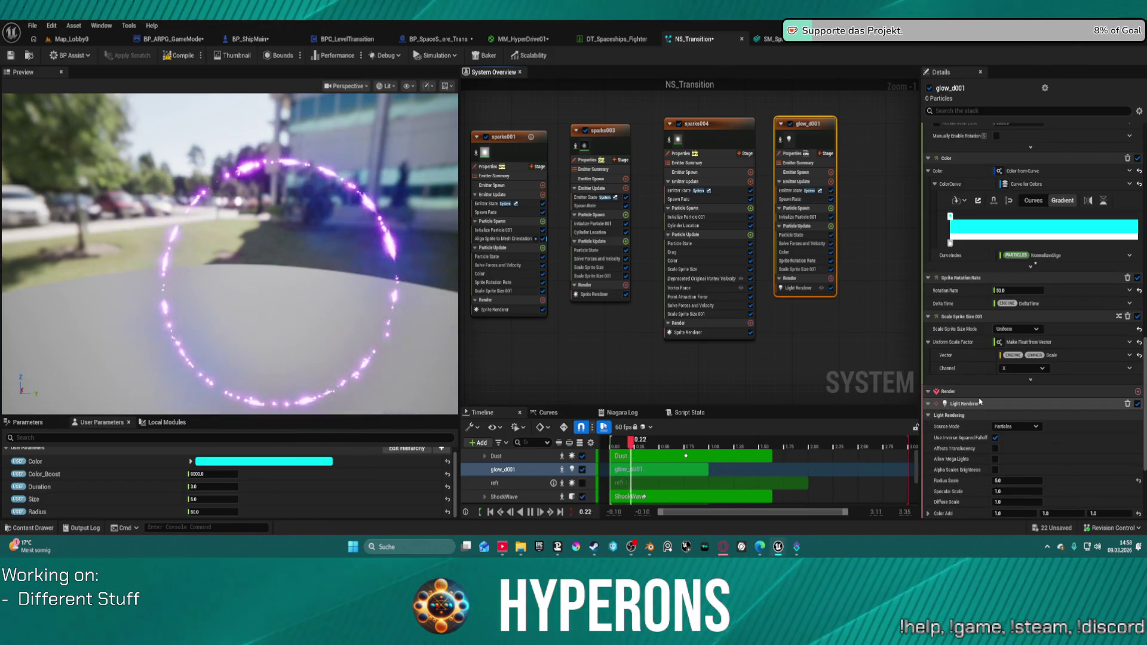
{"action": "scroll", "coordinate": [979, 401], "scroll_direction": "up", "scroll_amount": 6}
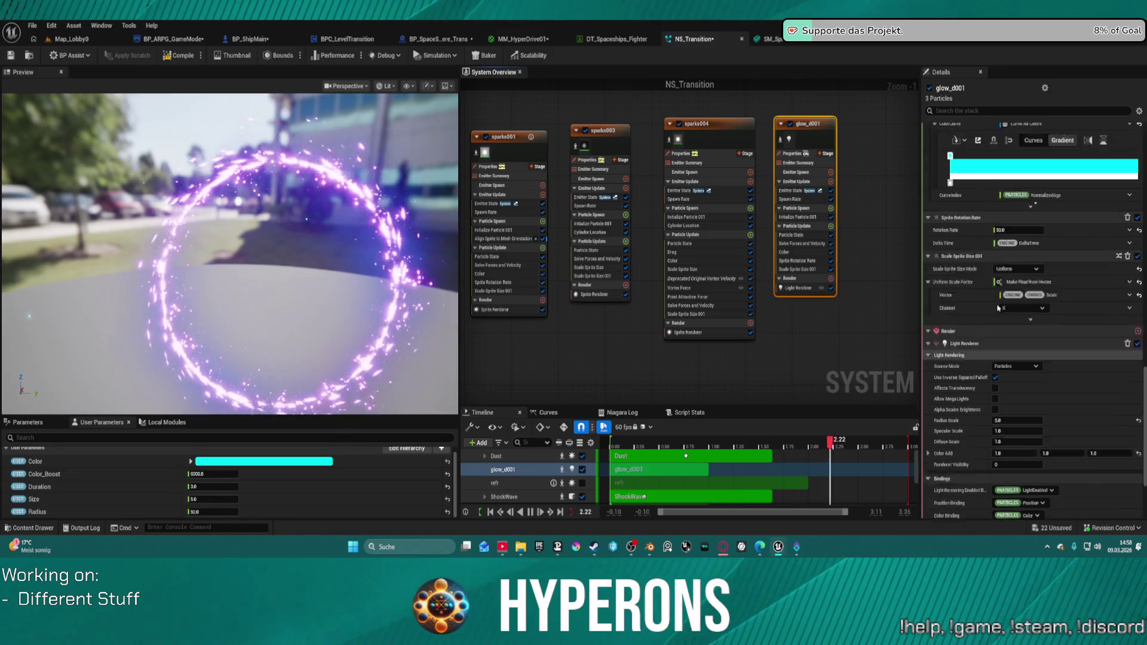
{"action": "scroll", "coordinate": [994, 323], "scroll_direction": "up", "scroll_amount": 8}
{"action": "scroll", "coordinate": [995, 318], "scroll_direction": "up", "scroll_amount": 12}
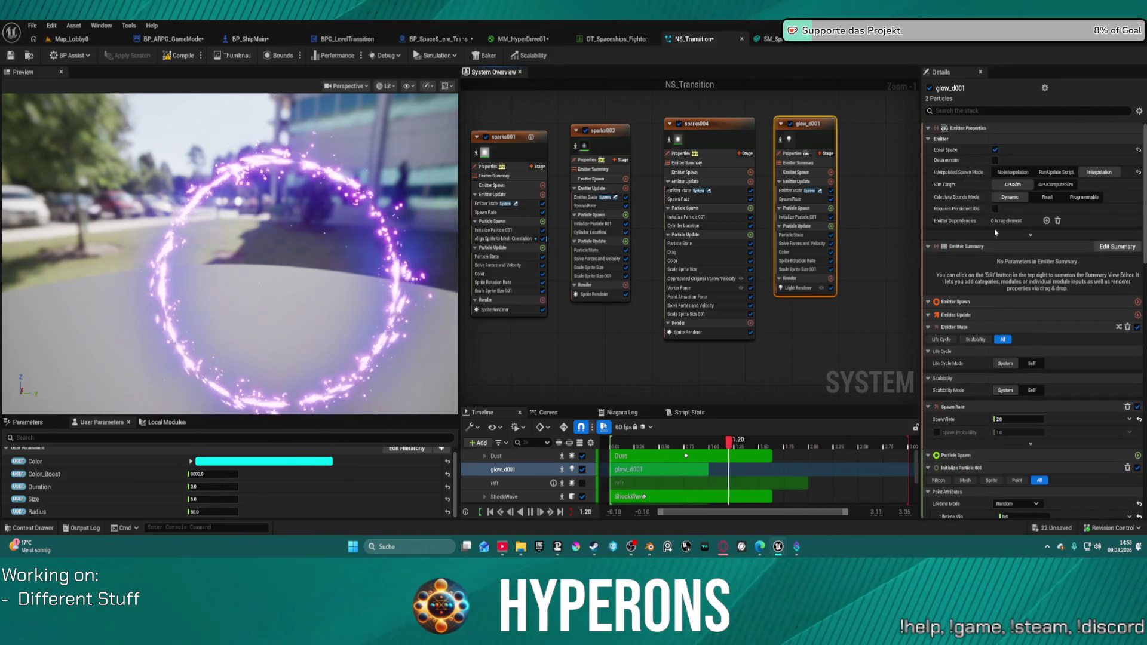
Toggle glow_d001 off and on to compare, then delete it from the system
{"action": "left_click", "coordinate": [790, 125]}
{"action": "left_click", "coordinate": [790, 124]}
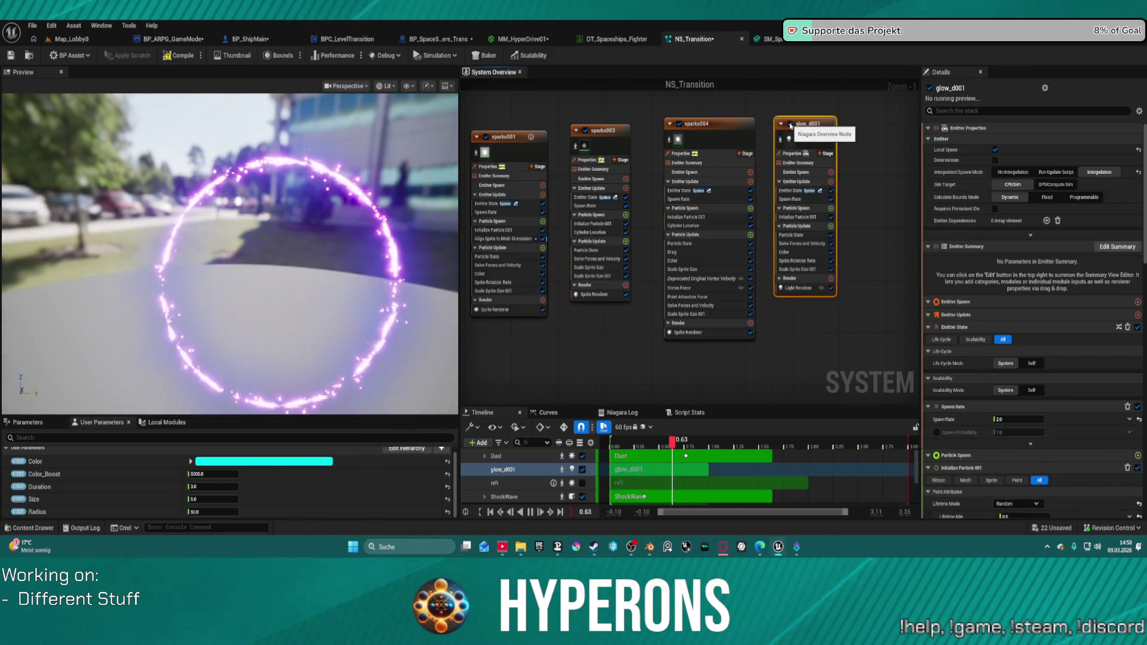
{"action": "left_click", "coordinate": [790, 125]}
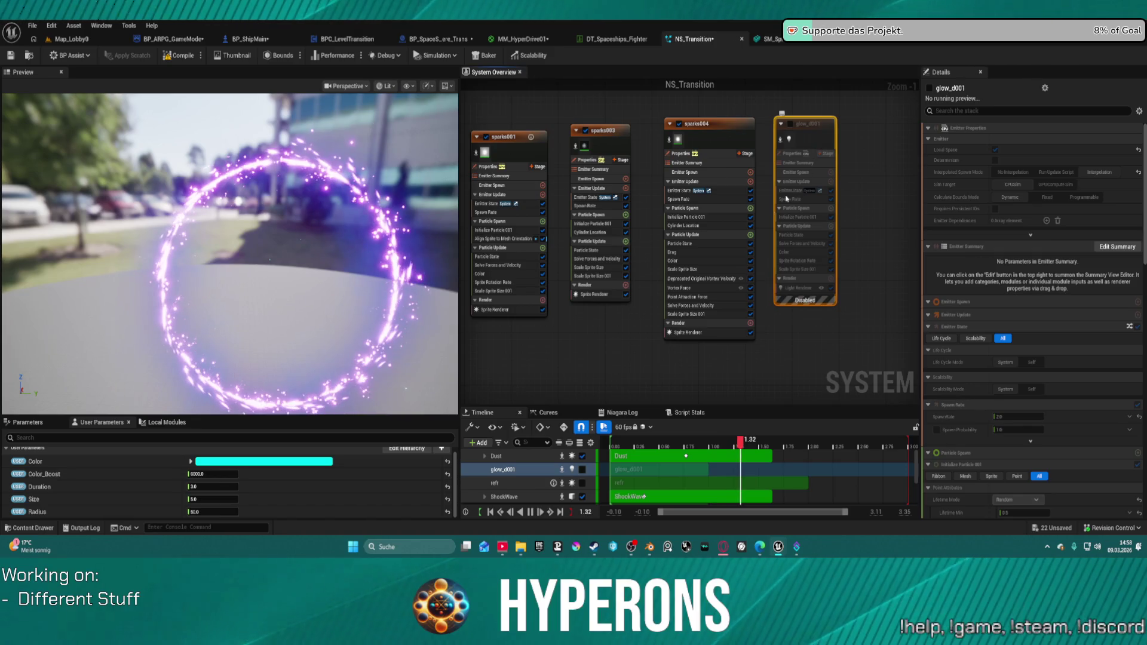
{"action": "key", "text": "Delete"}
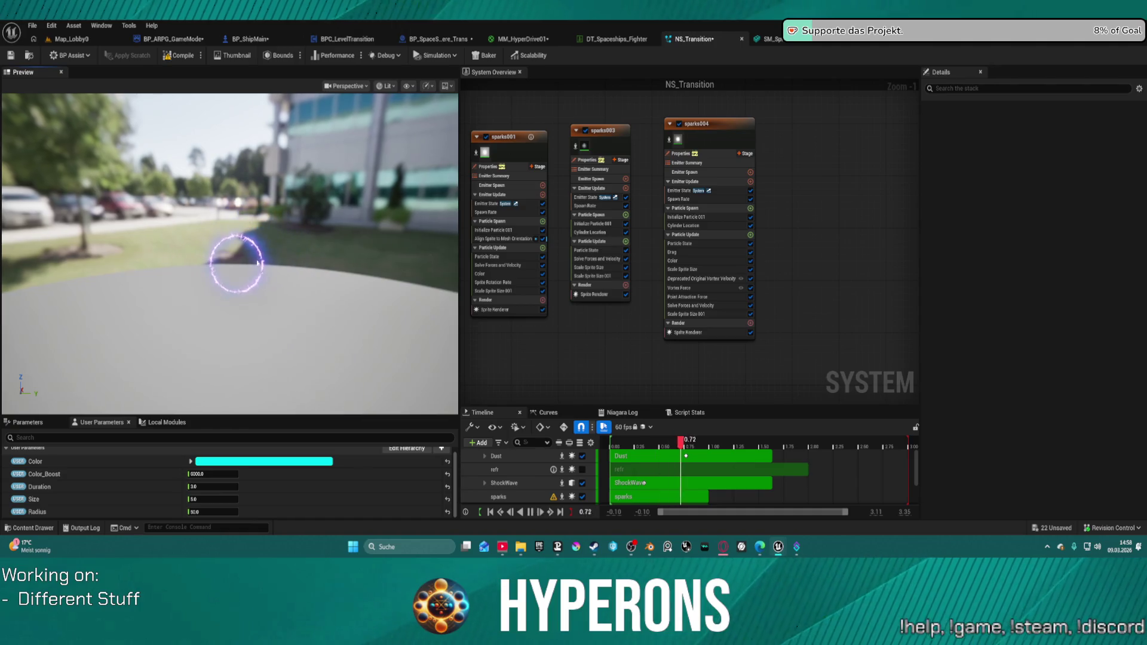
Delete the NS_Transition2 actor from Map_Lobby0, then play-test with the test character
{"action": "left_click", "coordinate": [71, 39]}
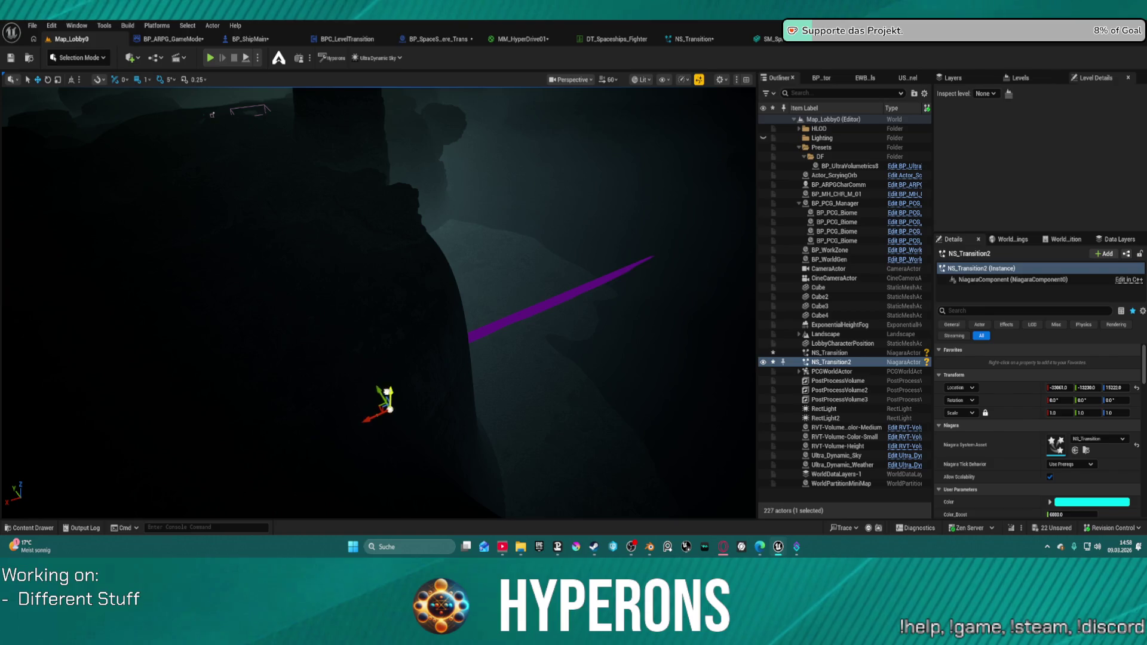
{"action": "key", "text": "Delete"}
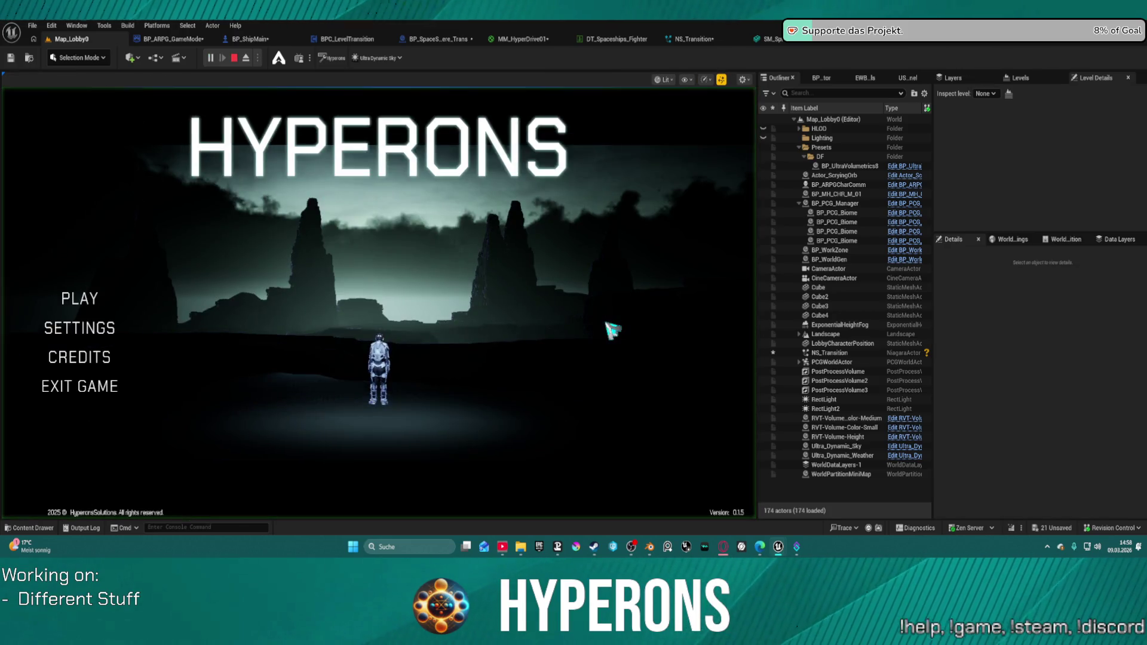
{"action": "left_click", "coordinate": [107, 300]}
{"action": "left_click", "coordinate": [209, 274]}
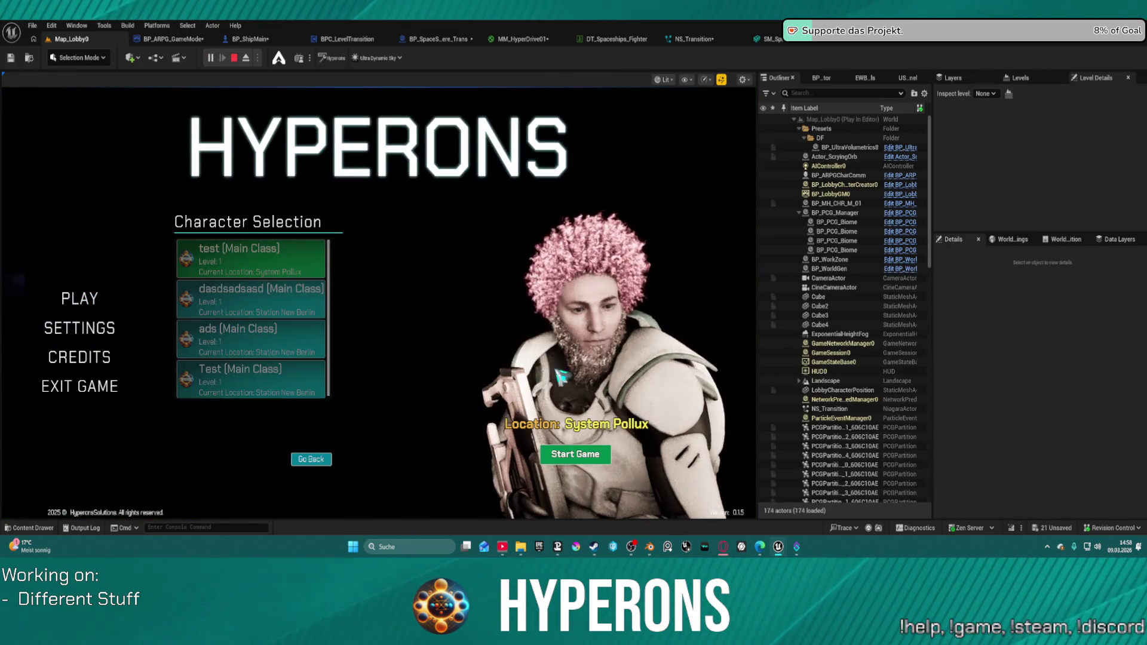
{"action": "left_click", "coordinate": [599, 454]}
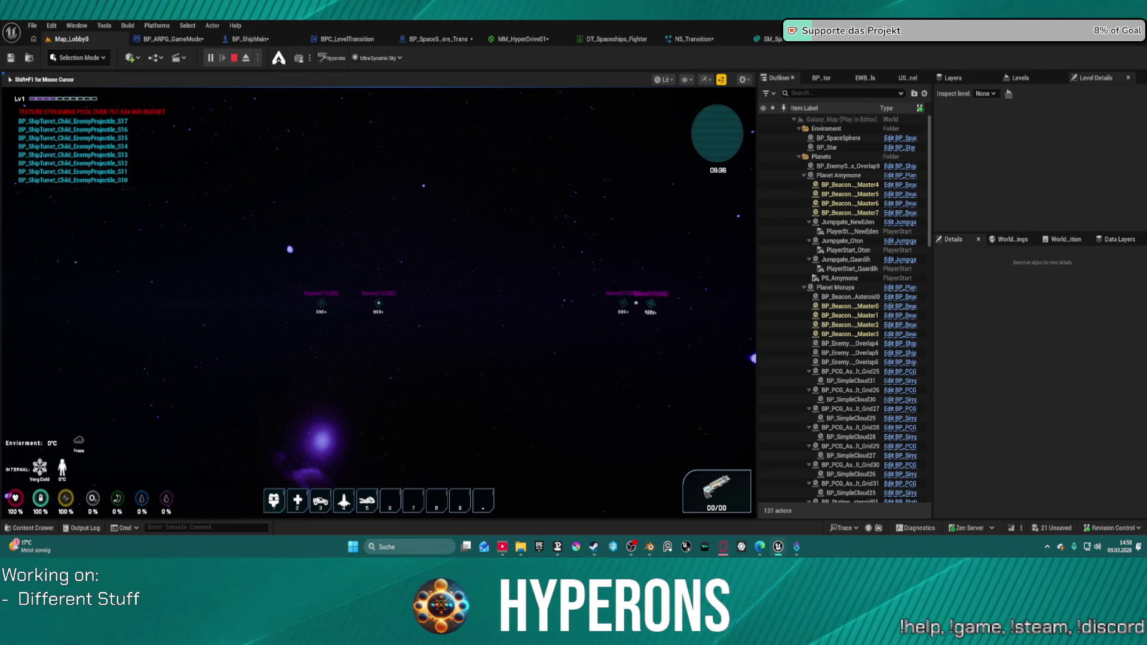
{"action": "key", "text": "Escape"}
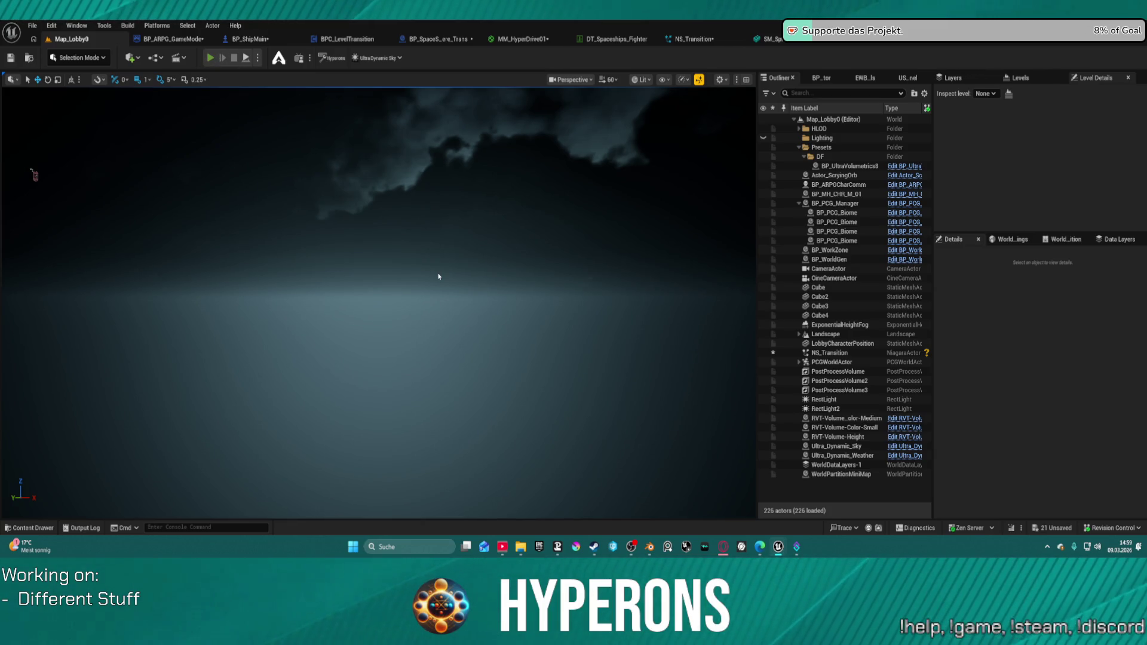
Run a second play session with the test character through to the galaxy map
{"action": "key", "text": "alt+p"}
{"action": "left_click", "coordinate": [80, 298]}
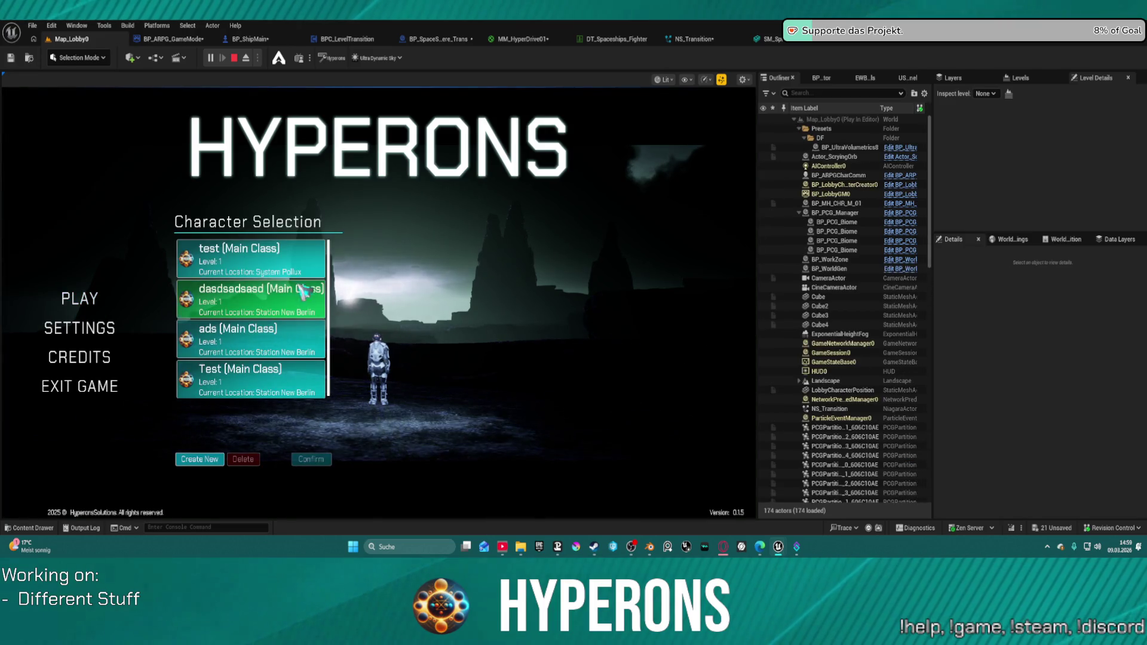
{"action": "left_click", "coordinate": [288, 271]}
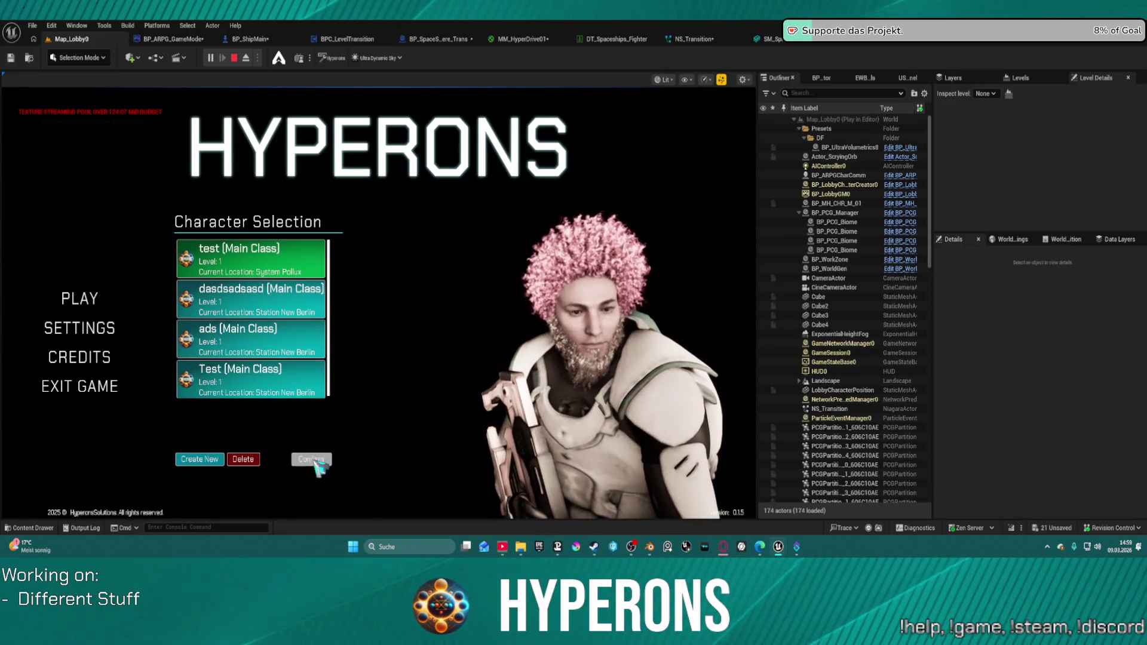
{"action": "left_click", "coordinate": [309, 459]}
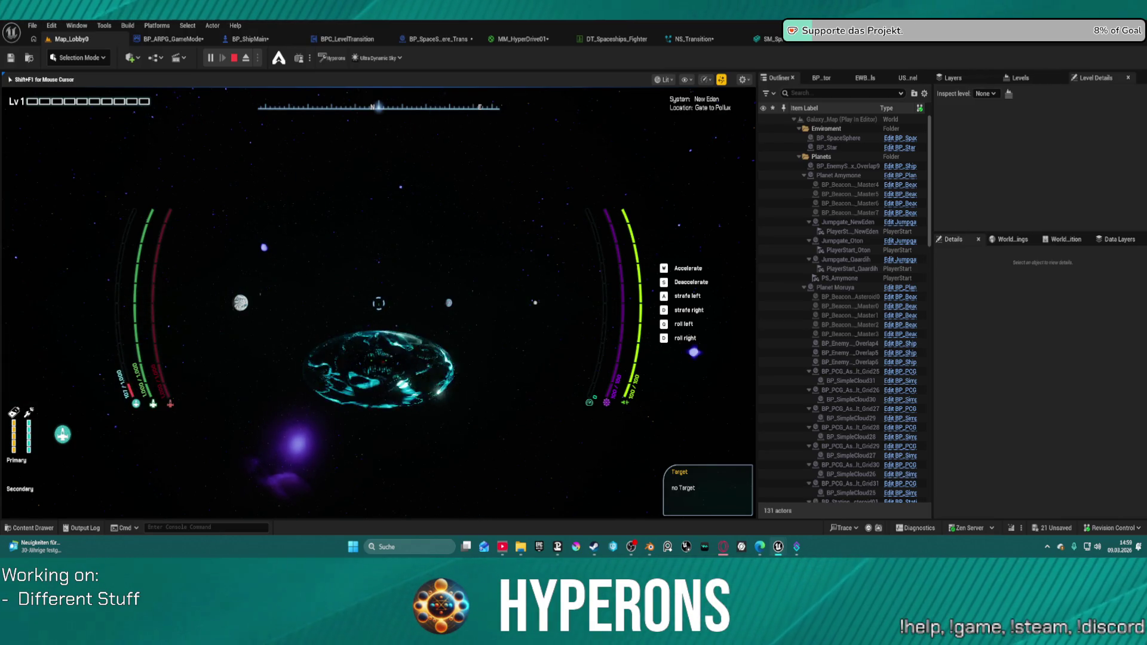
{"action": "key", "text": "Escape"}
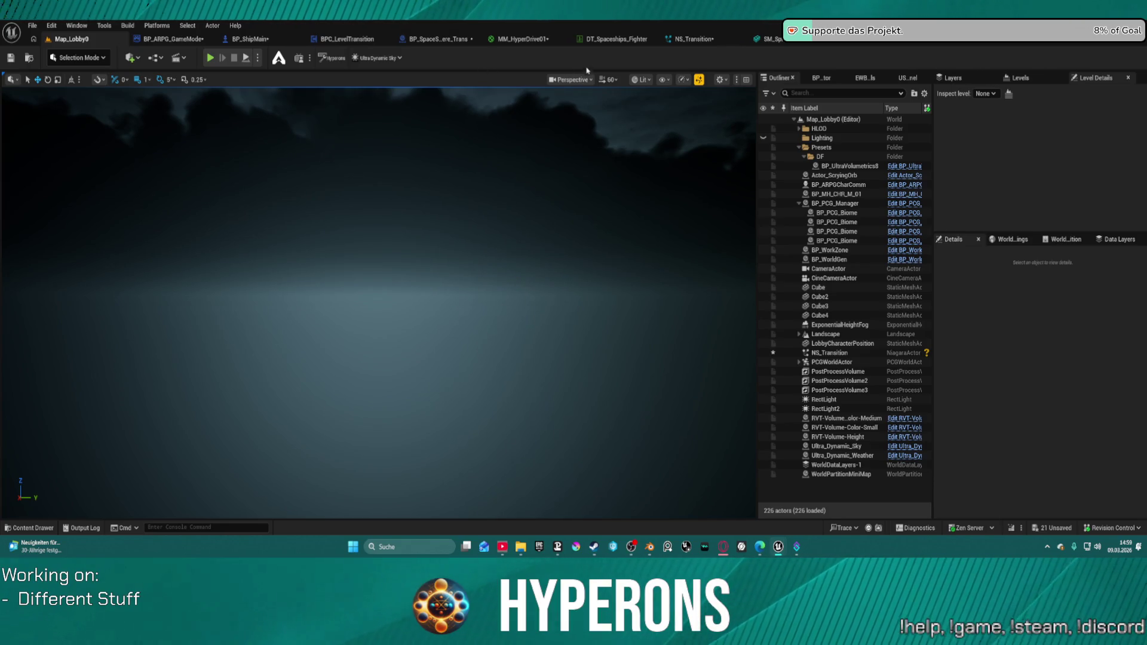
In BP_ARPG_GameMode, move Spawn System at Location beside Start Camera Fade and rewire its exec pins
{"action": "left_click", "coordinate": [443, 43]}
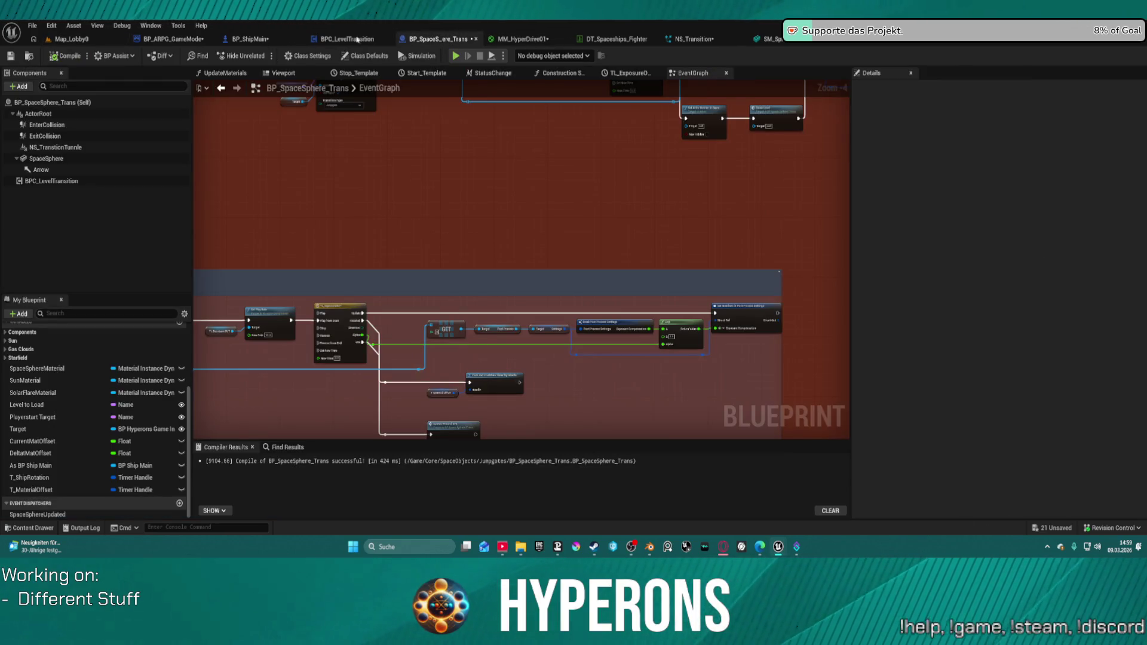
{"action": "left_click", "coordinate": [189, 43]}
{"action": "scroll", "coordinate": [569, 209], "scroll_direction": "down", "scroll_amount": 1}
{"action": "mouse_move", "coordinate": [568, 208]}
{"action": "left_mouse_down"}
{"action": "mouse_move", "coordinate": [335, 179]}
{"action": "mouse_move", "coordinate": [206, 194]}
{"action": "mouse_move", "coordinate": [506, 234]}
{"action": "left_mouse_up"}
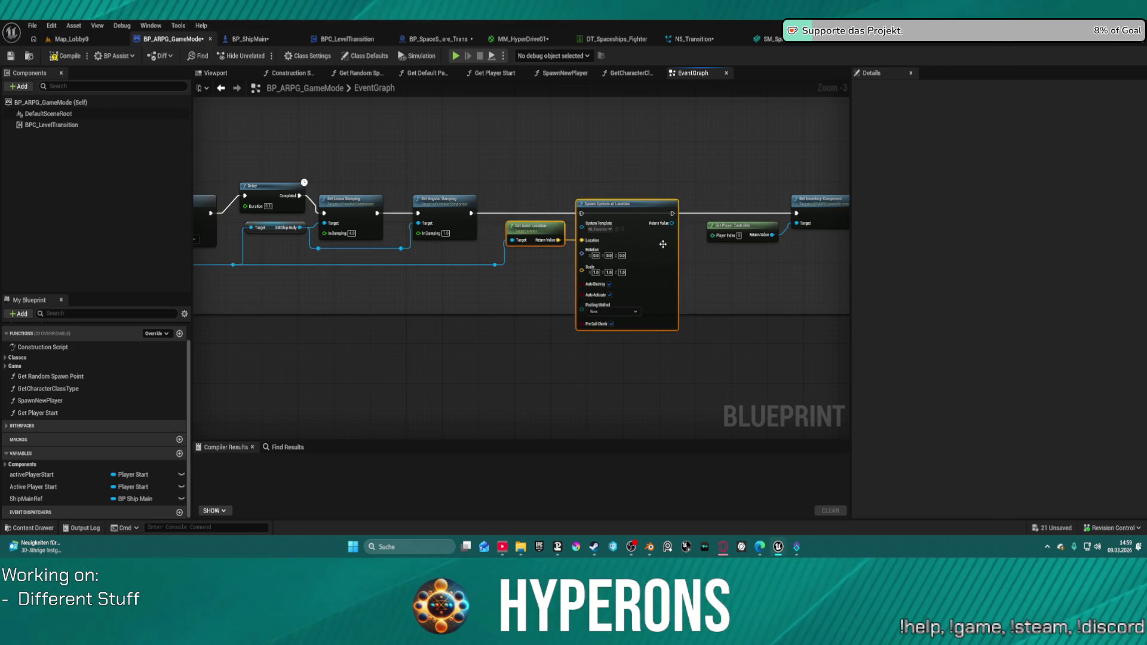
{"action": "mouse_move", "coordinate": [662, 243]}
{"action": "left_mouse_down"}
{"action": "mouse_move", "coordinate": [478, 287]}
{"action": "mouse_move", "coordinate": [32, 297]}
{"action": "mouse_move", "coordinate": [314, 288]}
{"action": "mouse_move", "coordinate": [294, 328]}
{"action": "mouse_move", "coordinate": [460, 320]}
{"action": "mouse_move", "coordinate": [215, 305]}
{"action": "mouse_move", "coordinate": [284, 333]}
{"action": "mouse_move", "coordinate": [468, 239]}
{"action": "mouse_move", "coordinate": [473, 259]}
{"action": "mouse_move", "coordinate": [422, 246]}
{"action": "left_mouse_up"}
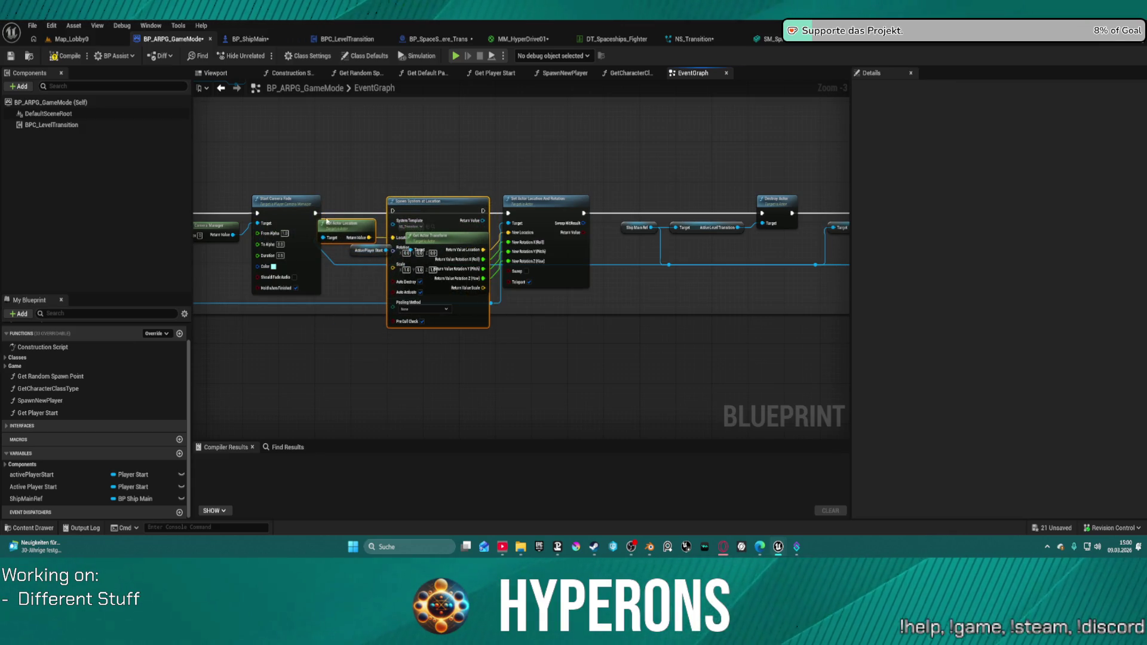
{"action": "left_click_drag", "start_coordinate": [315, 213], "coordinate": [384, 213]}
{"action": "left_click_drag", "start_coordinate": [482, 211], "coordinate": [515, 209]}
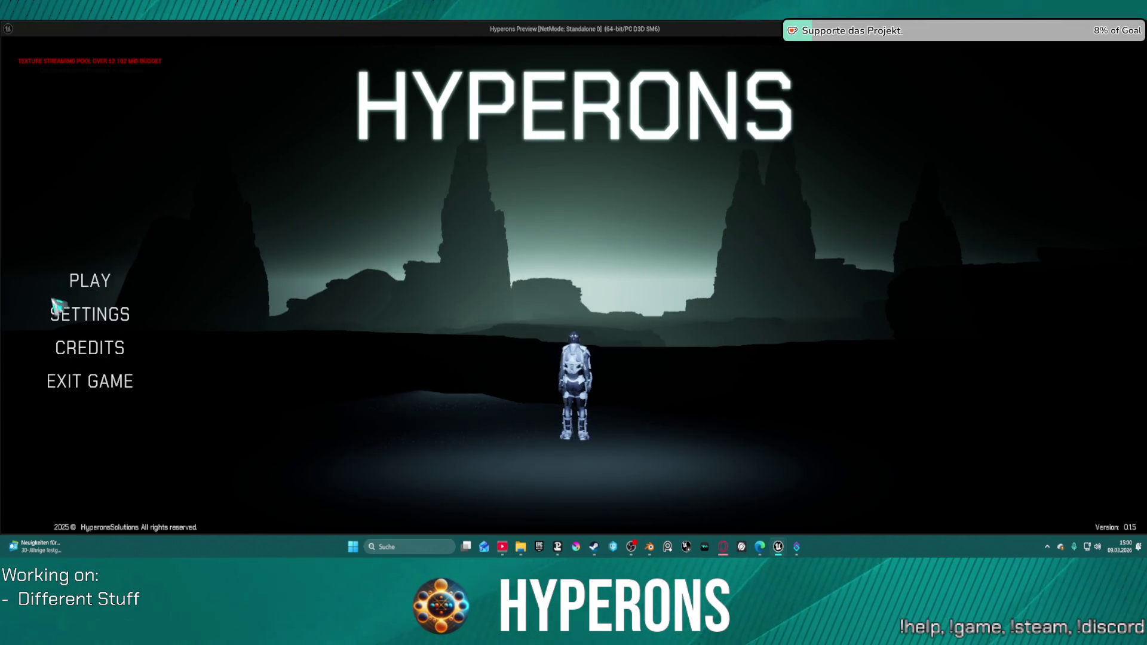
{"action": "left_click", "coordinate": [84, 281]}
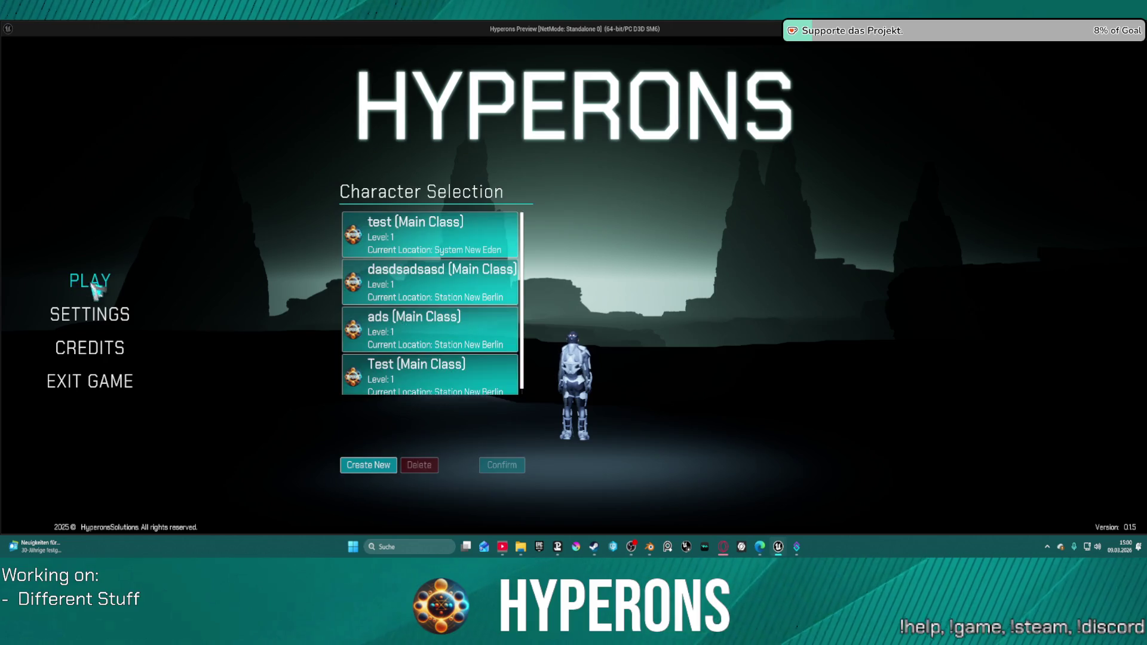
Start a Hyperons game at Gate to Pollux with the test character
{"action": "left_click", "coordinate": [424, 250]}
{"action": "left_click", "coordinate": [502, 464]}
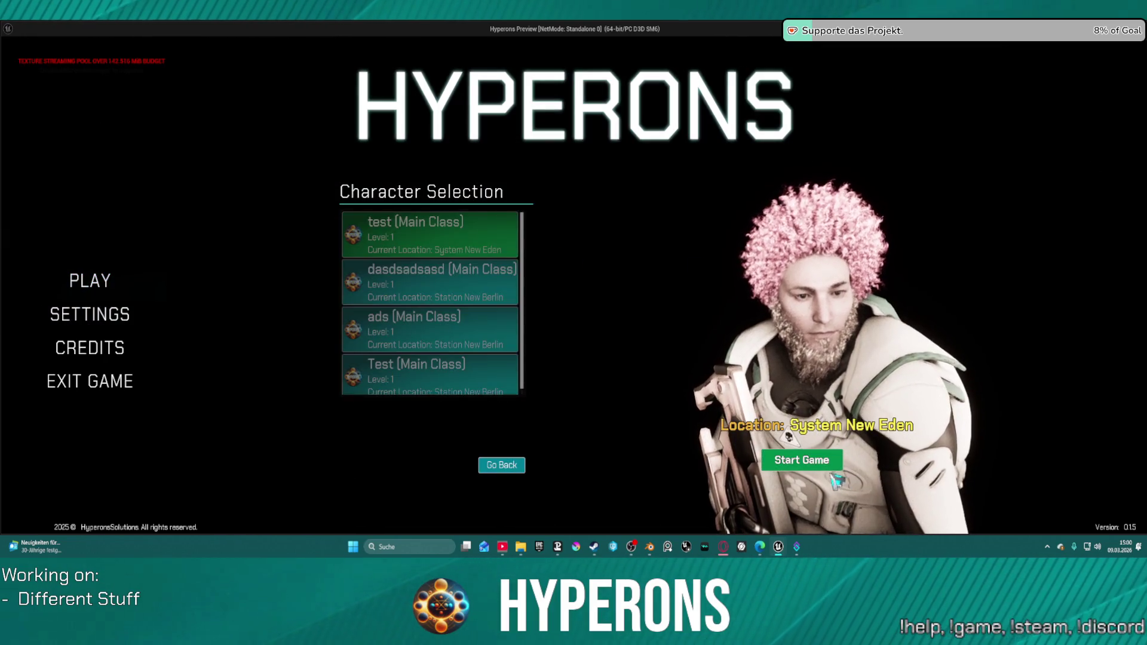
{"action": "left_click", "coordinate": [802, 460]}
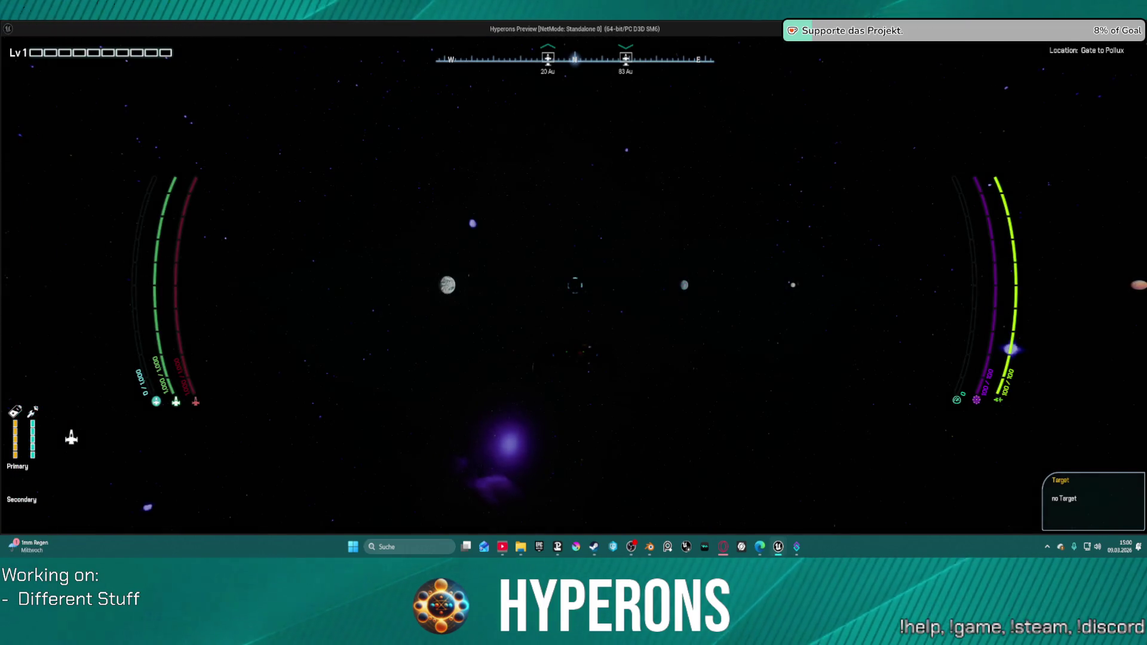
Turn the ship toward the purple jump gate and fly into it to trigger the transition effect
{"action": "key", "text": "d"}
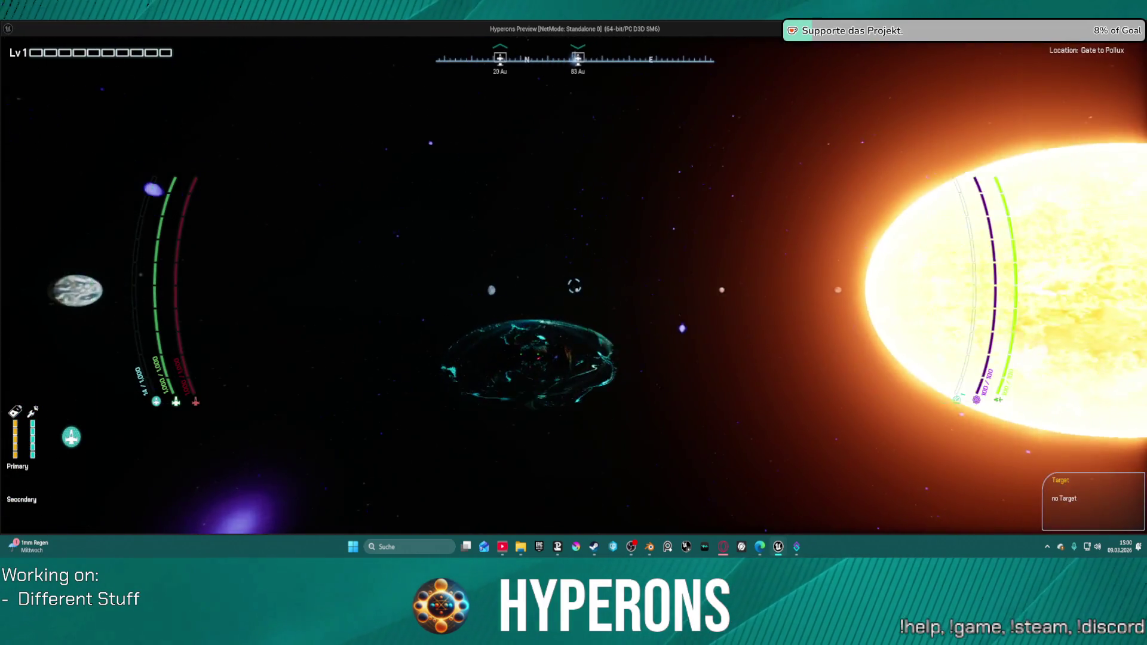
{"action": "key", "text": "d"}
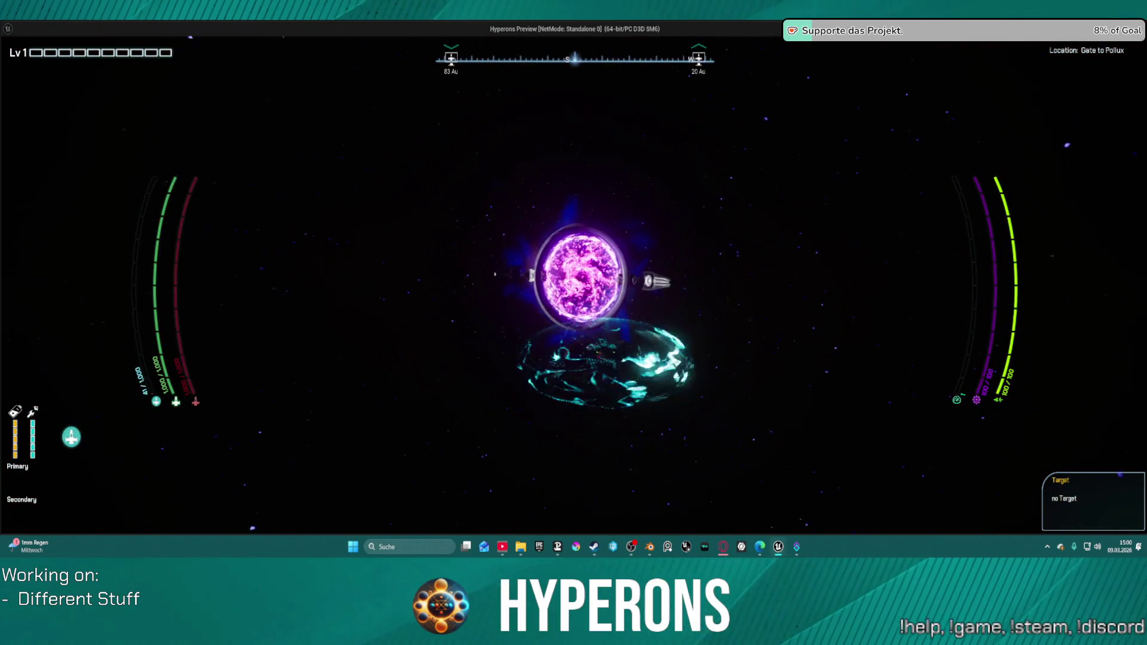
{"action": "key", "text": "w"}
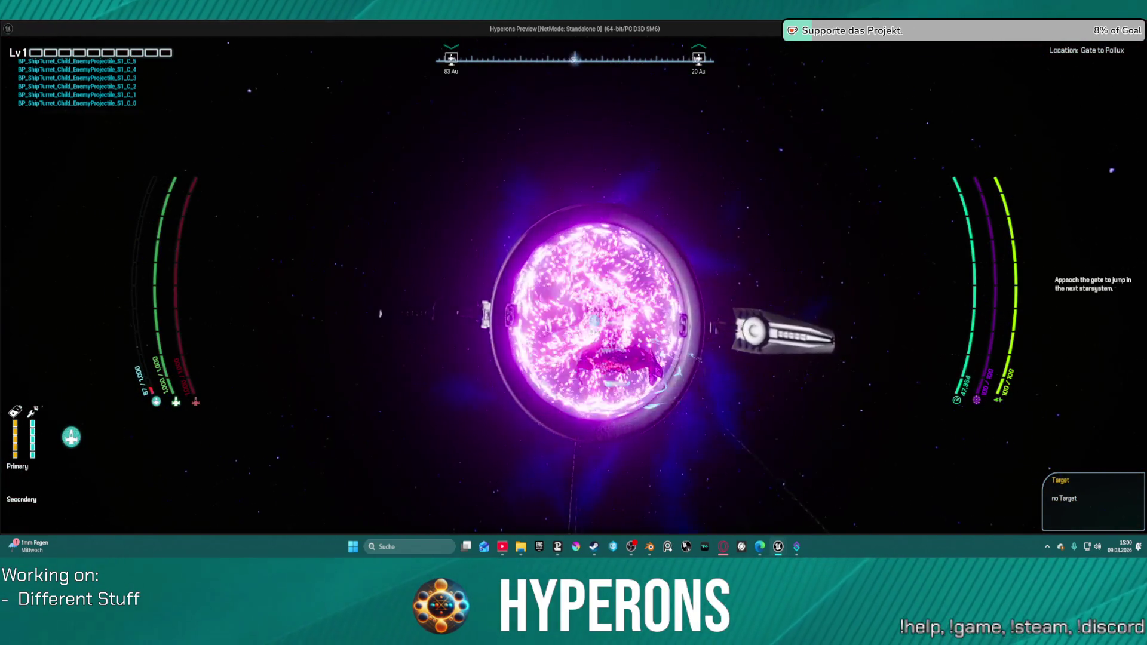
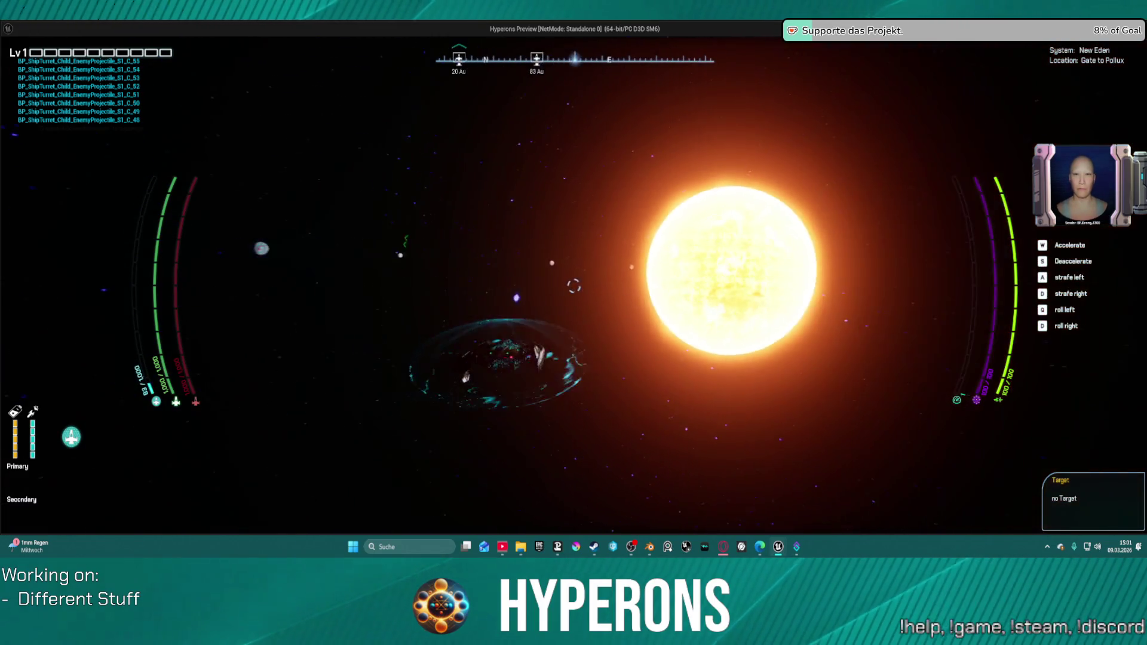
Stop the Play-In-Editor run and return to the BP_ARPG_GameMode EventGraph
{"action": "key", "text": "Escape"}
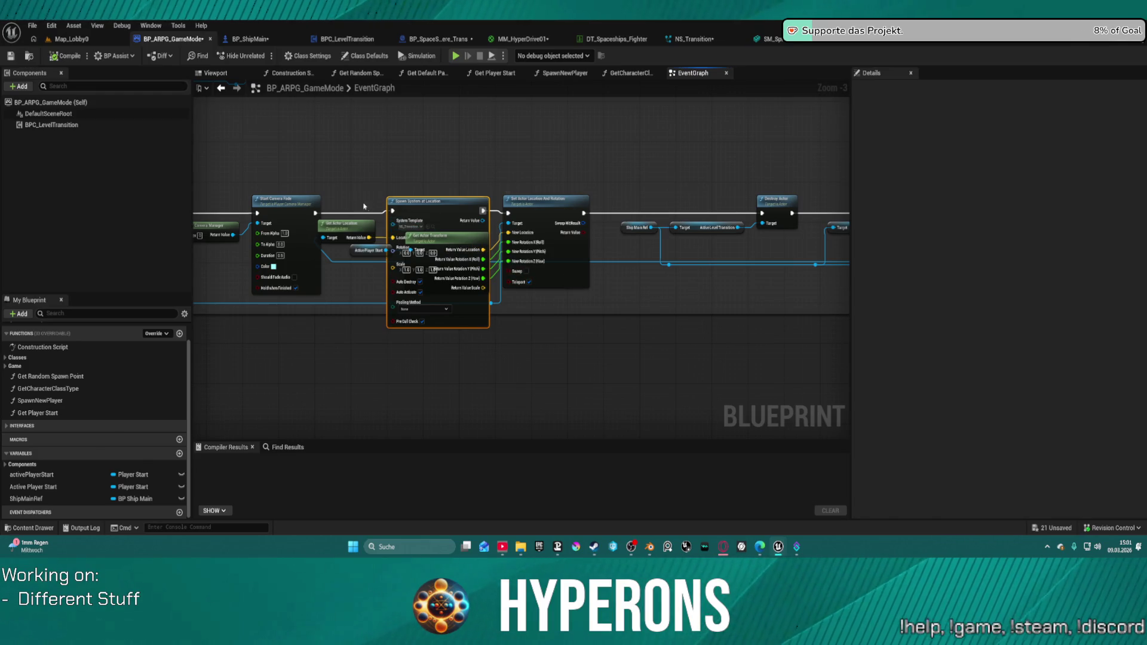
Wire Start Camera Fade into Set Actor Location And Rotation and move the spawn nodes down
{"action": "left_click", "coordinate": [312, 210]}
{"action": "left_click_drag", "start_coordinate": [315, 212], "coordinate": [350, 211]}
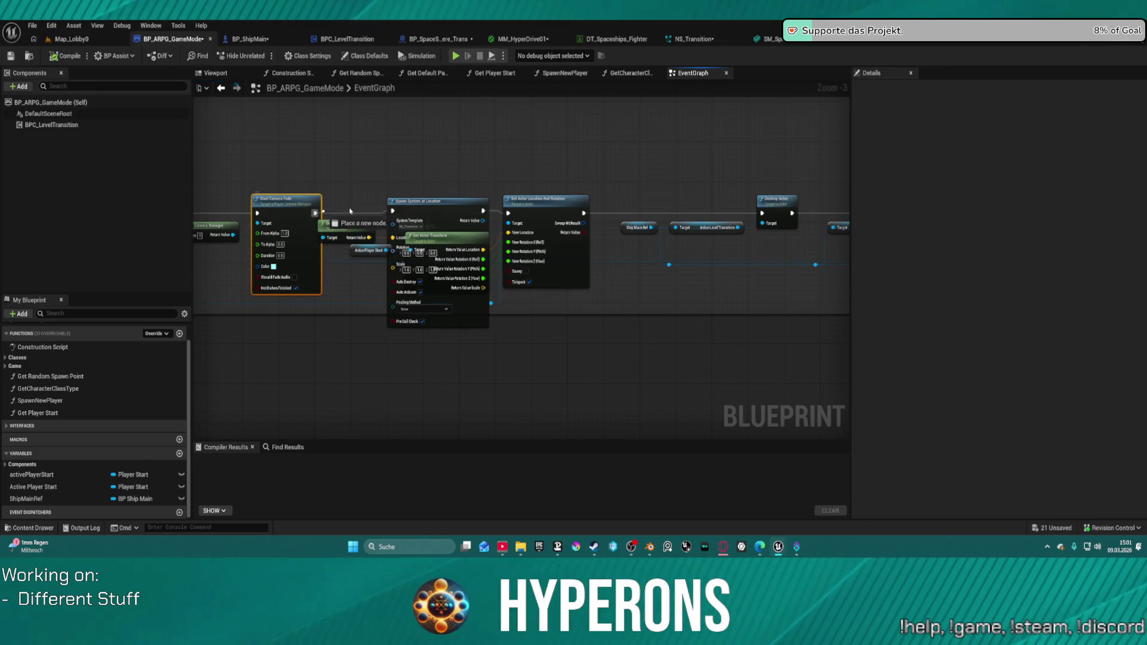
{"action": "left_click_drag", "start_coordinate": [511, 214], "coordinate": [509, 213]}
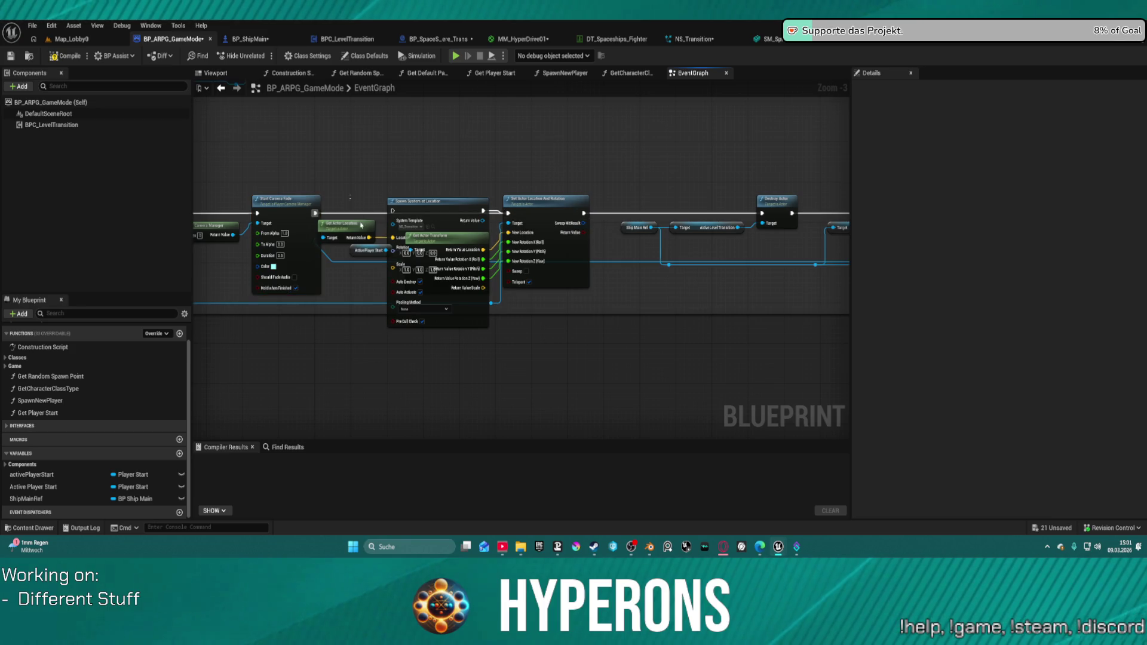
{"action": "left_click_drag", "start_coordinate": [396, 264], "coordinate": [397, 265]}
{"action": "mouse_move", "coordinate": [404, 211]}
{"action": "left_mouse_down"}
{"action": "mouse_move", "coordinate": [455, 260]}
{"action": "mouse_move", "coordinate": [834, 311]}
{"action": "mouse_move", "coordinate": [663, 308]}
{"action": "mouse_move", "coordinate": [842, 306]}
{"action": "mouse_move", "coordinate": [747, 311]}
{"action": "mouse_move", "coordinate": [885, 289]}
{"action": "mouse_move", "coordinate": [509, 292]}
{"action": "left_mouse_up"}
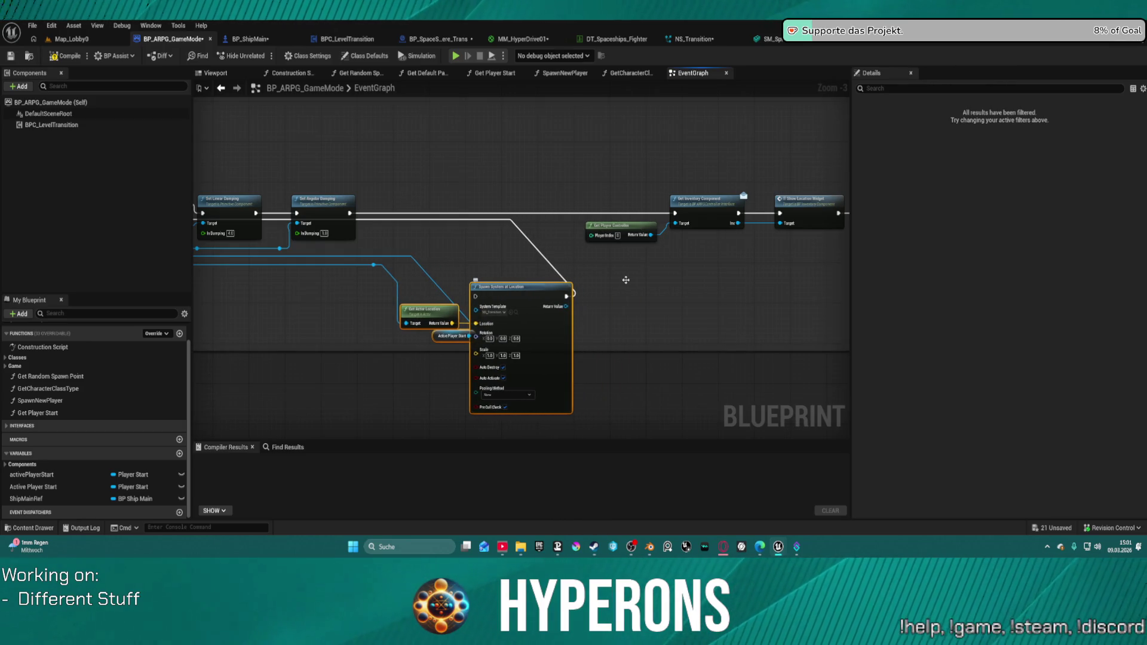
Undo the node moves and the new execution connection
{"action": "key", "text": "ctrl+z"}
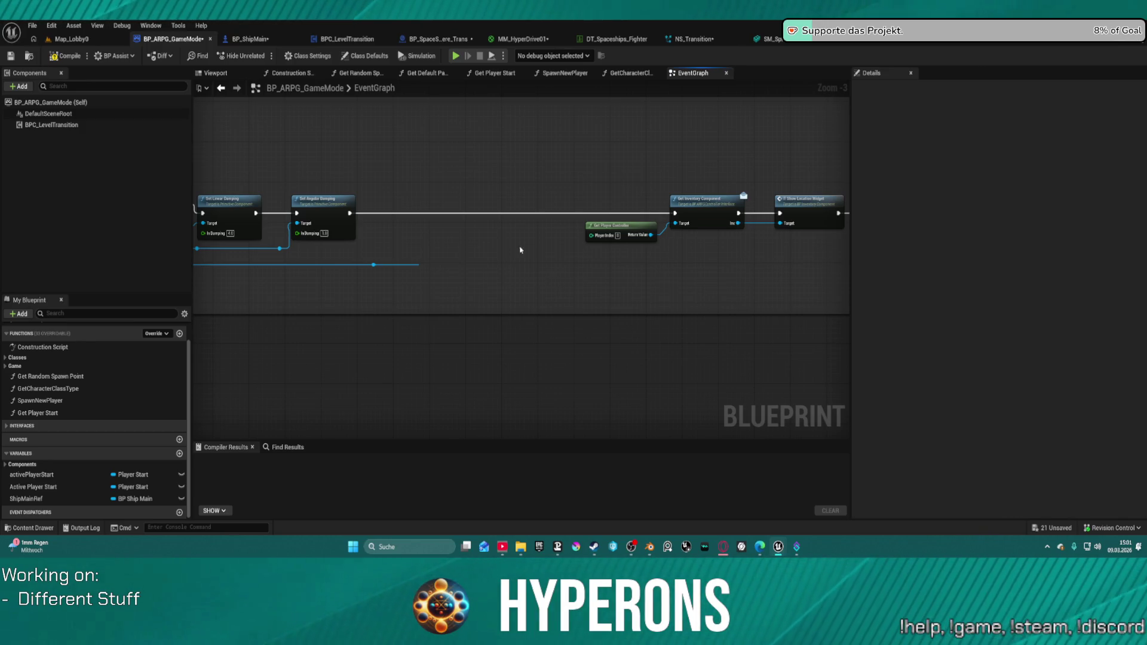
{"action": "scroll", "coordinate": [520, 250], "scroll_direction": "down", "scroll_amount": 5}
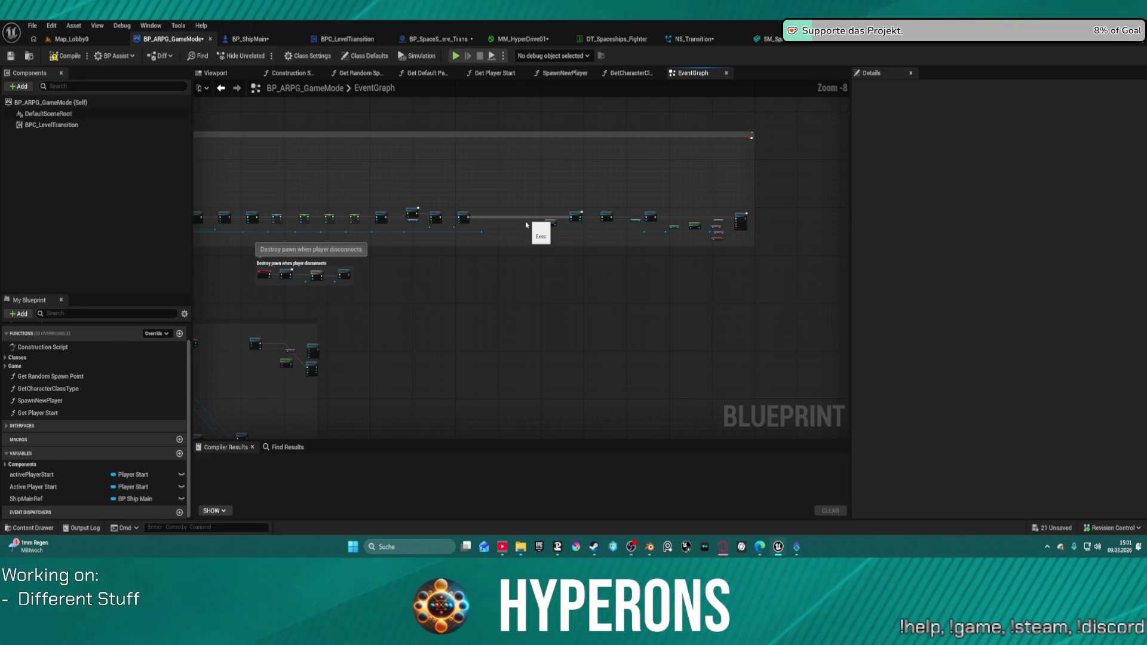
{"action": "key", "text": "ctrl+z"}
{"action": "scroll", "coordinate": [506, 235], "scroll_direction": "up", "scroll_amount": 3}
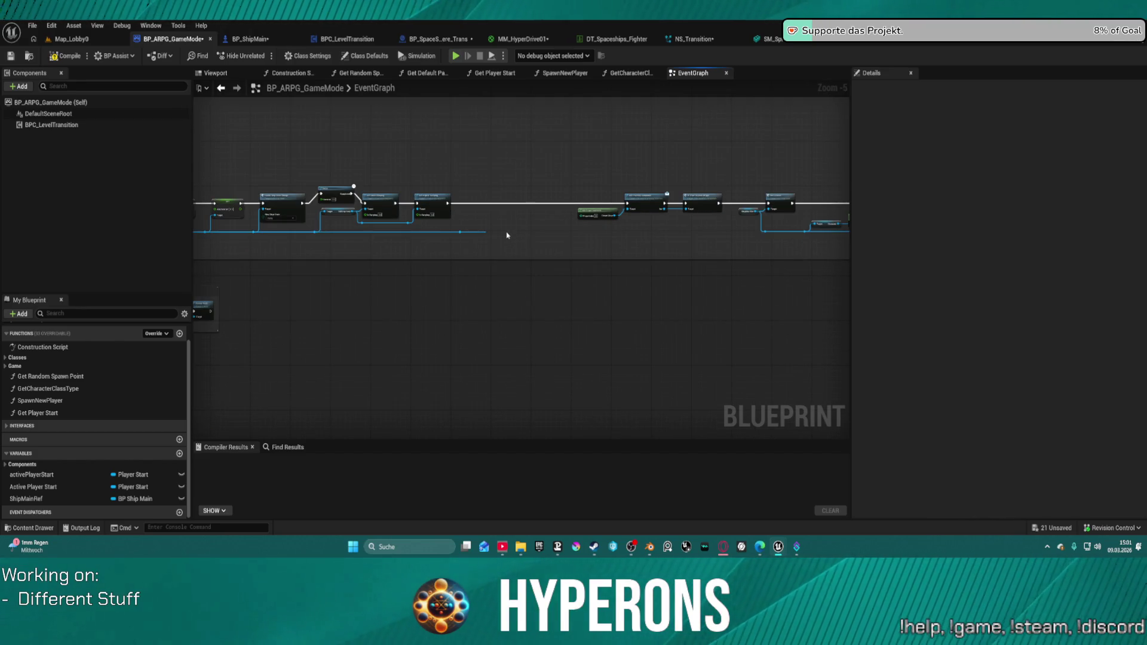
{"action": "key", "text": "ctrl+z"}
{"action": "scroll", "coordinate": [514, 197], "scroll_direction": "up", "scroll_amount": 5}
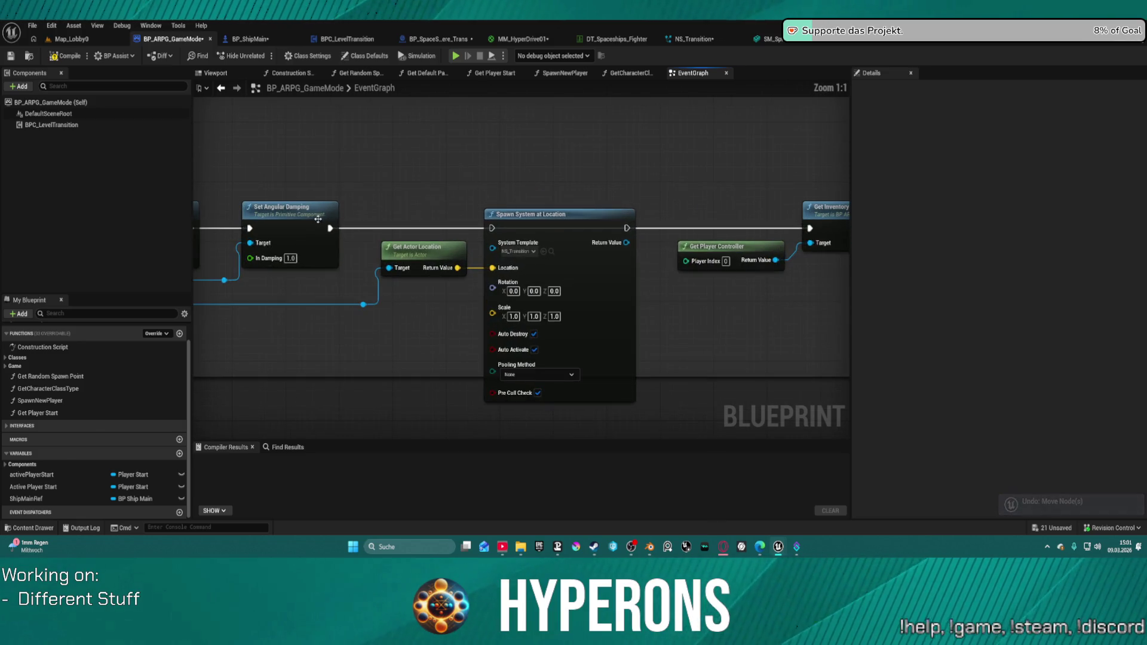
Rework the execution link into Spawn System at Location, reposition it, and view BP_SpaceSphere_Trans
{"action": "left_click_drag", "start_coordinate": [328, 227], "coordinate": [502, 228]}
{"action": "left_click_drag", "start_coordinate": [632, 229], "coordinate": [807, 227]}
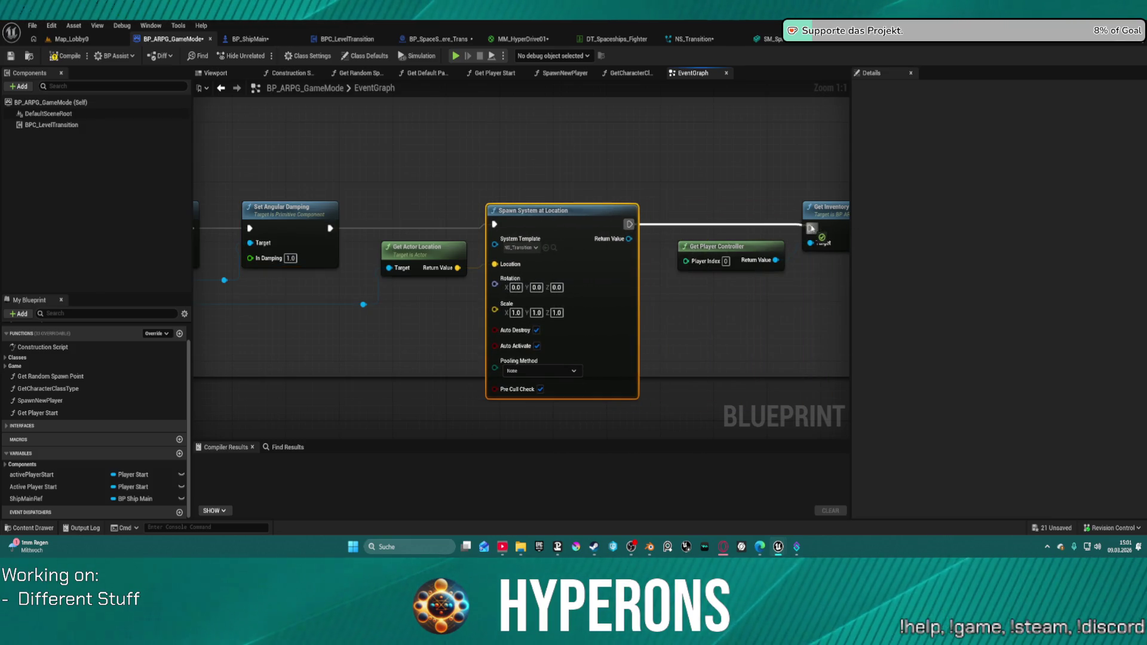
{"action": "left_click", "coordinate": [439, 39]}
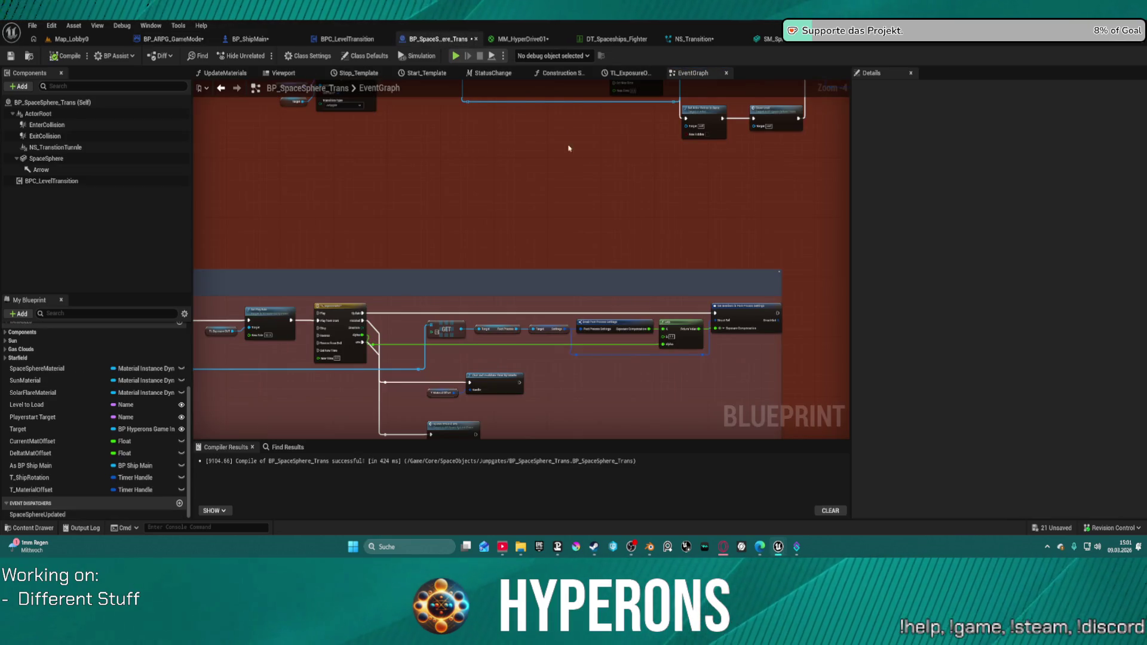
Open the NS_Transition system and delete its refr emitter
{"action": "left_click", "coordinate": [696, 39]}
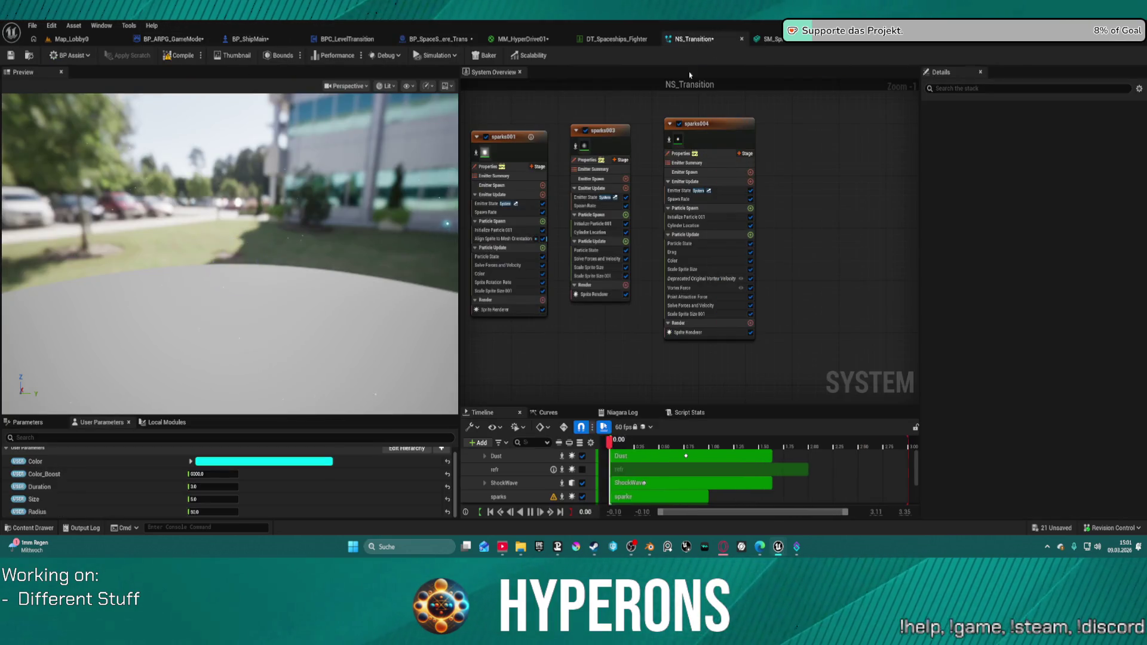
{"action": "scroll", "coordinate": [634, 164], "scroll_direction": "down", "scroll_amount": 1}
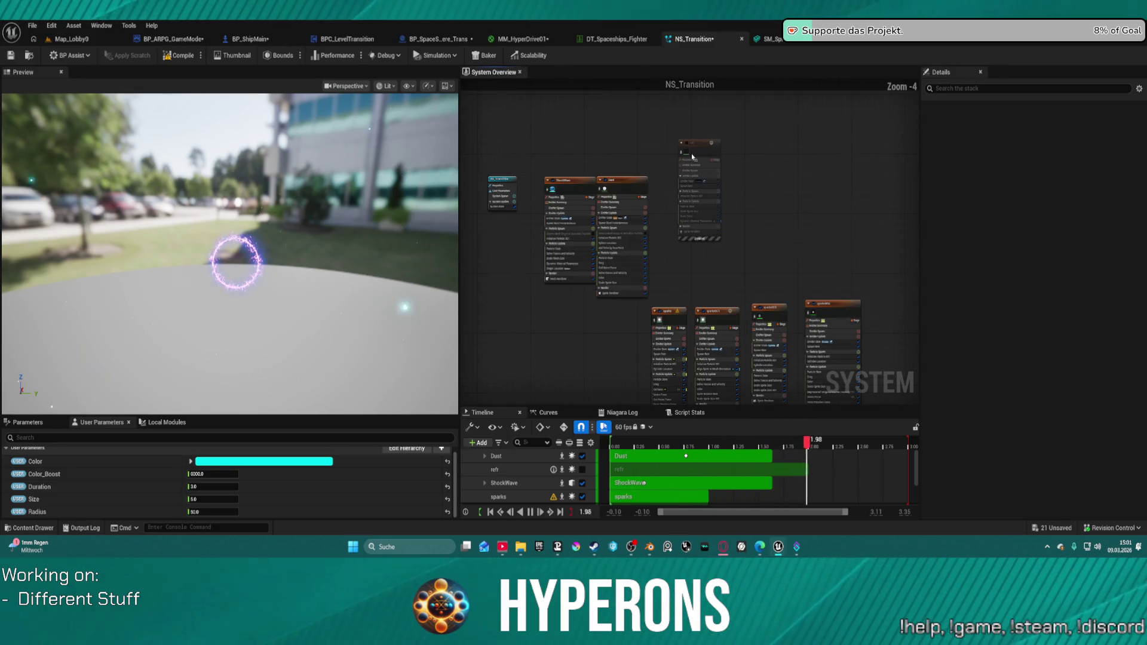
{"action": "left_click_drag", "start_coordinate": [692, 156], "coordinate": [672, 196]}
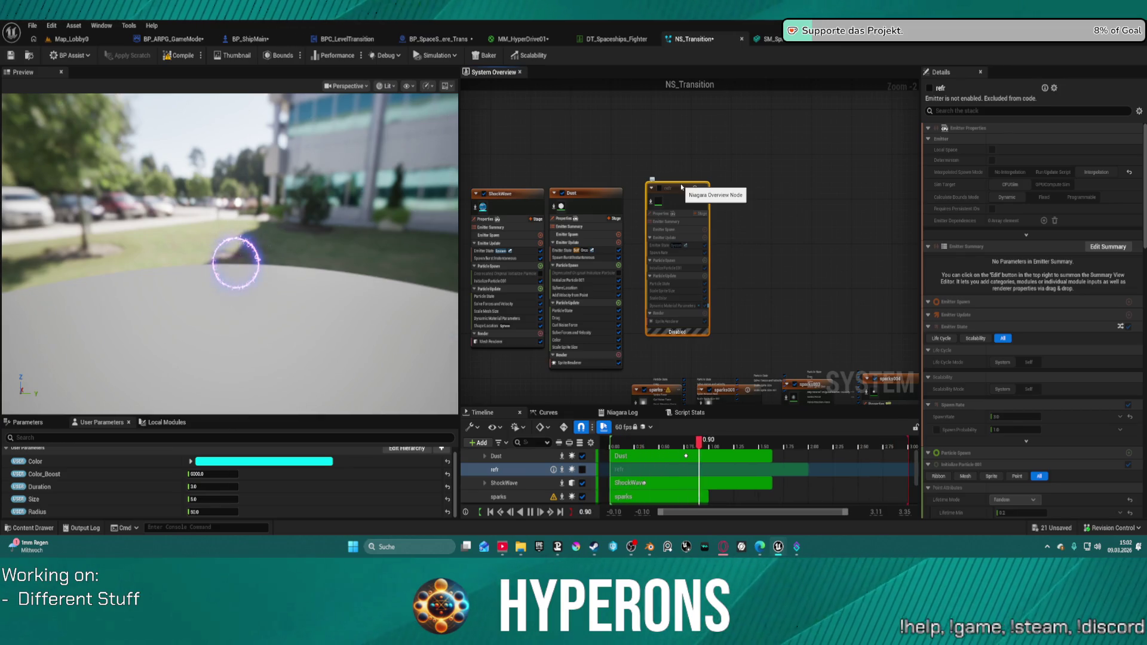
{"action": "key", "text": "Delete"}
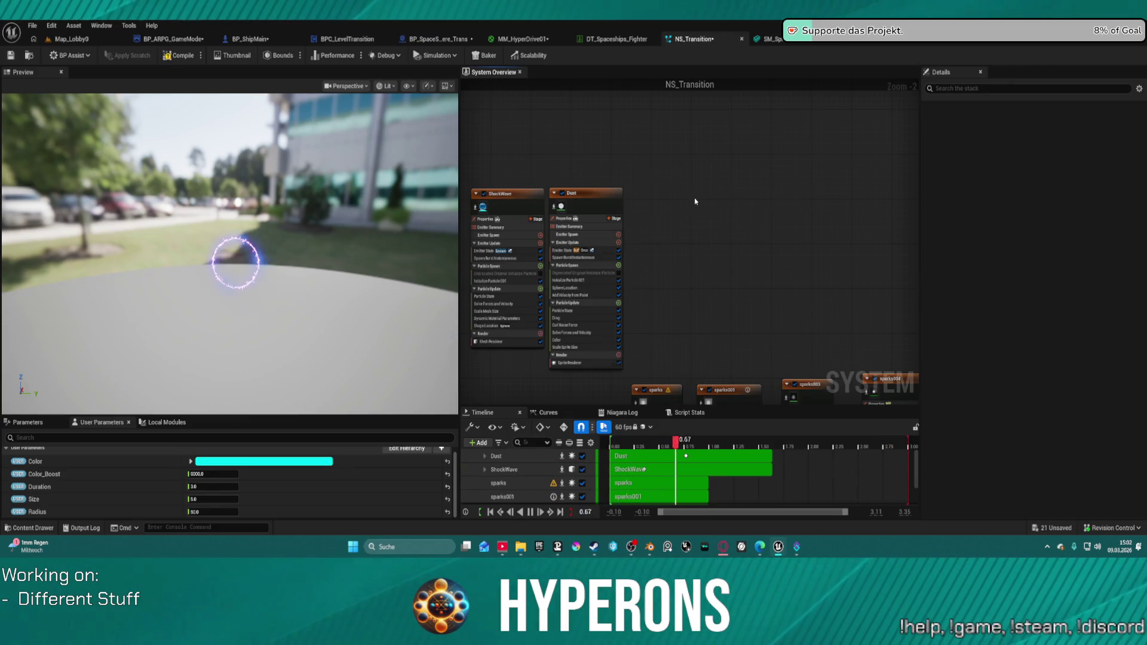
Pan the System Overview, then restore and re-enable the deleted refr emitter
{"action": "mouse_move", "coordinate": [660, 204]}
{"action": "left_mouse_down"}
{"action": "mouse_move", "coordinate": [674, 154]}
{"action": "mouse_move", "coordinate": [670, 85]}
{"action": "mouse_move", "coordinate": [609, 87]}
{"action": "left_mouse_up"}
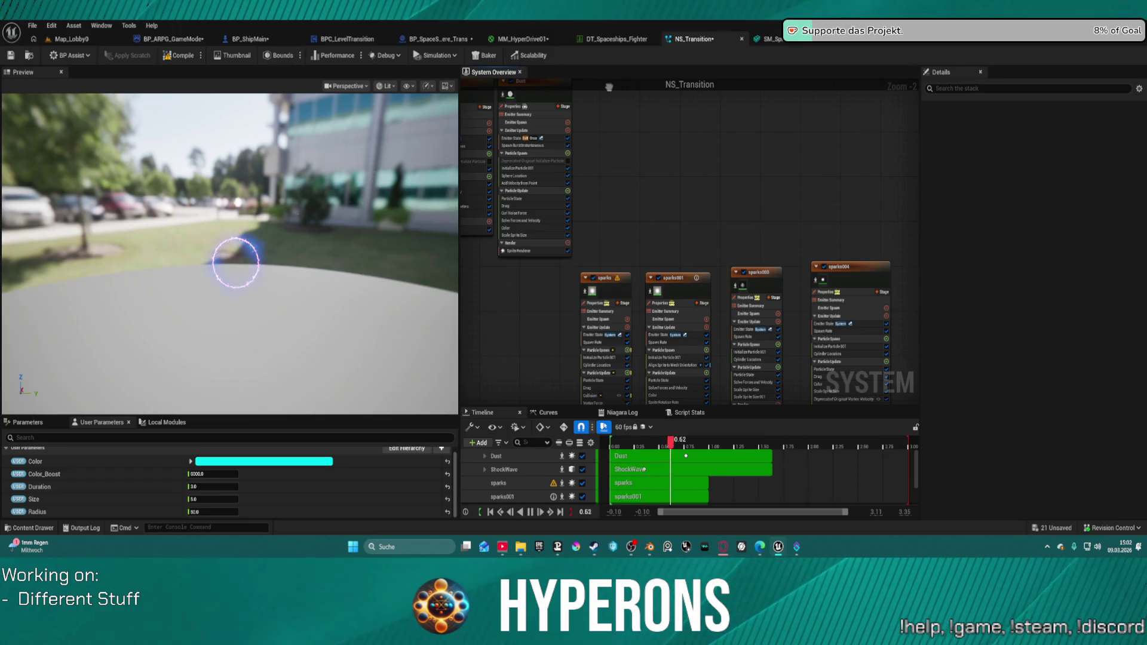
{"action": "mouse_move", "coordinate": [608, 87]}
{"action": "left_mouse_down"}
{"action": "mouse_move", "coordinate": [619, 88]}
{"action": "mouse_move", "coordinate": [589, 89]}
{"action": "mouse_move", "coordinate": [571, 115]}
{"action": "mouse_move", "coordinate": [583, 152]}
{"action": "left_mouse_up"}
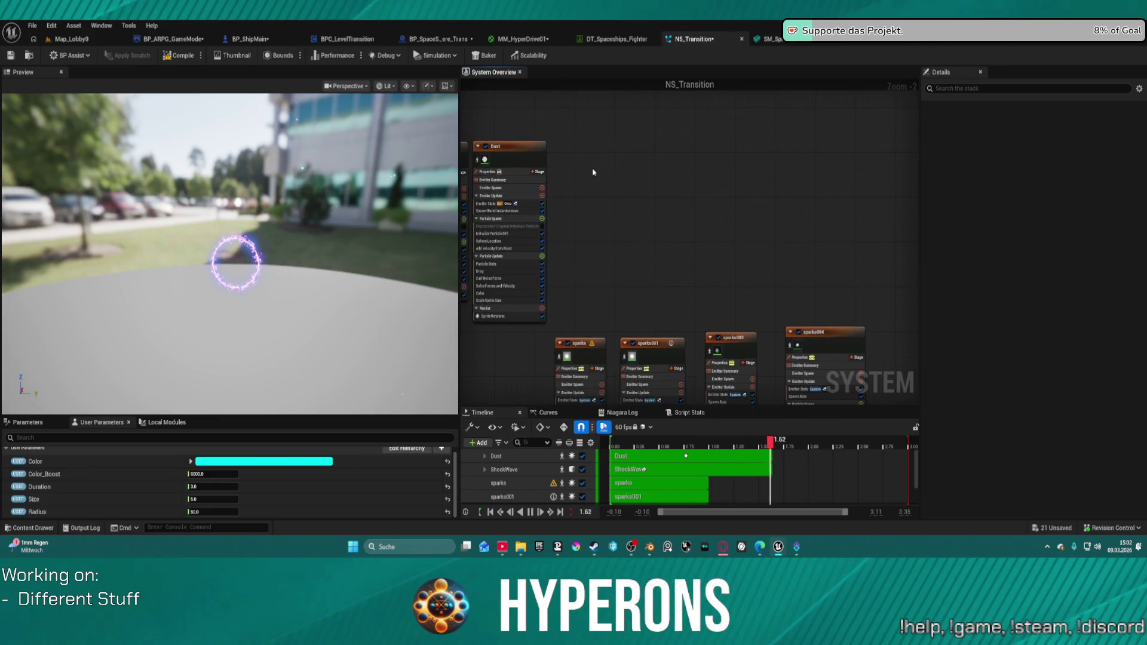
{"action": "key", "text": "ctrl+z"}
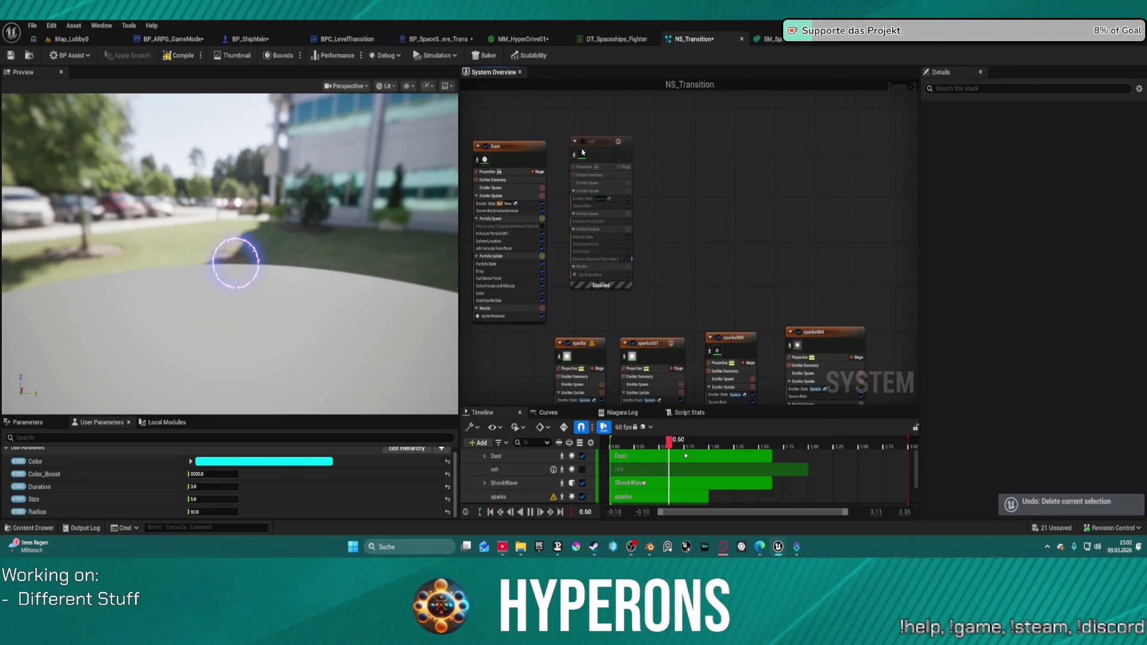
{"action": "left_click", "coordinate": [582, 143]}
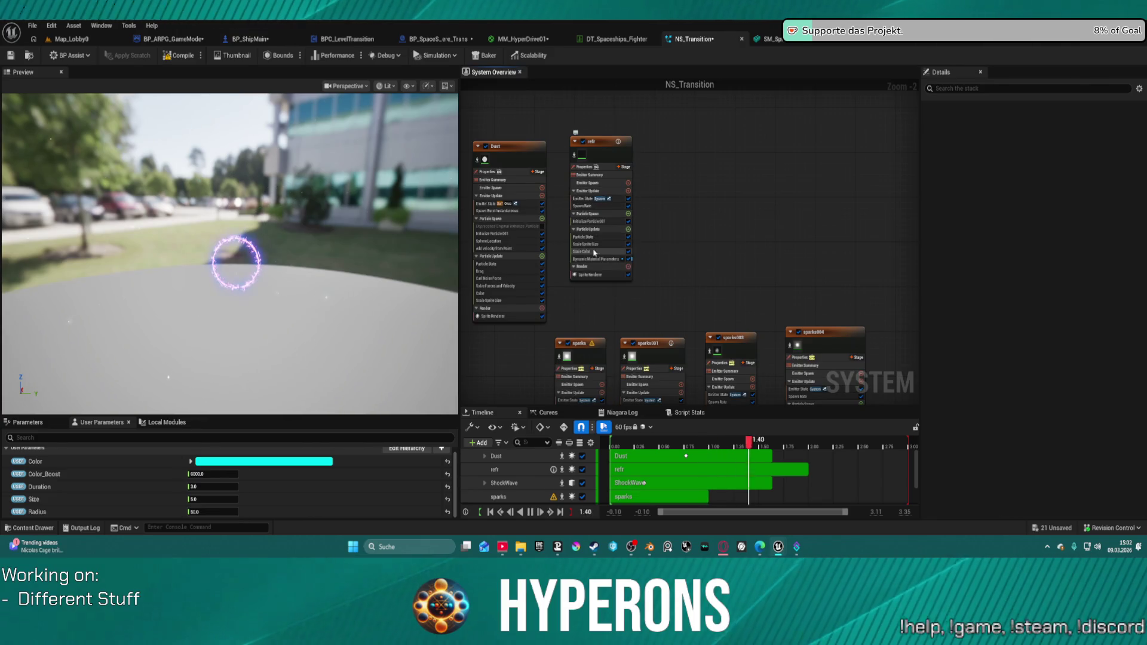
Select the refr emitter and scroll through its Initialize Particle and other module settings
{"action": "scroll", "coordinate": [594, 252], "scroll_direction": "up", "scroll_amount": 2}
{"action": "left_click", "coordinate": [602, 211]}
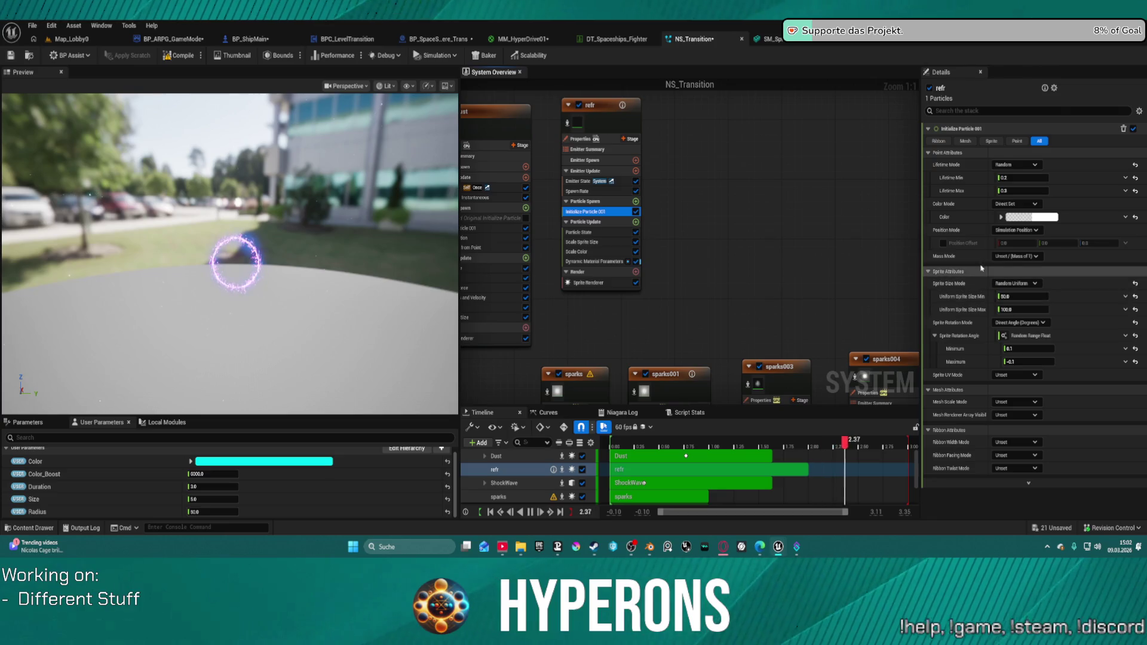
{"action": "left_click", "coordinate": [616, 123]}
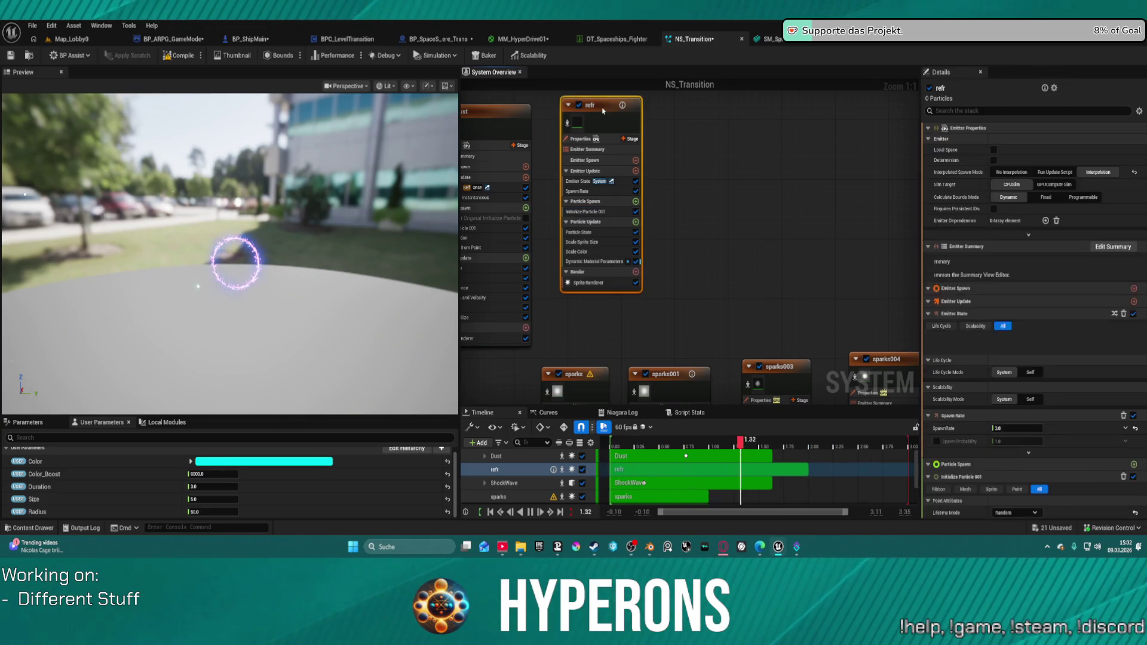
{"action": "scroll", "coordinate": [1047, 339], "scroll_direction": "down", "scroll_amount": 5}
{"action": "scroll", "coordinate": [1047, 339], "scroll_direction": "down", "scroll_amount": 10}
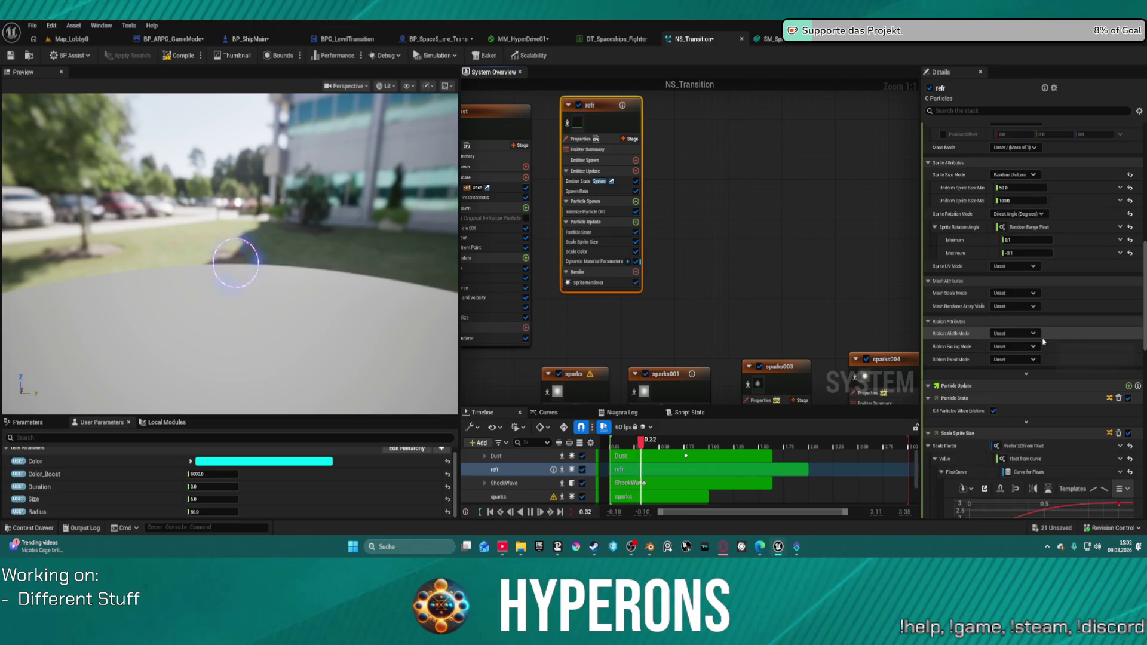
{"action": "scroll", "coordinate": [1014, 411], "scroll_direction": "down", "scroll_amount": 3}
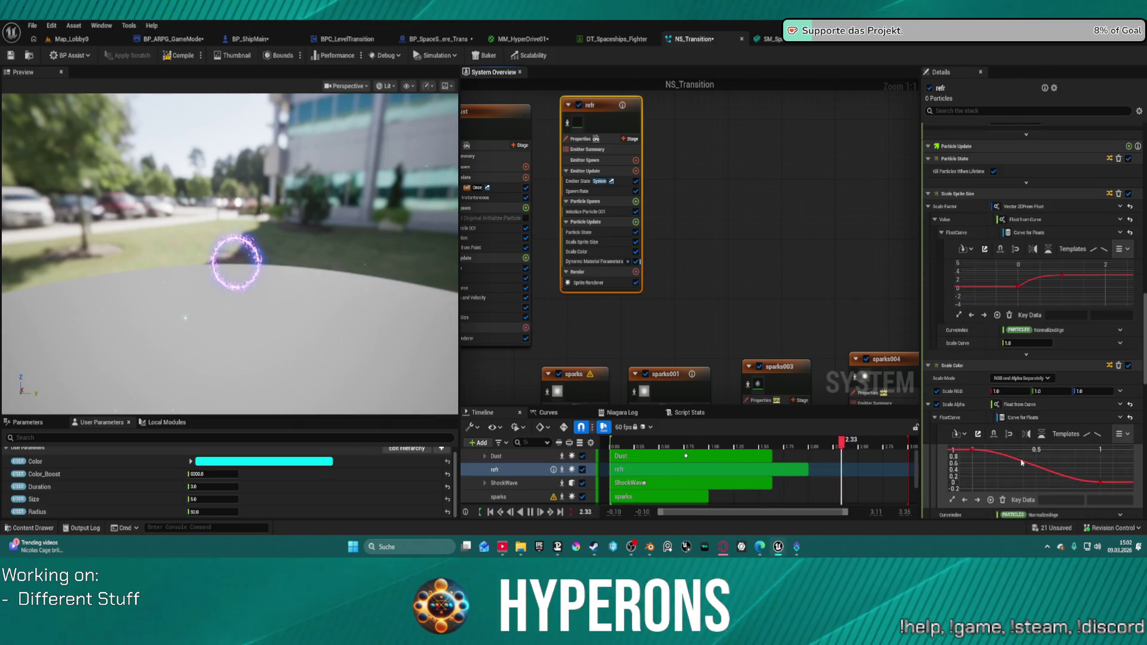
{"action": "scroll", "coordinate": [931, 481], "scroll_direction": "down", "scroll_amount": 3}
{"action": "scroll", "coordinate": [931, 482], "scroll_direction": "down", "scroll_amount": 5}
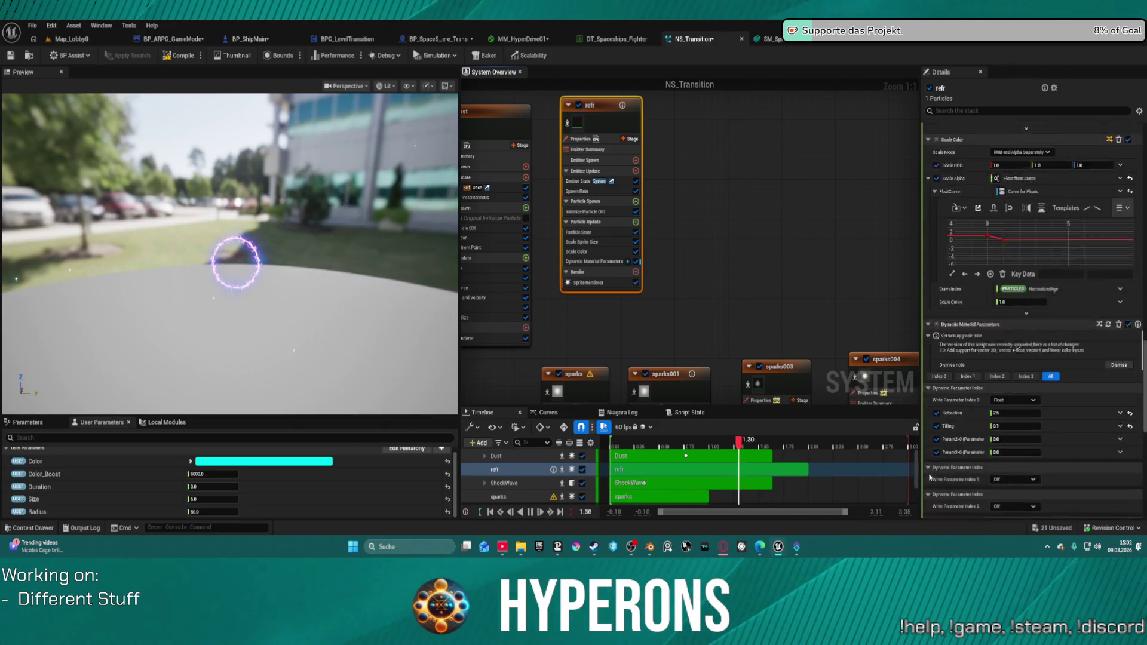
{"action": "scroll", "coordinate": [955, 442], "scroll_direction": "down", "scroll_amount": 1}
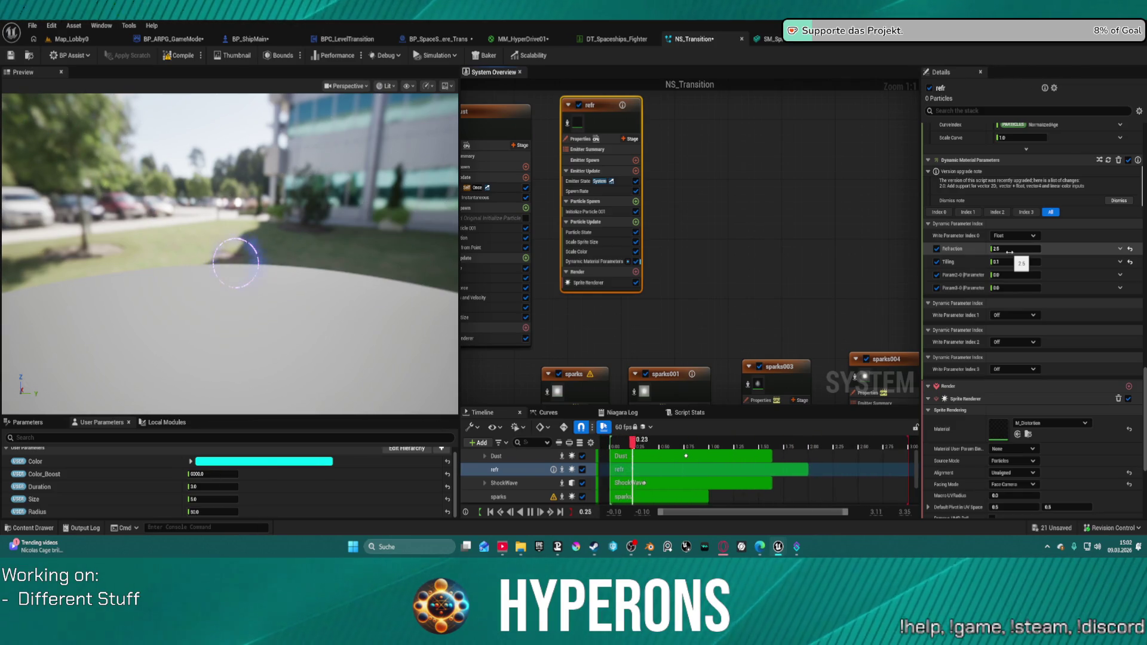
Frame all emitter nodes and inspect the ShockWave emitter's settings and SM_SphereWater mesh renderer
{"action": "key", "text": "Home"}
{"action": "left_click", "coordinate": [647, 140]}
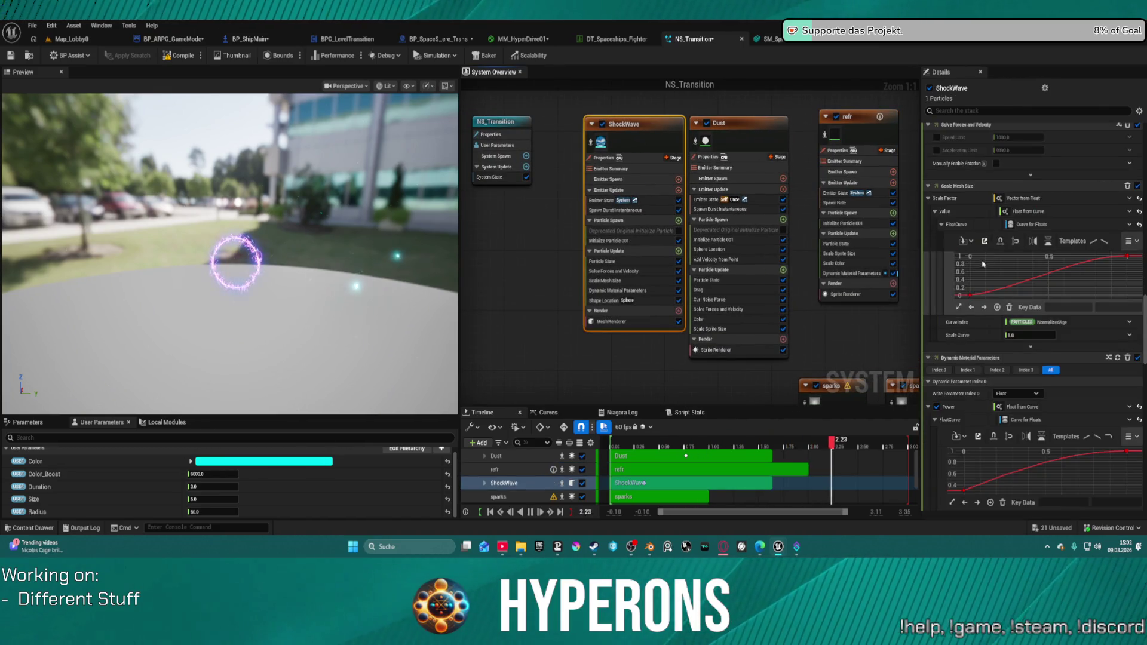
{"action": "scroll", "coordinate": [899, 323], "scroll_direction": "down", "scroll_amount": 10}
{"action": "scroll", "coordinate": [925, 441], "scroll_direction": "down", "scroll_amount": 15}
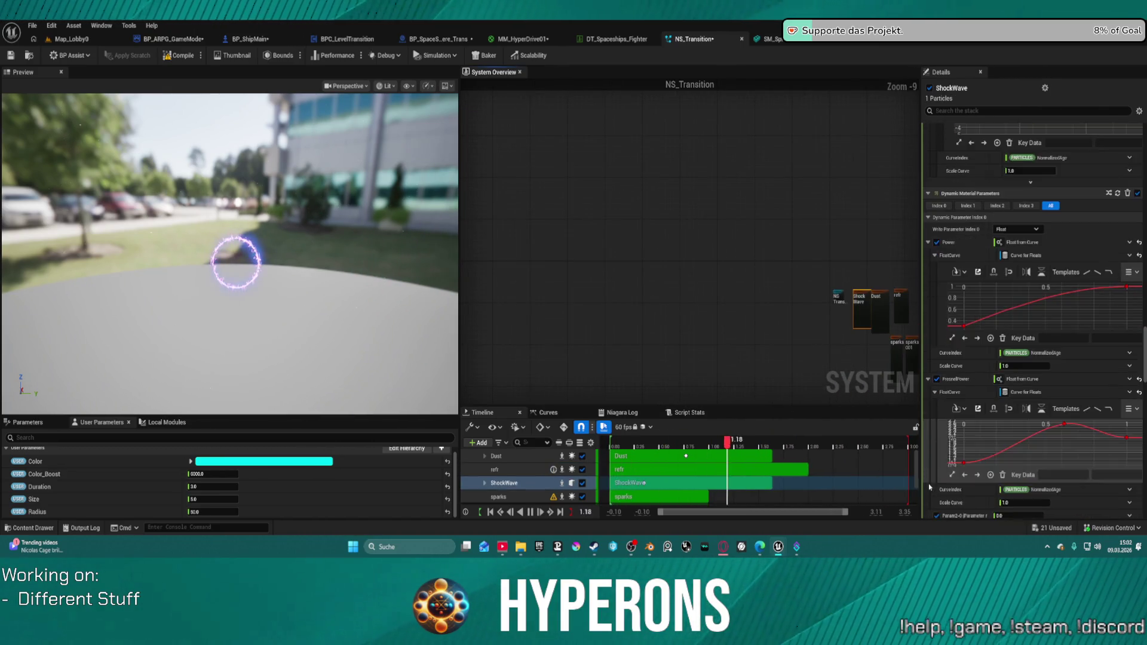
{"action": "scroll", "coordinate": [935, 487], "scroll_direction": "down", "scroll_amount": 5}
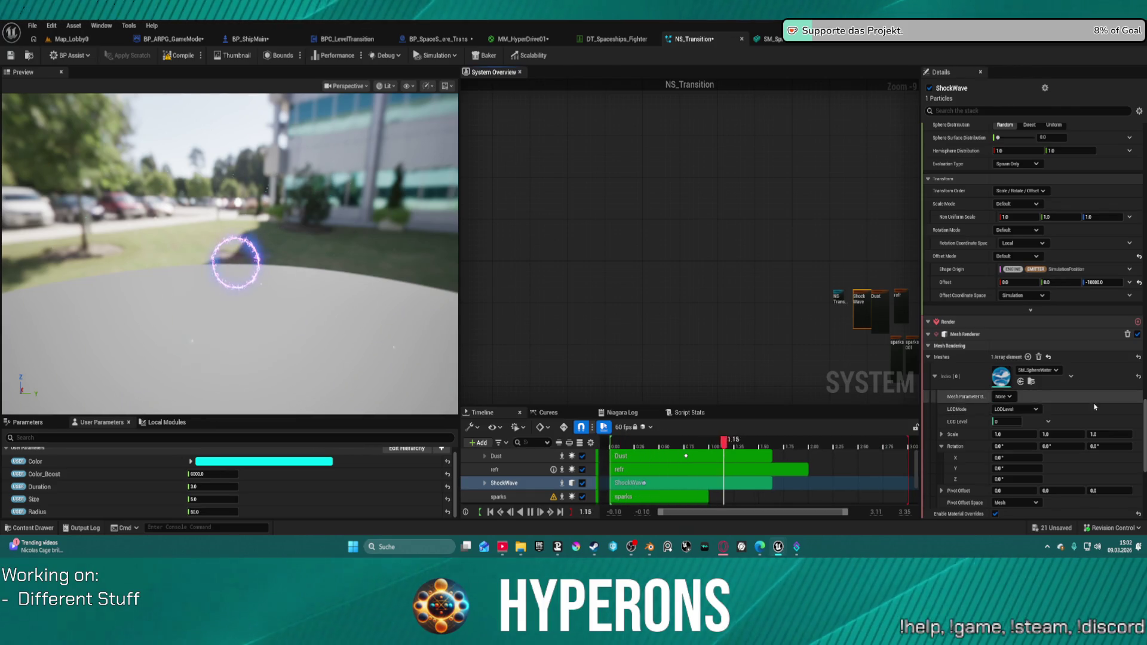
{"action": "scroll", "coordinate": [1091, 406], "scroll_direction": "down", "scroll_amount": 3}
{"action": "scroll", "coordinate": [1092, 401], "scroll_direction": "up", "scroll_amount": 9}
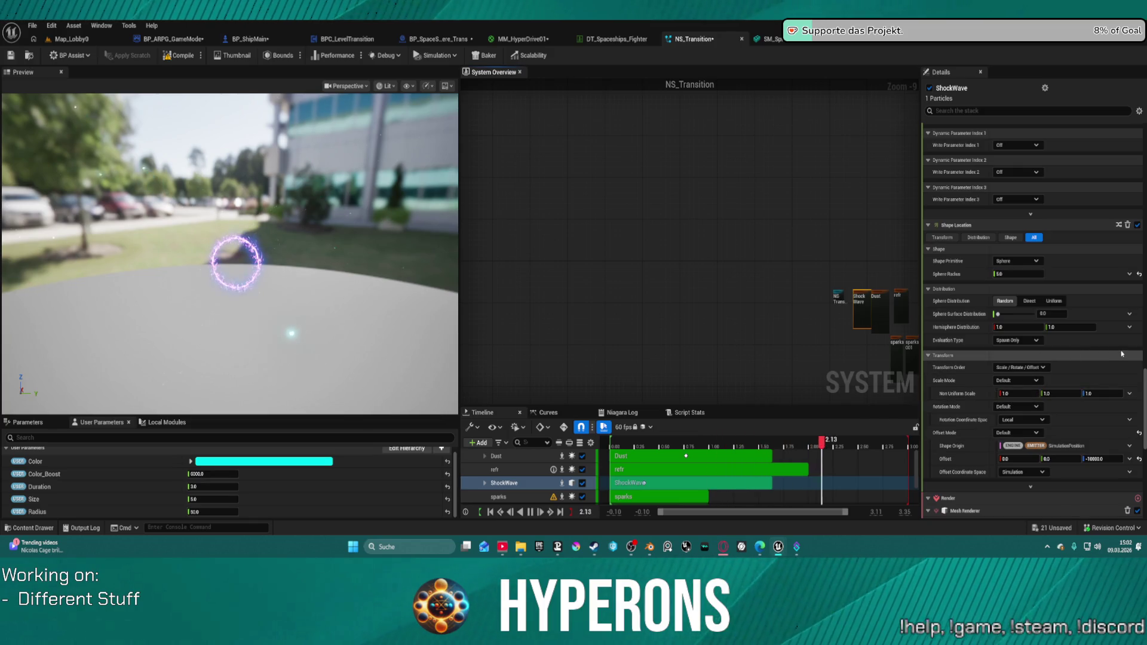
{"action": "scroll", "coordinate": [1111, 350], "scroll_direction": "up", "scroll_amount": 6}
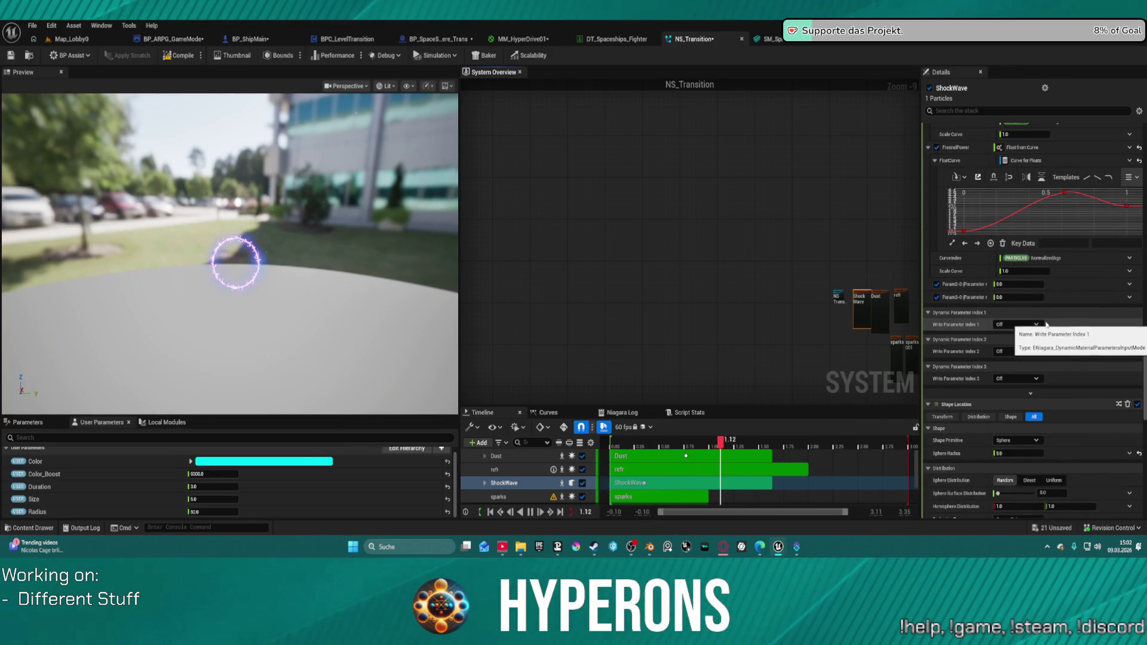
{"action": "scroll", "coordinate": [1042, 334], "scroll_direction": "up", "scroll_amount": 2}
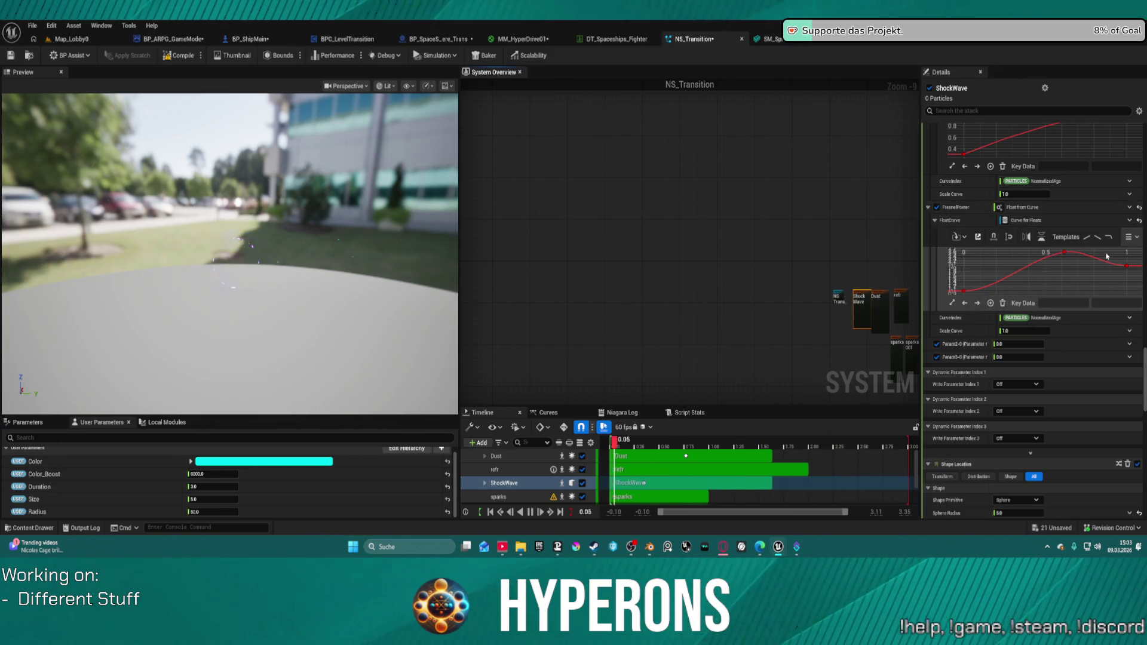
{"action": "scroll", "coordinate": [1040, 288], "scroll_direction": "up", "scroll_amount": 3}
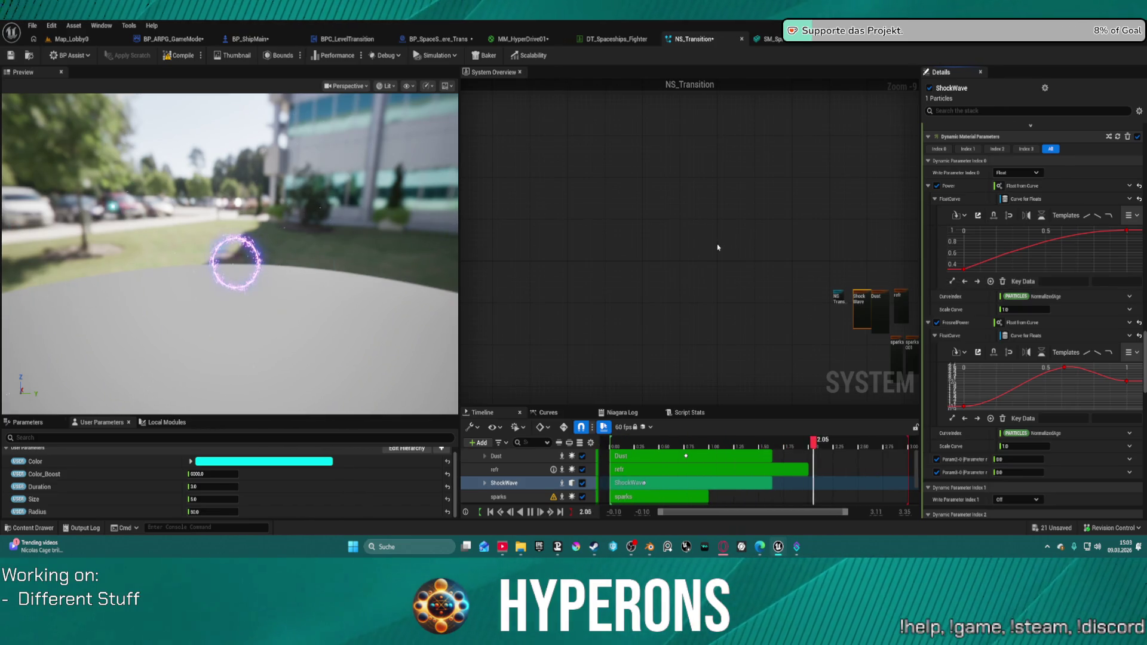
{"action": "scroll", "coordinate": [795, 259], "scroll_direction": "up", "scroll_amount": 4}
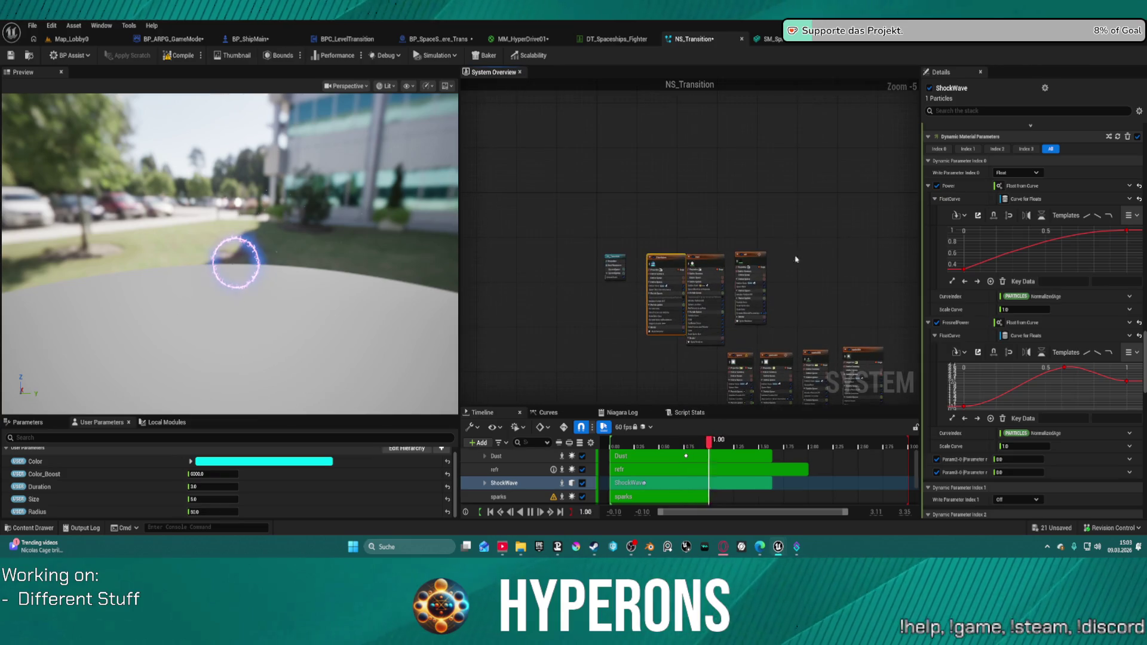
Fit the ShockWave Scale Mesh Size curve and raise Mesh Scale Multiply Float B to 300
{"action": "scroll", "coordinate": [1036, 143], "scroll_direction": "up", "scroll_amount": 5}
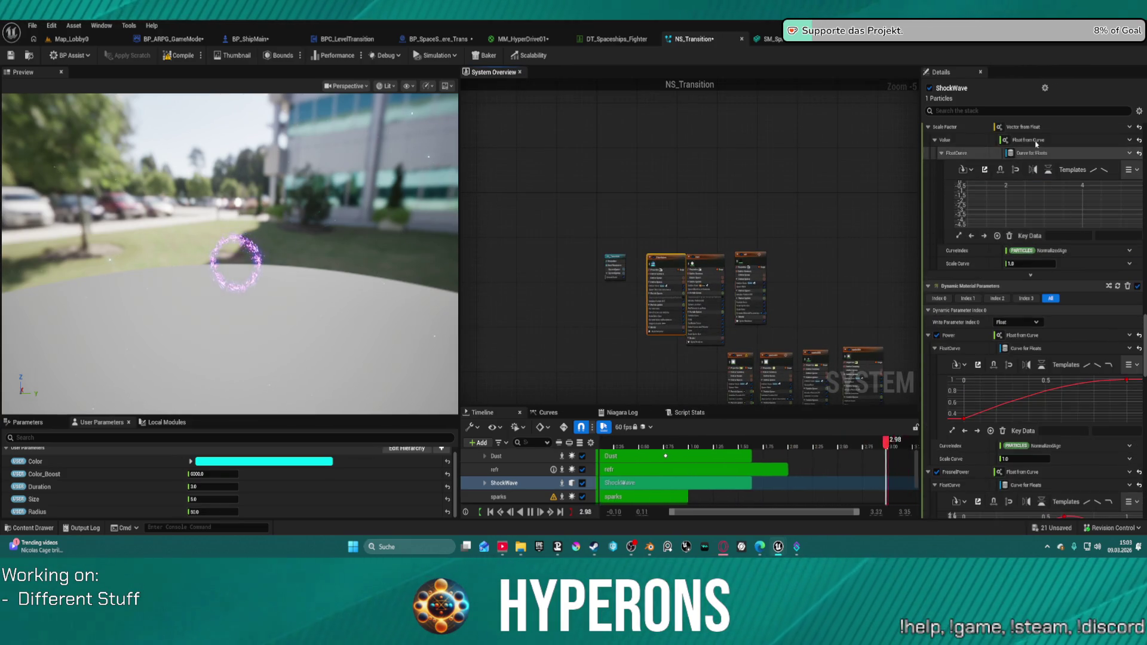
{"action": "scroll", "coordinate": [1036, 143], "scroll_direction": "up", "scroll_amount": 7}
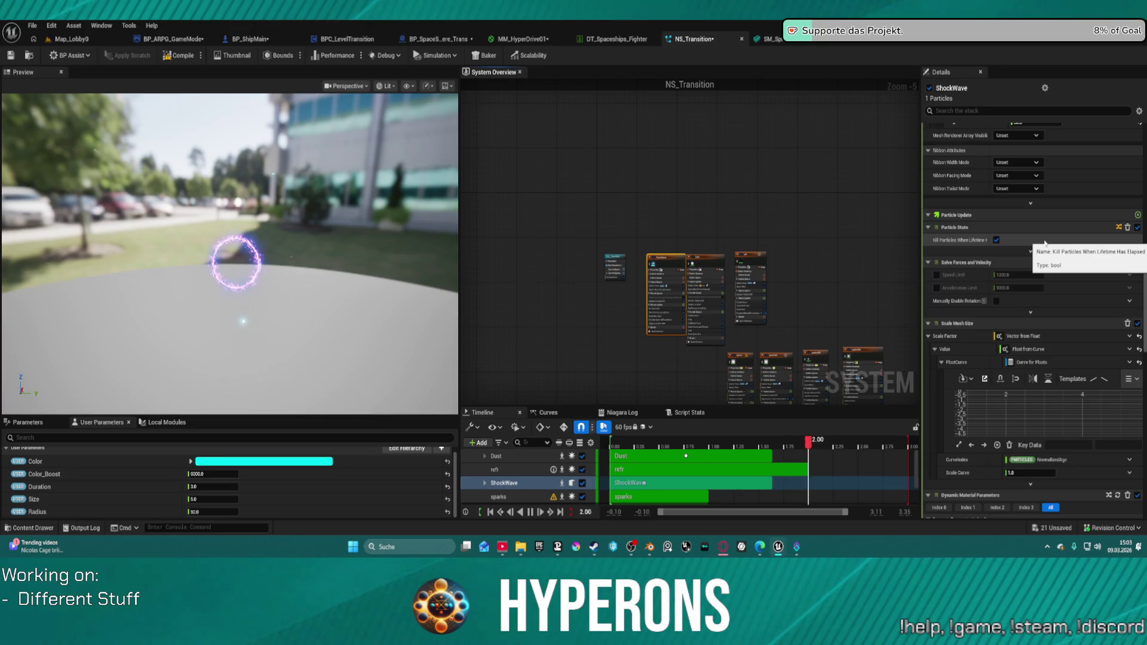
{"action": "left_click", "coordinate": [1007, 378]}
{"action": "left_click_drag", "start_coordinate": [993, 418], "coordinate": [1069, 422]}
{"action": "scroll", "coordinate": [1043, 412], "scroll_direction": "up", "scroll_amount": 3}
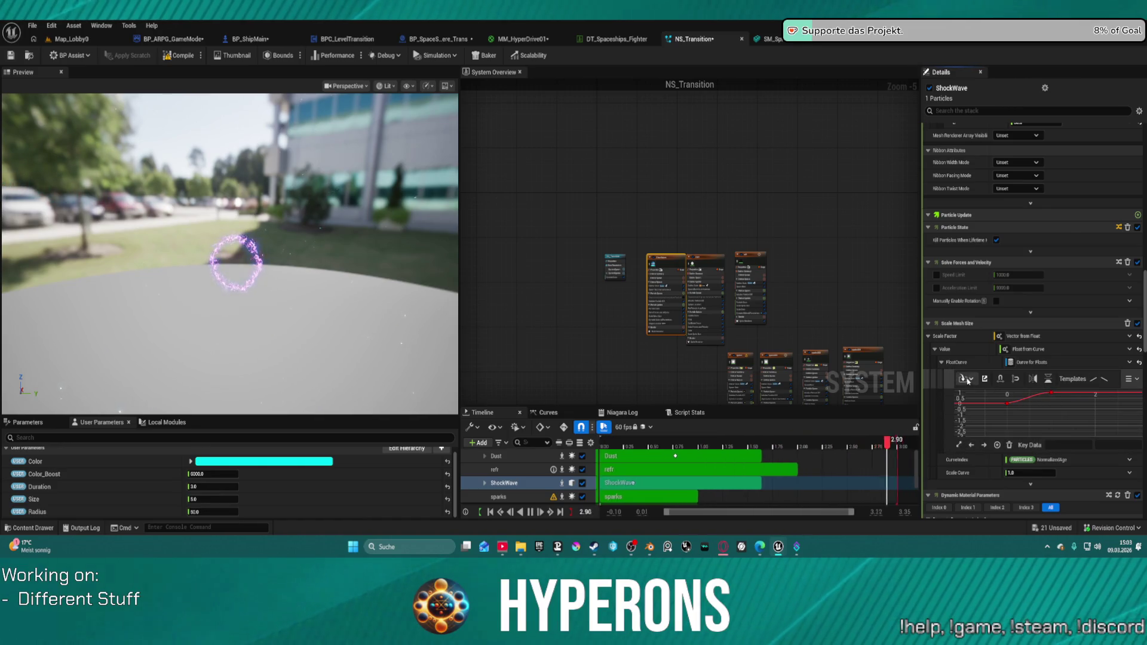
{"action": "scroll", "coordinate": [1015, 242], "scroll_direction": "up", "scroll_amount": 5}
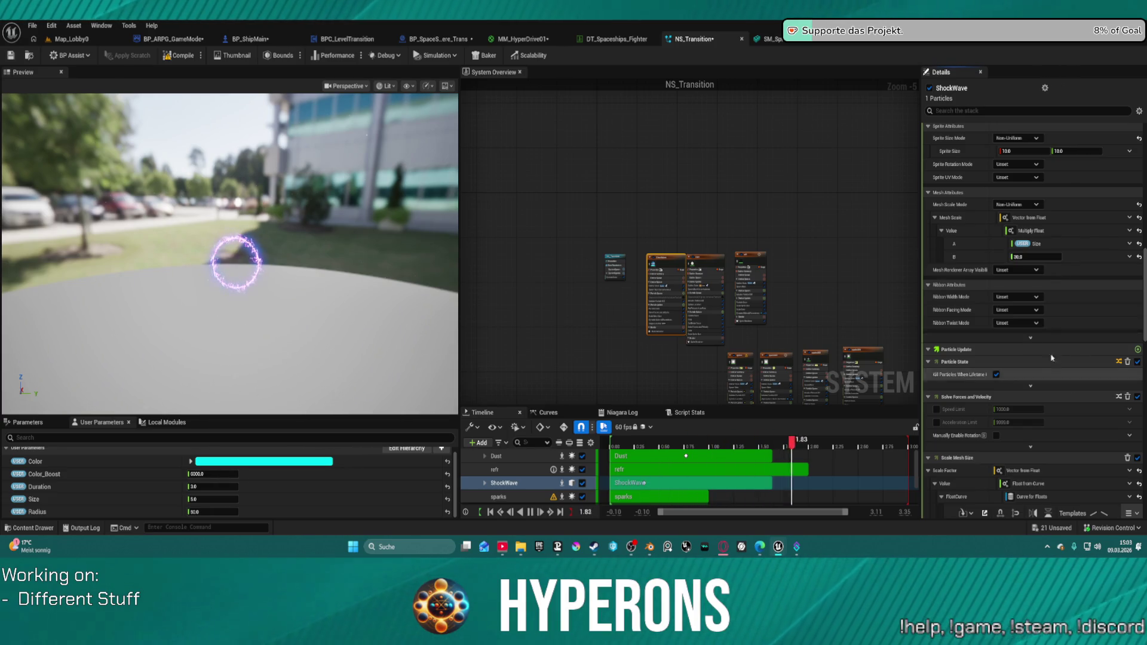
{"action": "left_click", "coordinate": [1028, 257]}
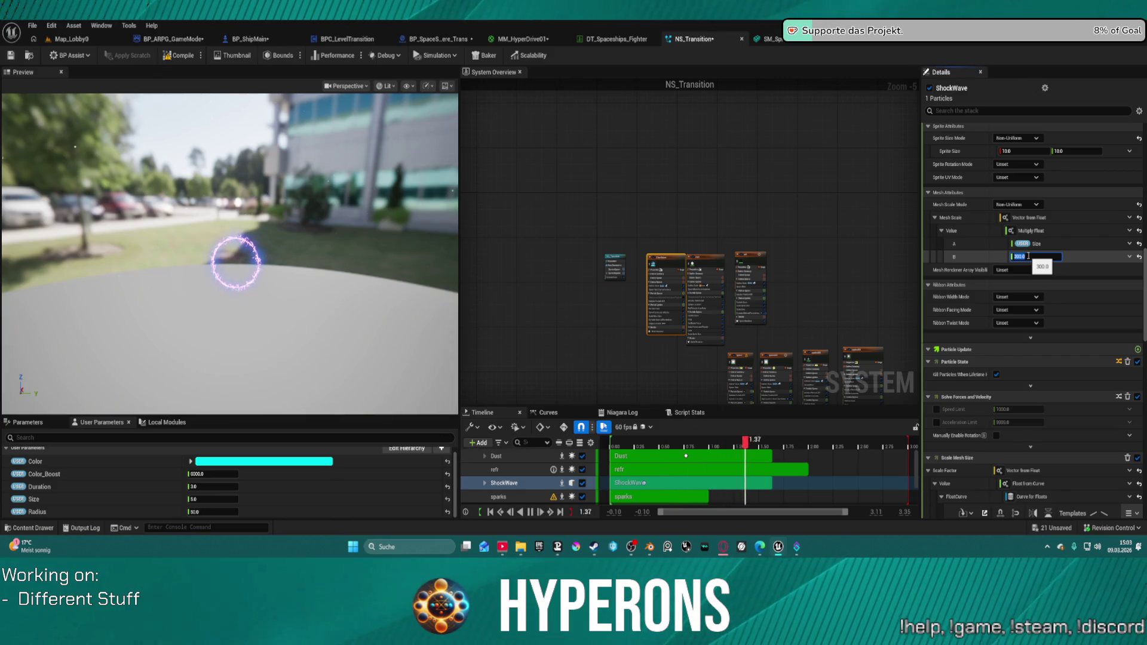
{"action": "left_click", "coordinate": [701, 265]}
{"action": "scroll", "coordinate": [1035, 432], "scroll_direction": "down", "scroll_amount": 10}
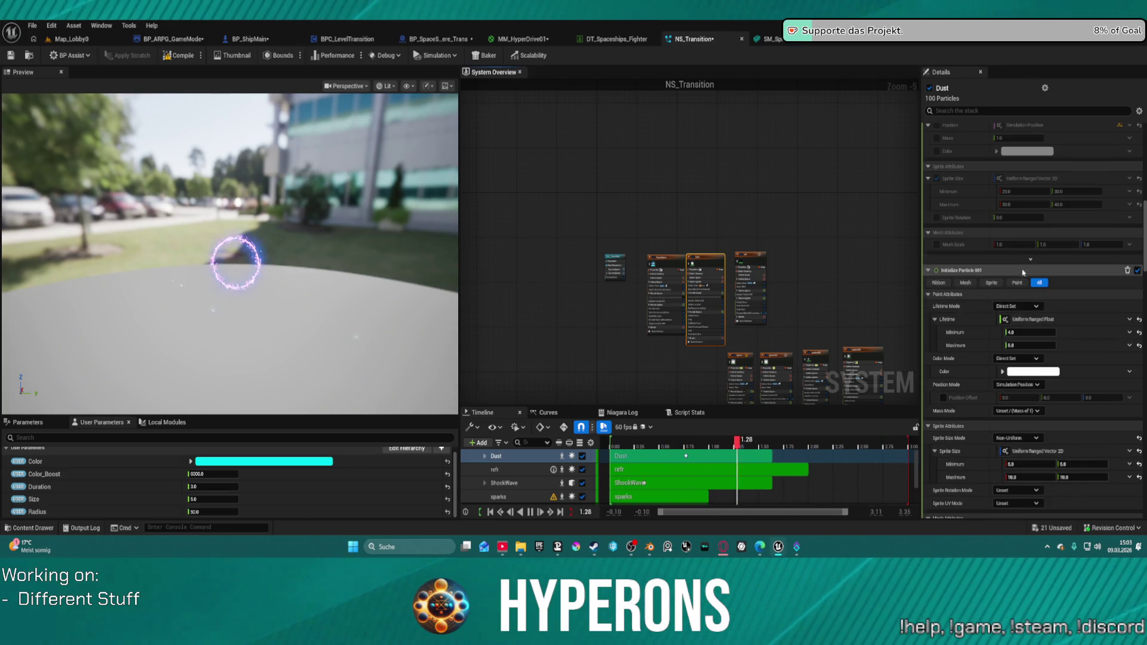
{"action": "scroll", "coordinate": [1023, 273], "scroll_direction": "down", "scroll_amount": 10}
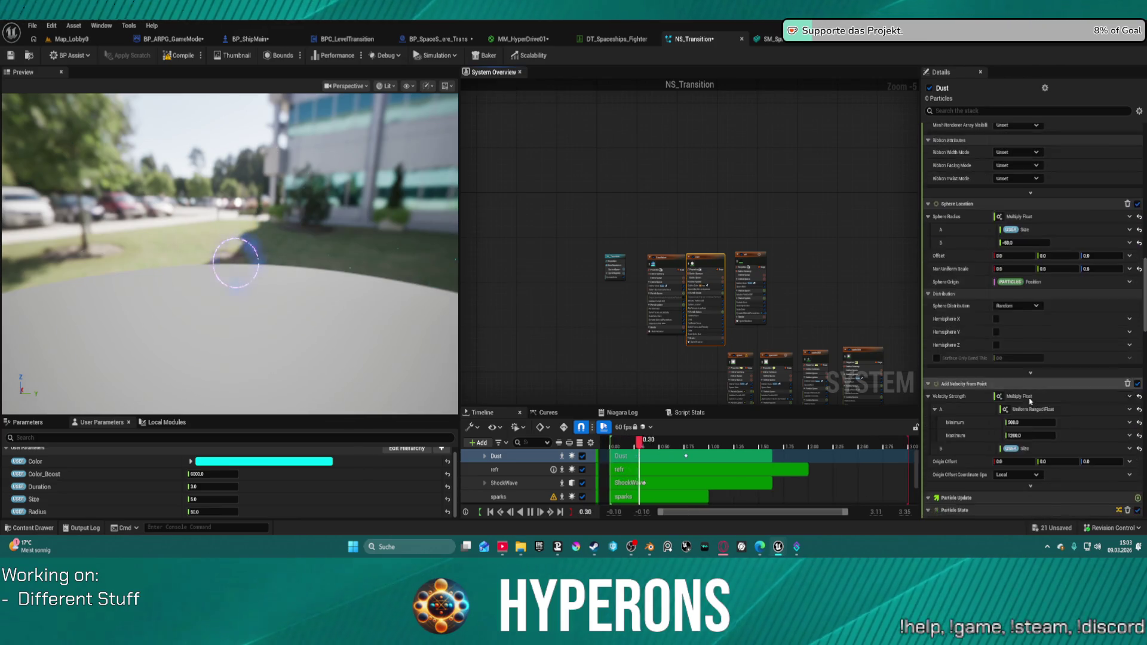
{"action": "scroll", "coordinate": [1029, 401], "scroll_direction": "down", "scroll_amount": 2}
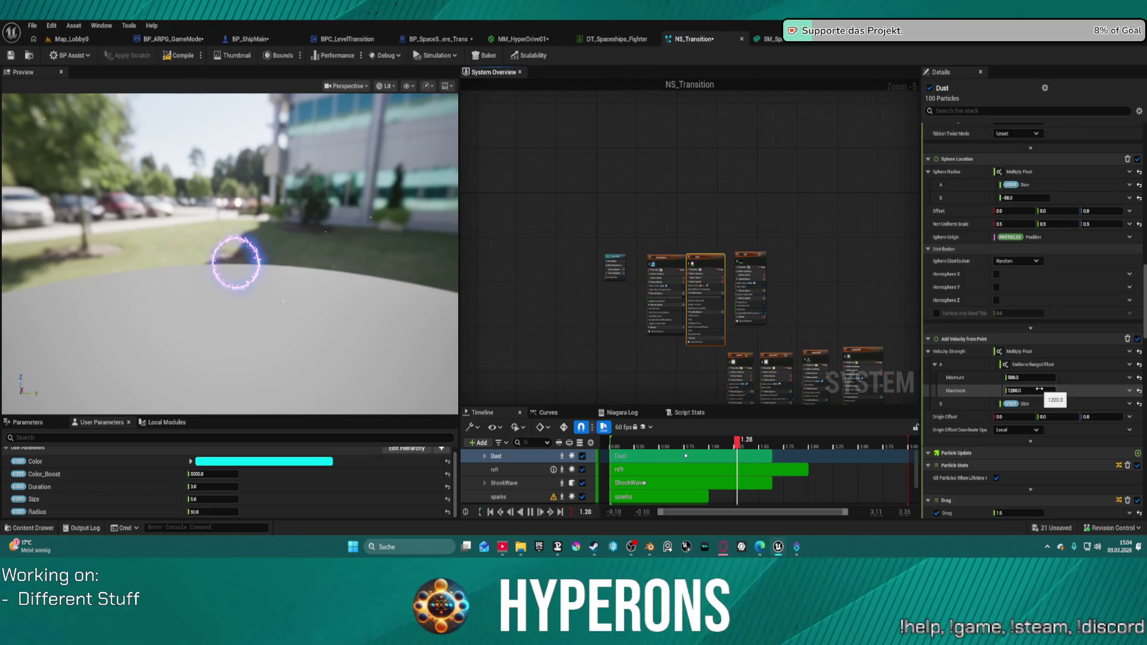
{"action": "scroll", "coordinate": [1039, 388], "scroll_direction": "down", "scroll_amount": 9}
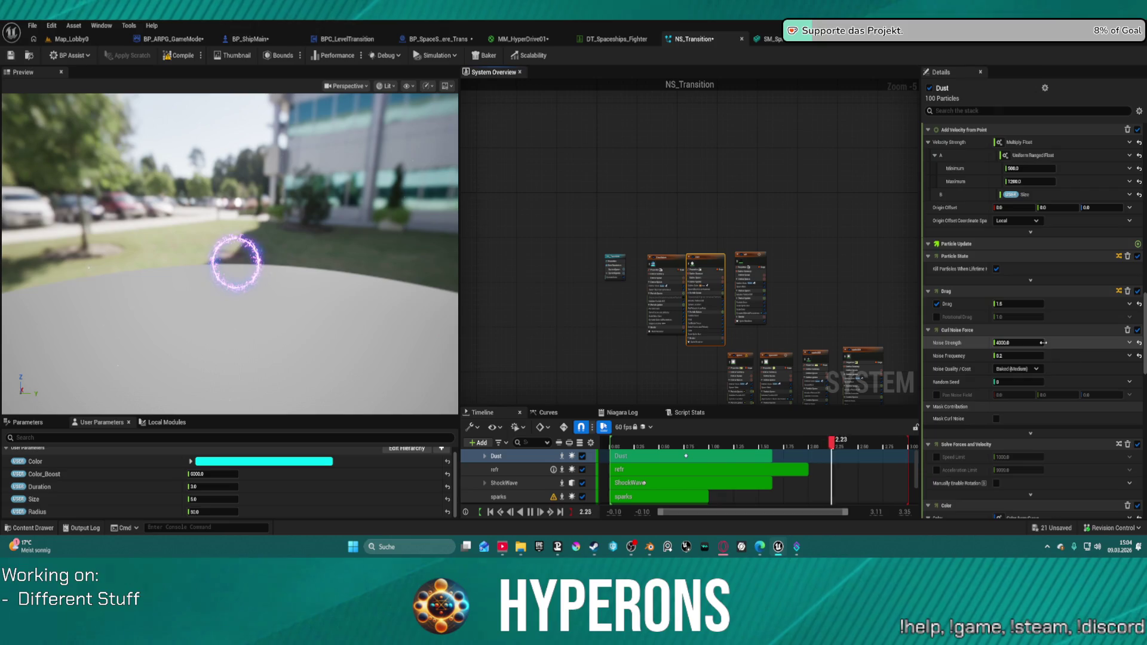
{"action": "left_click", "coordinate": [1018, 182]}
{"action": "double_click", "coordinate": [1018, 181]}
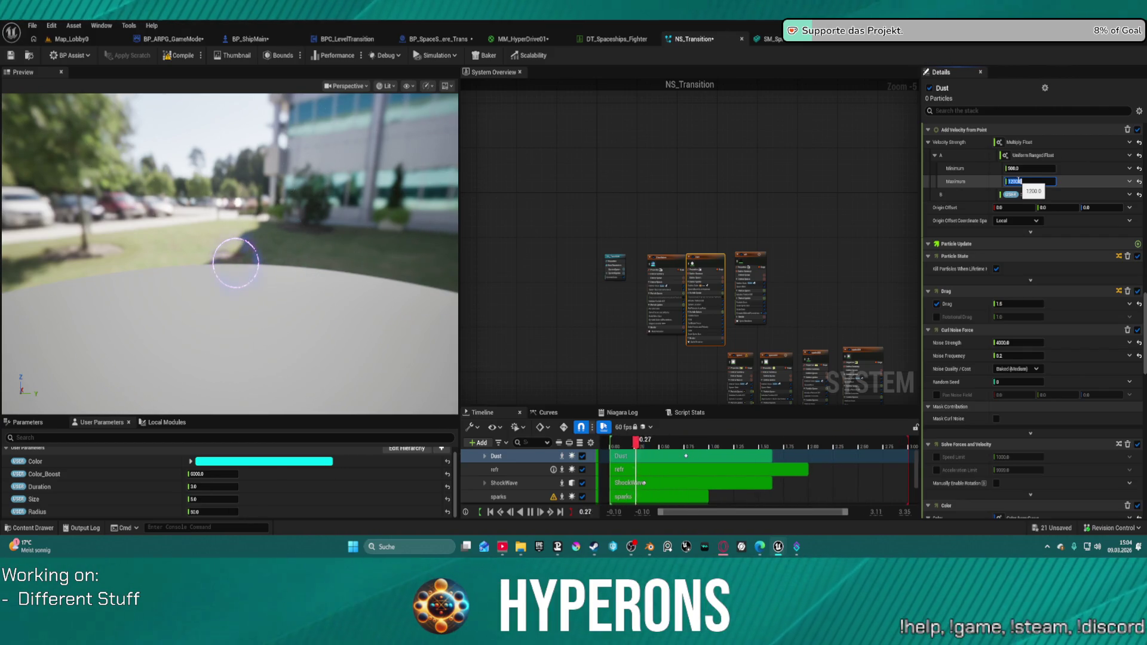
{"action": "scroll", "coordinate": [1056, 222], "scroll_direction": "up", "scroll_amount": 5}
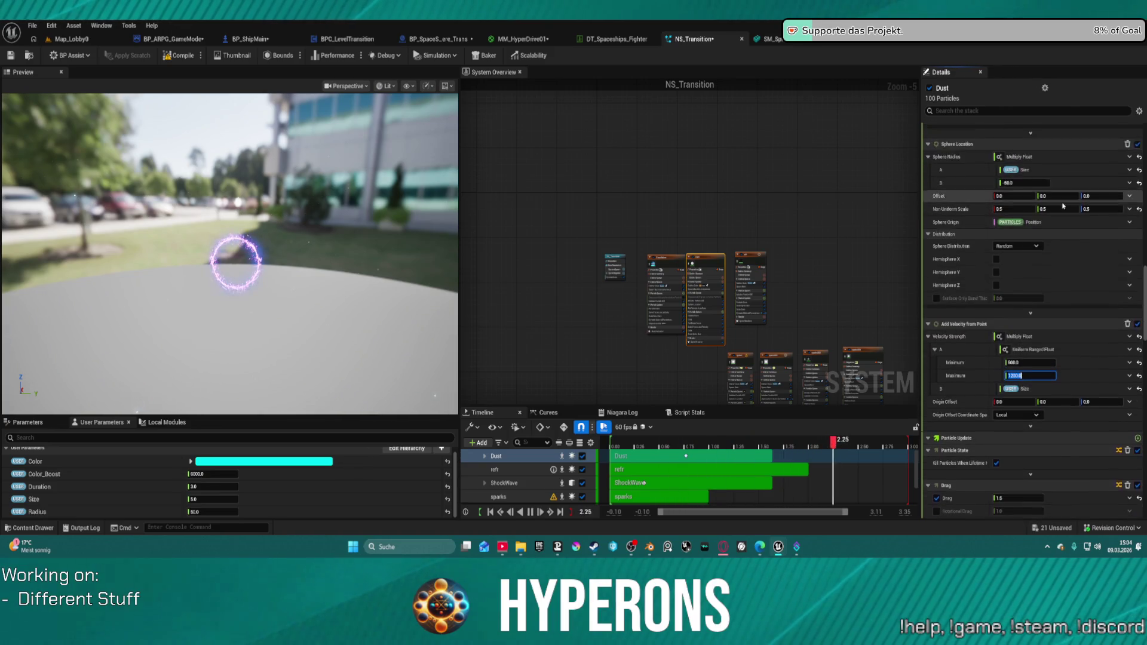
{"action": "scroll", "coordinate": [1056, 222], "scroll_direction": "up", "scroll_amount": 4}
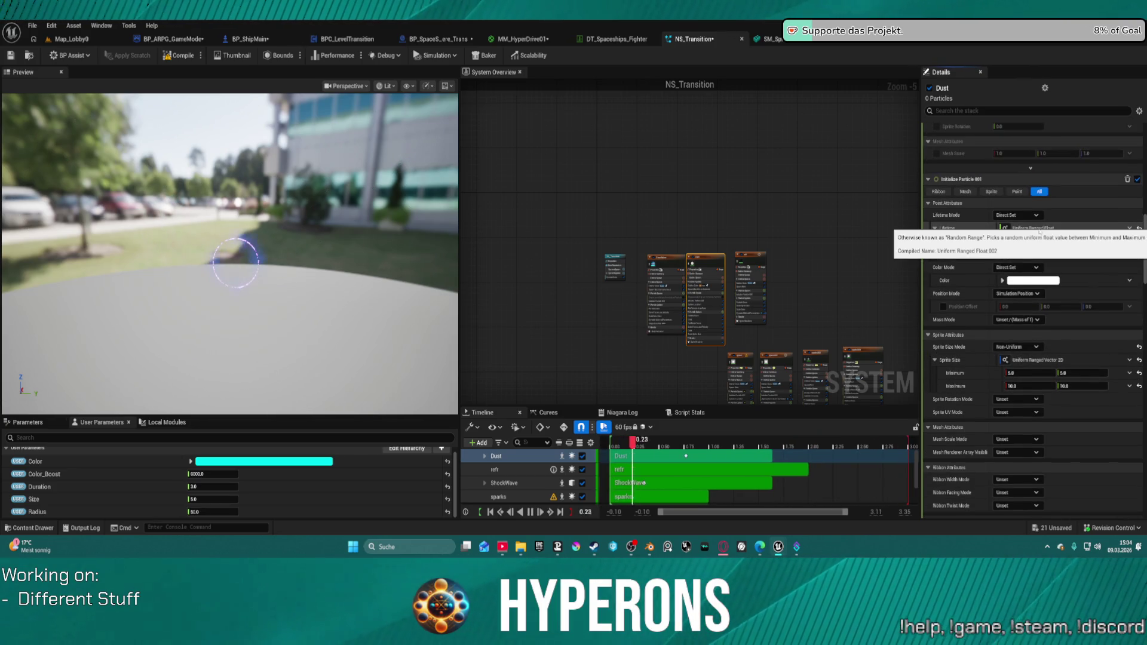
{"action": "scroll", "coordinate": [966, 416], "scroll_direction": "down", "scroll_amount": 10}
{"action": "scroll", "coordinate": [967, 415], "scroll_direction": "down", "scroll_amount": 5}
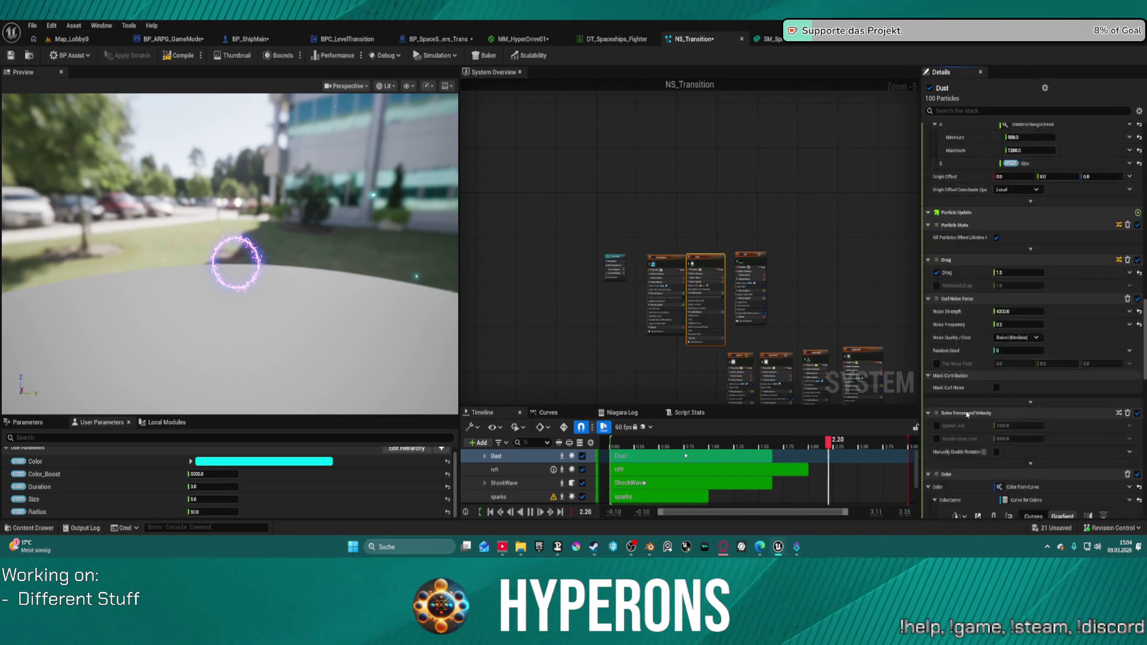
{"action": "scroll", "coordinate": [970, 411], "scroll_direction": "down", "scroll_amount": 3}
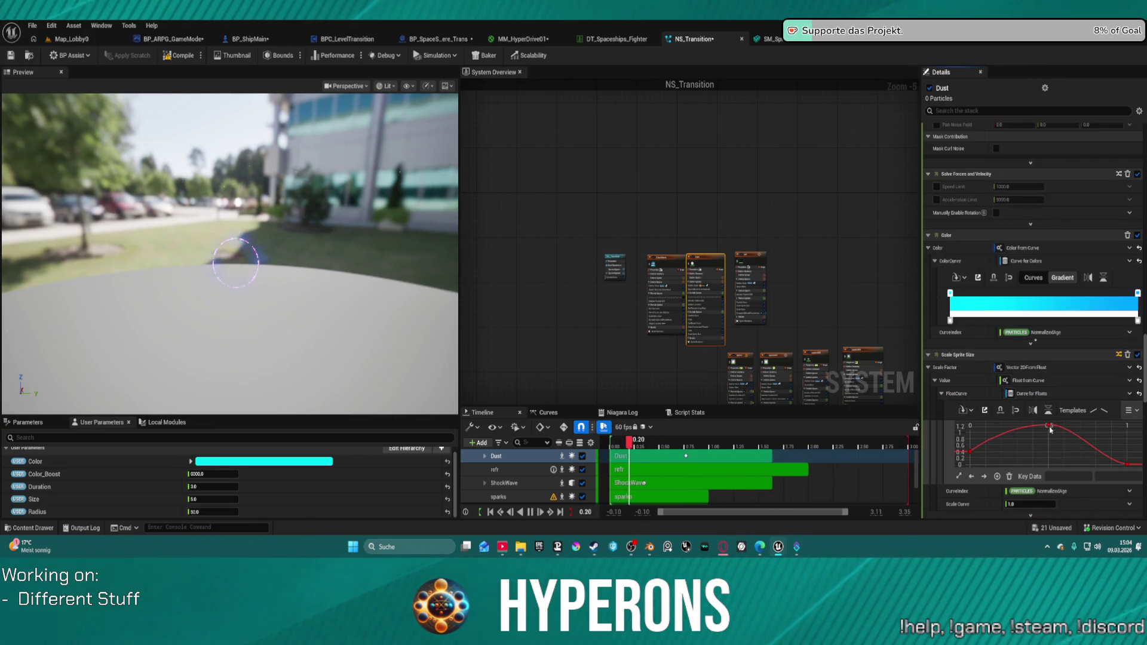
{"action": "scroll", "coordinate": [1066, 373], "scroll_direction": "down", "scroll_amount": 1}
{"action": "scroll", "coordinate": [1067, 373], "scroll_direction": "down", "scroll_amount": 10}
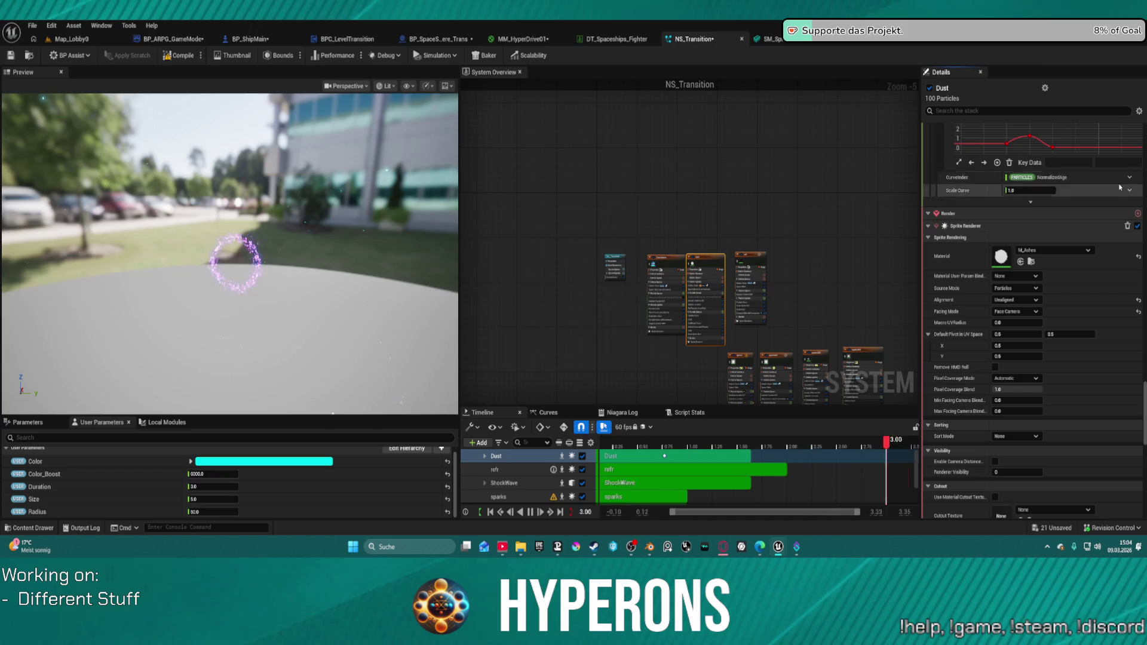
{"action": "scroll", "coordinate": [1081, 199], "scroll_direction": "up", "scroll_amount": 2}
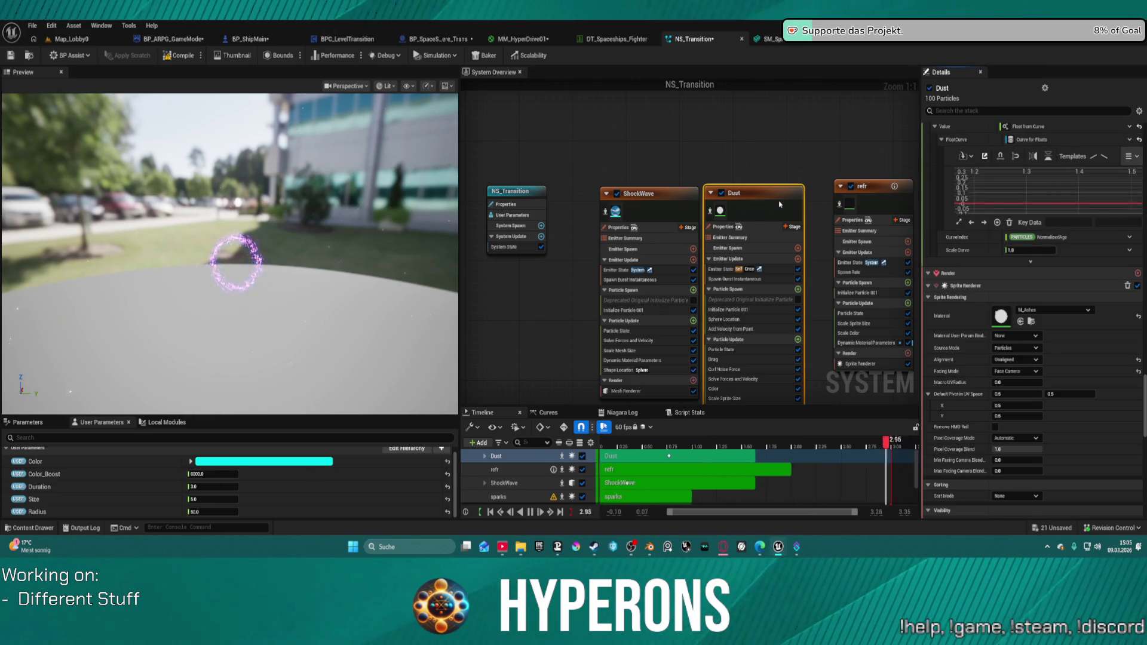
Change the Dust emitter's Curl Noise Force Noise Strength from 4000 to 3000
{"action": "scroll", "coordinate": [980, 198], "scroll_direction": "up", "scroll_amount": 3}
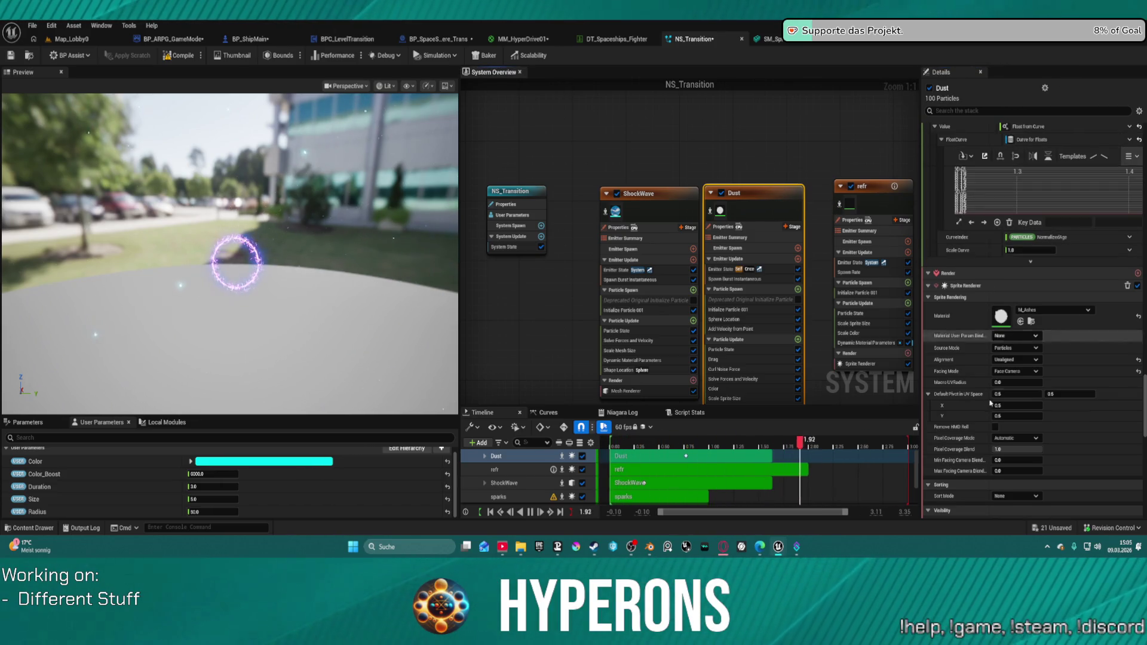
{"action": "scroll", "coordinate": [954, 291], "scroll_direction": "up", "scroll_amount": 10}
{"action": "scroll", "coordinate": [955, 291], "scroll_direction": "up", "scroll_amount": 5}
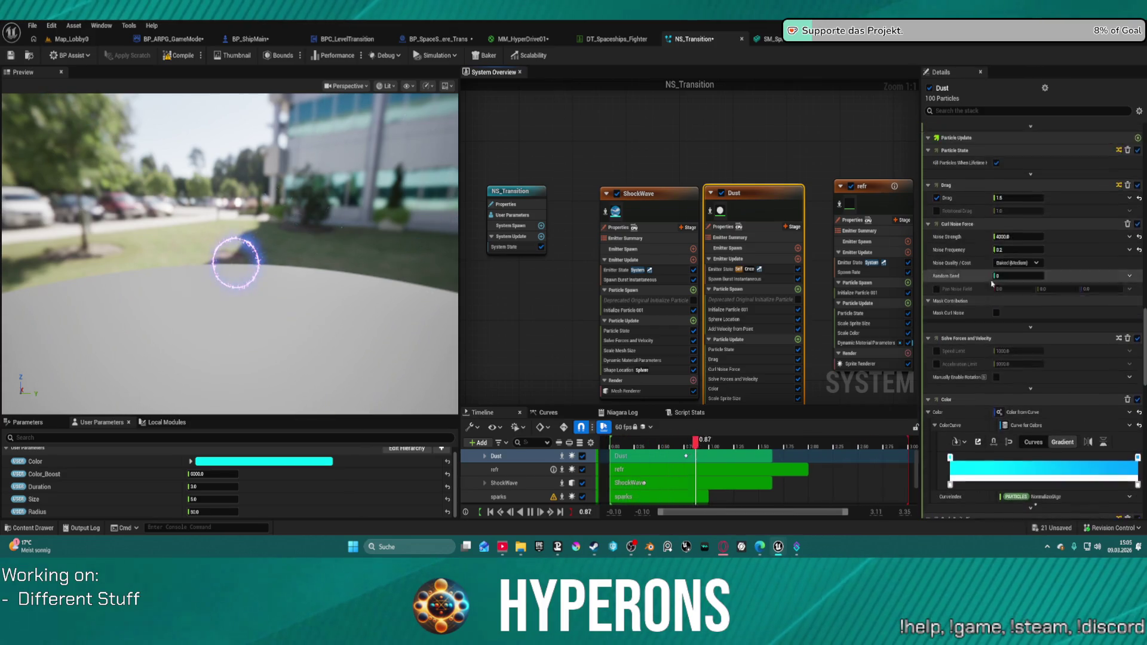
{"action": "left_click", "coordinate": [1024, 297]}
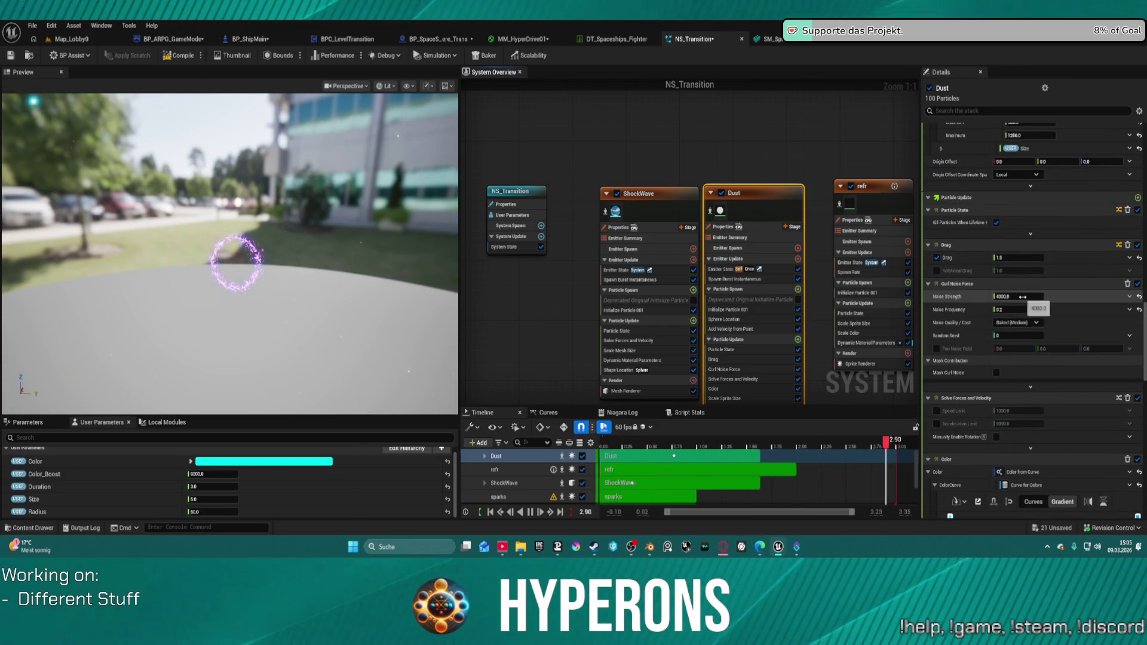
{"action": "type", "text": "5"}
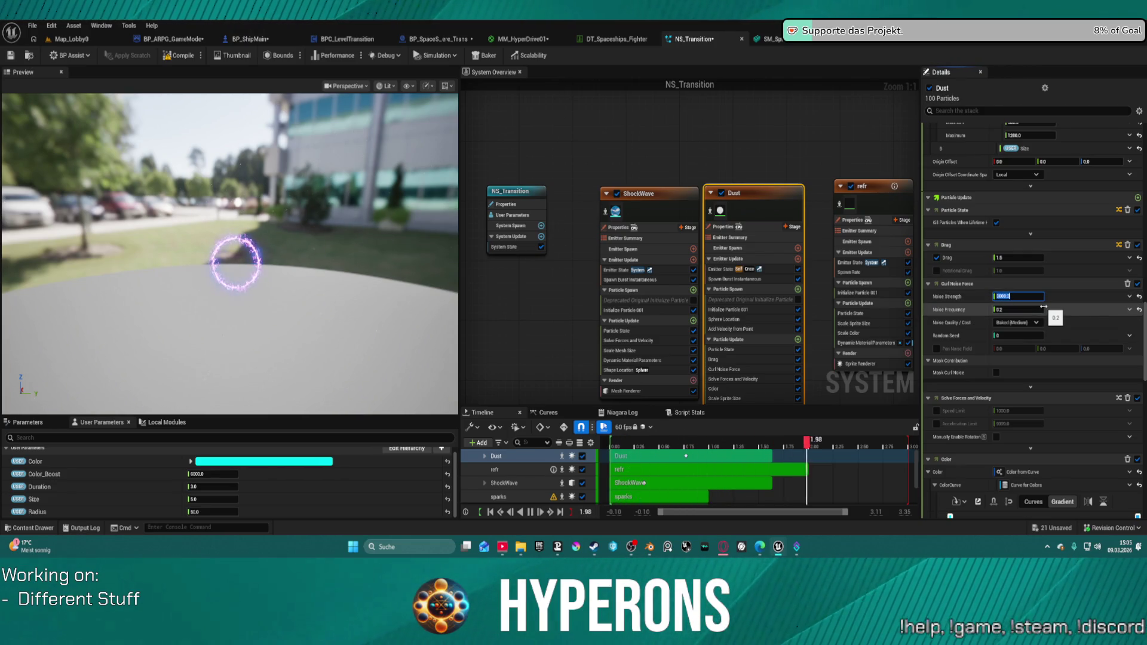
{"action": "left_click", "coordinate": [1013, 258]}
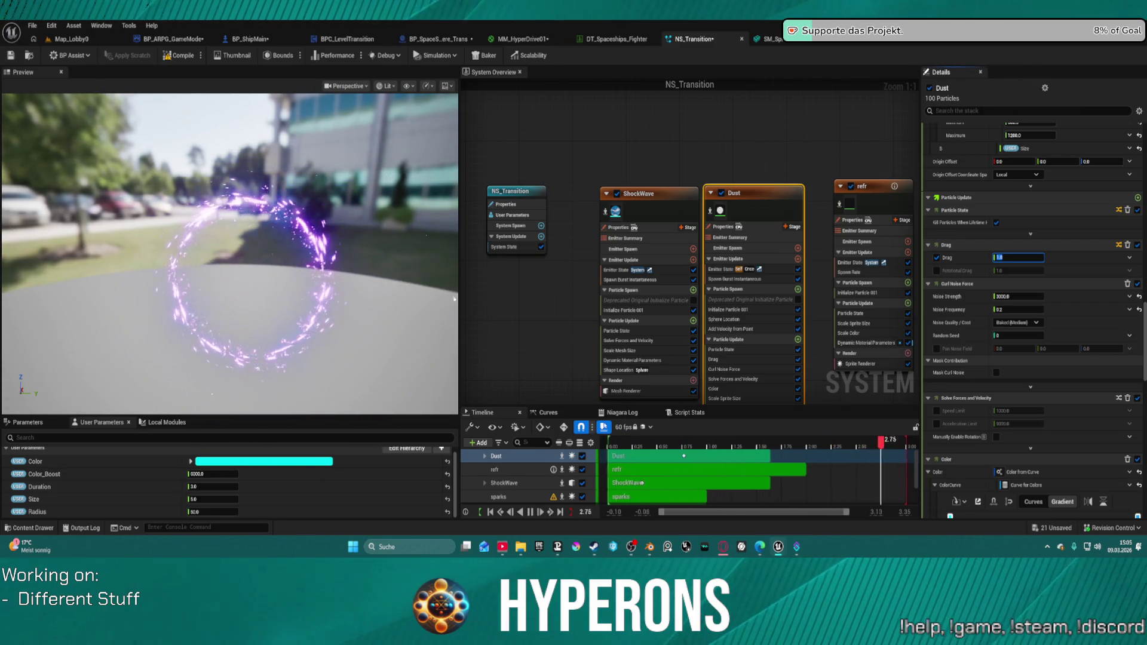
{"action": "scroll", "coordinate": [1050, 210], "scroll_direction": "up", "scroll_amount": 3}
{"action": "scroll", "coordinate": [1050, 210], "scroll_direction": "up", "scroll_amount": 10}
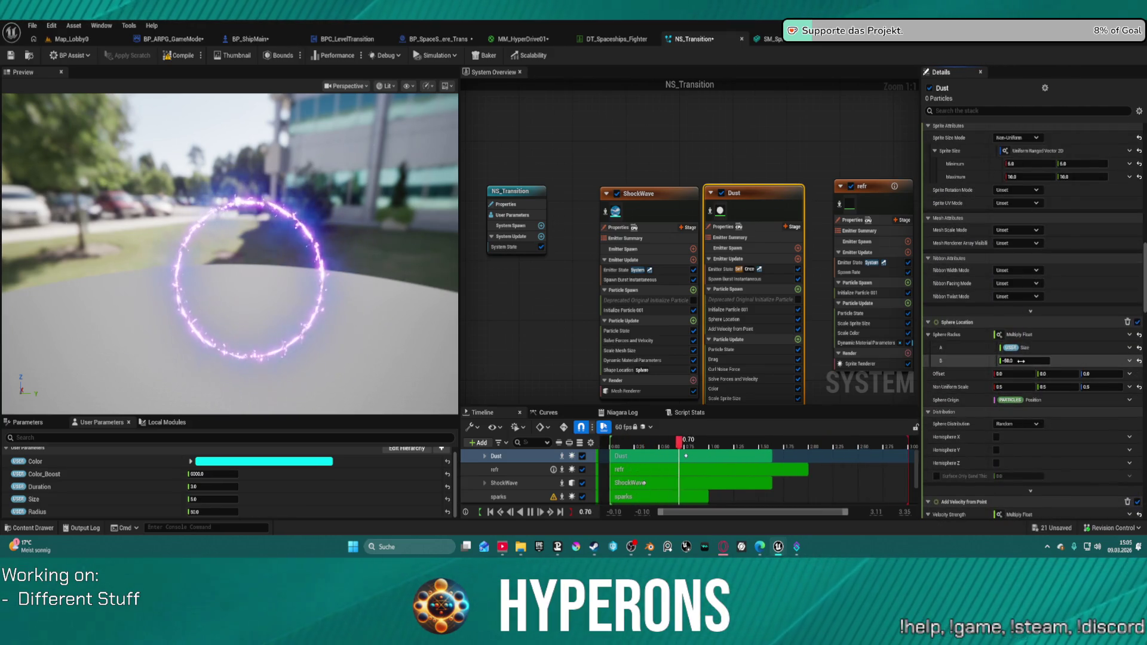
Set the Dust emitter's second Sphere Radius value to -20 and review its modules
{"action": "left_click", "coordinate": [1025, 360]}
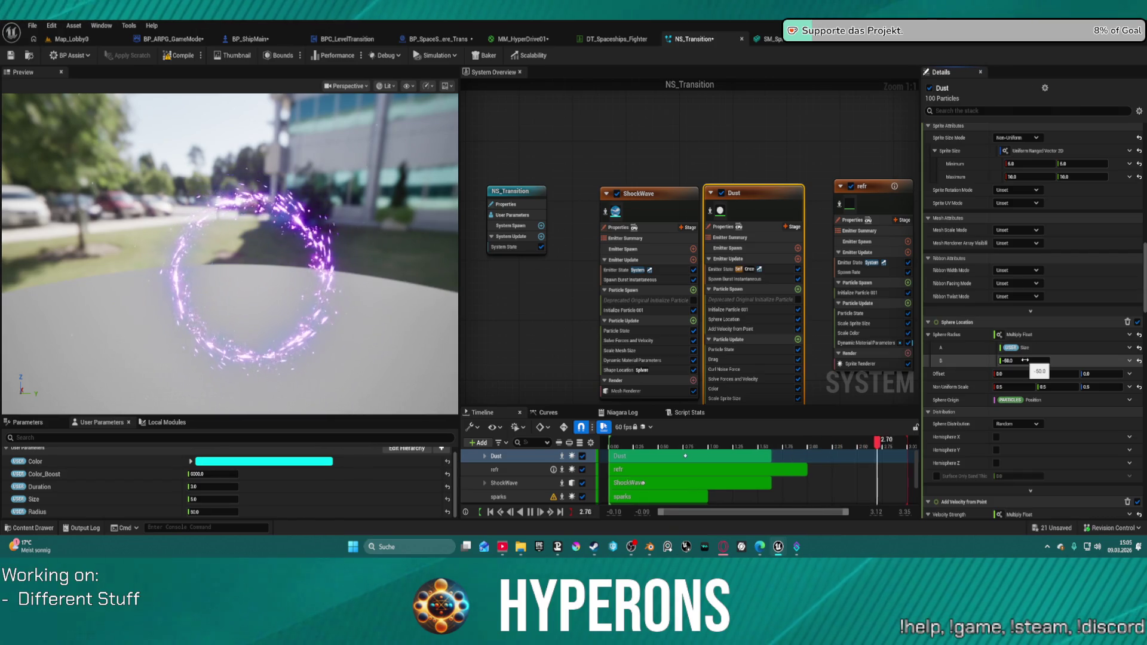
{"action": "type", "text": "20"}
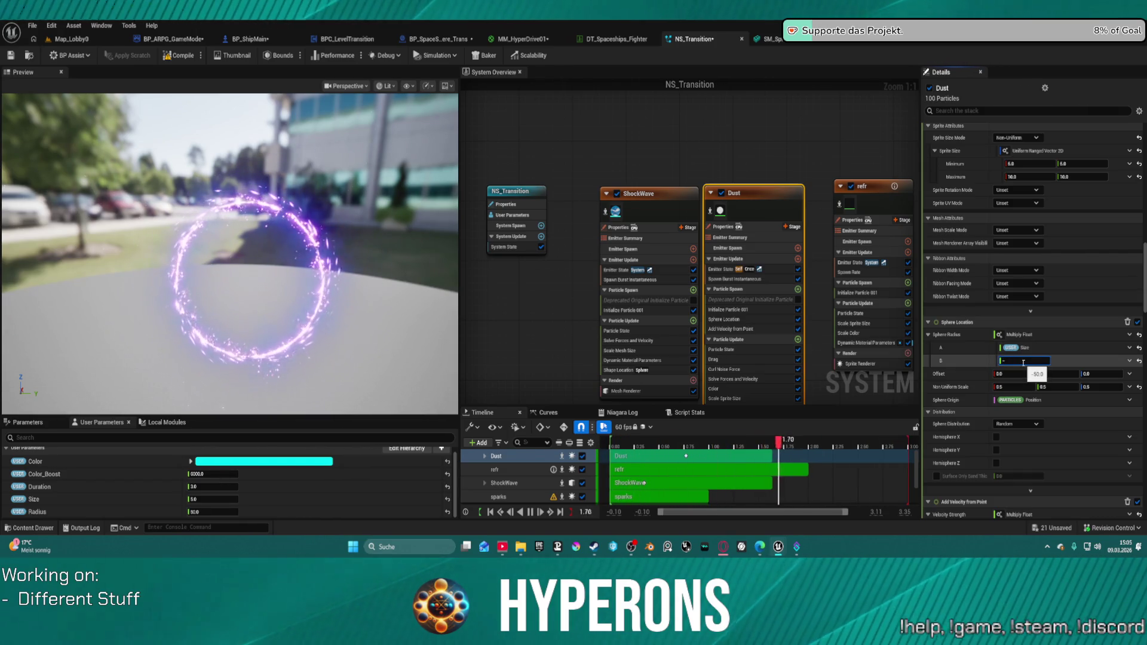
{"action": "key", "text": "Return"}
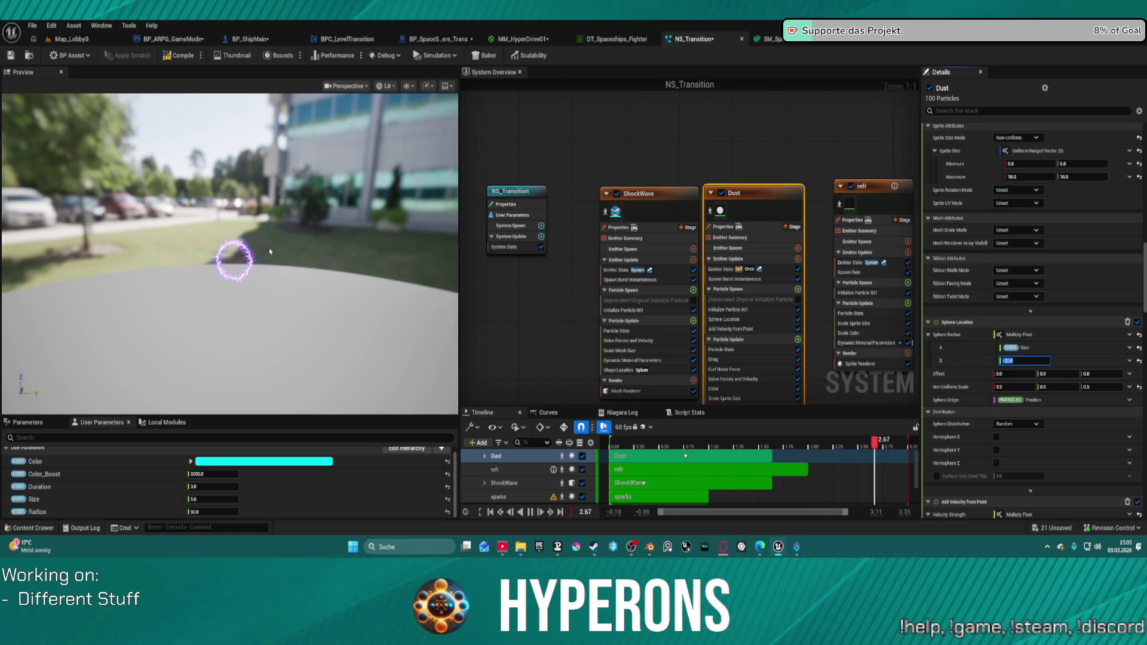
{"action": "scroll", "coordinate": [1049, 217], "scroll_direction": "up", "scroll_amount": 5}
{"action": "scroll", "coordinate": [1049, 217], "scroll_direction": "up", "scroll_amount": 10}
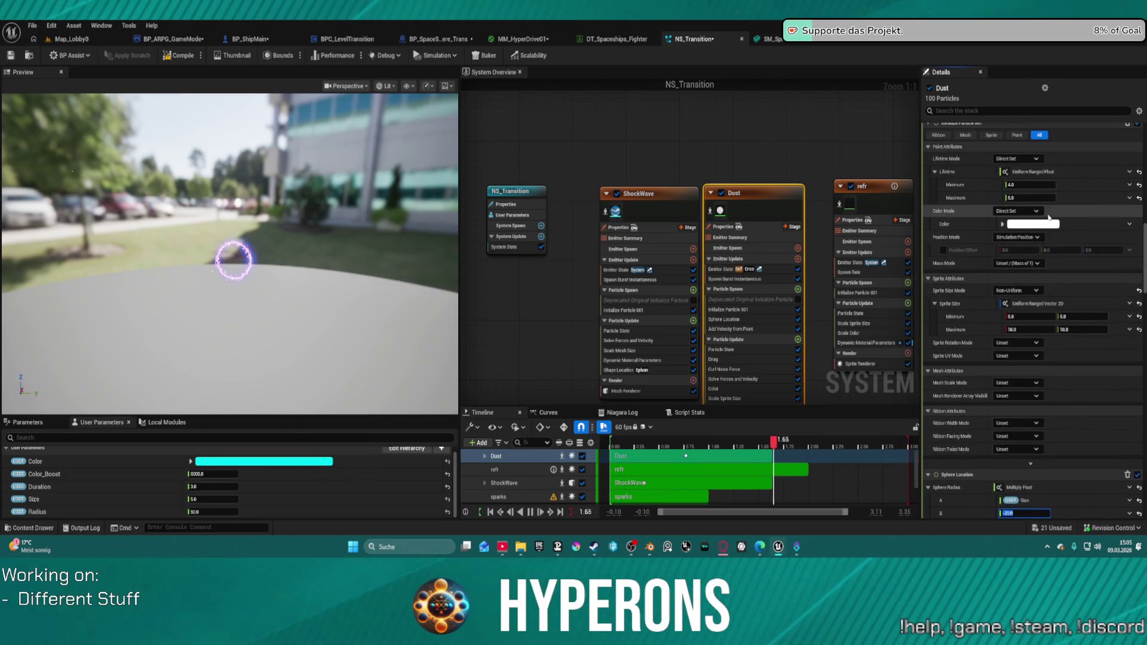
{"action": "scroll", "coordinate": [1027, 210], "scroll_direction": "up", "scroll_amount": 8}
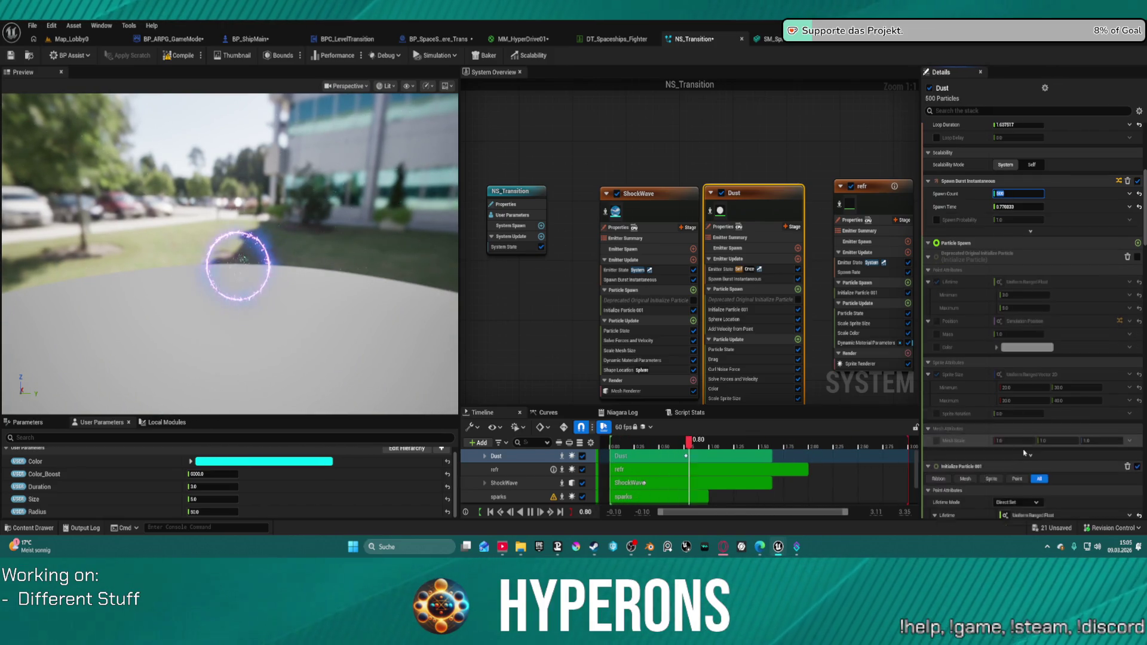
{"action": "scroll", "coordinate": [1026, 417], "scroll_direction": "down", "scroll_amount": 5}
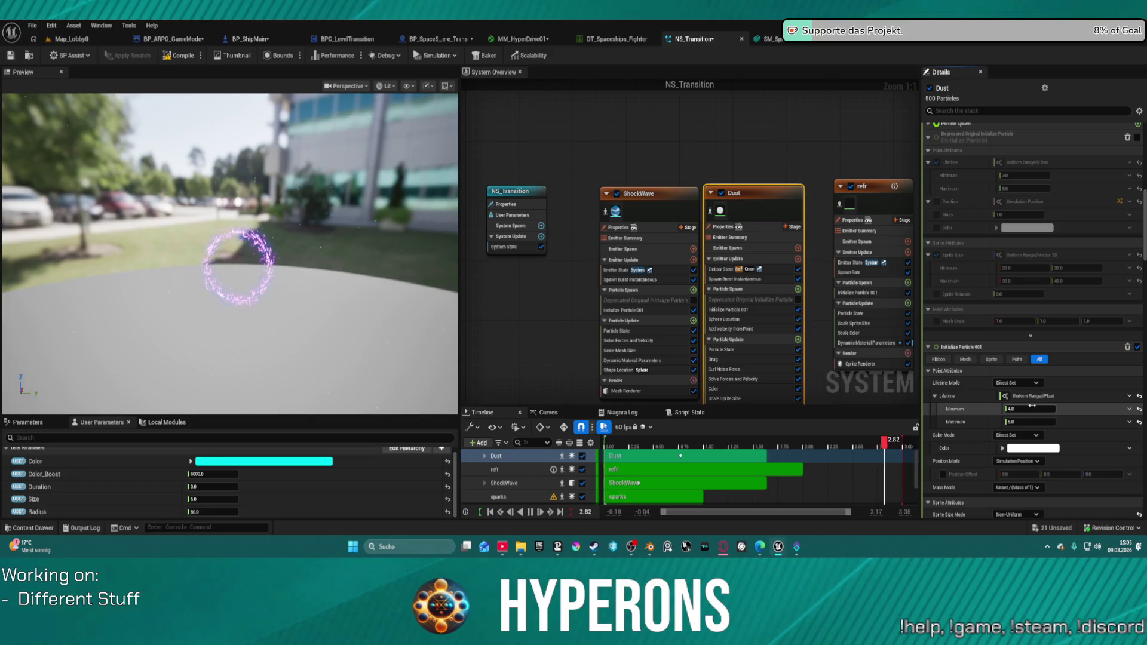
{"action": "scroll", "coordinate": [1009, 421], "scroll_direction": "down", "scroll_amount": 10}
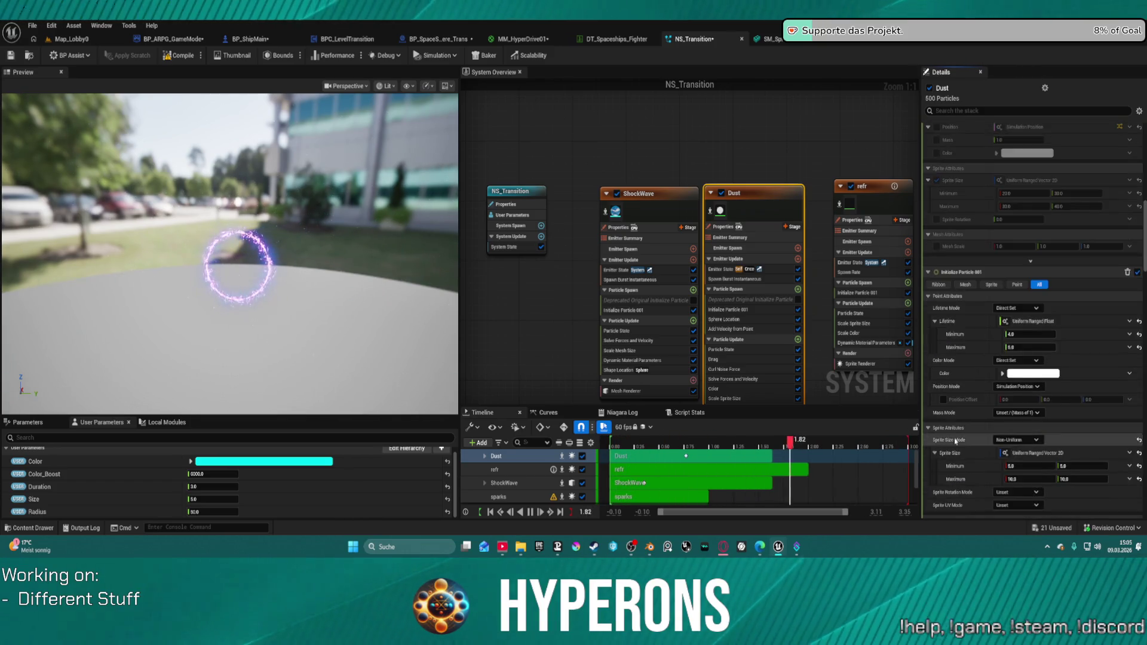
{"action": "scroll", "coordinate": [987, 435], "scroll_direction": "up", "scroll_amount": 2}
Set the Dust particles' Lifetime Minimum to 2.0
{"action": "left_click", "coordinate": [1025, 197]}
{"action": "type", "text": "3"}
{"action": "key", "text": "Tab"}
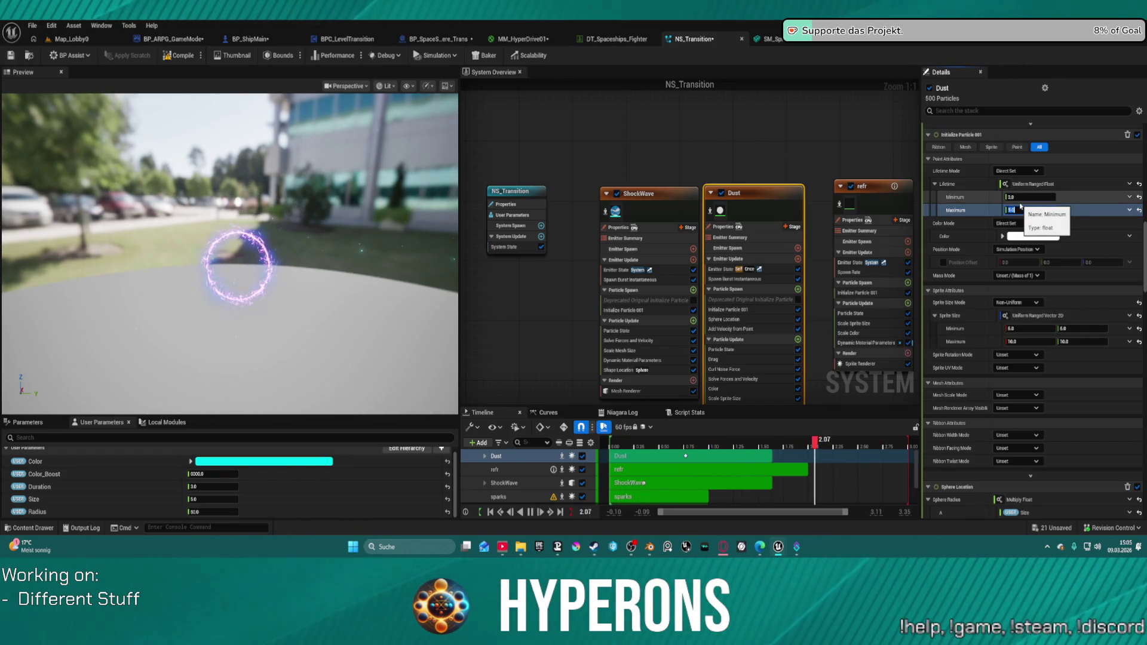
{"action": "type", "text": "2"}
{"action": "key", "text": "Tab"}
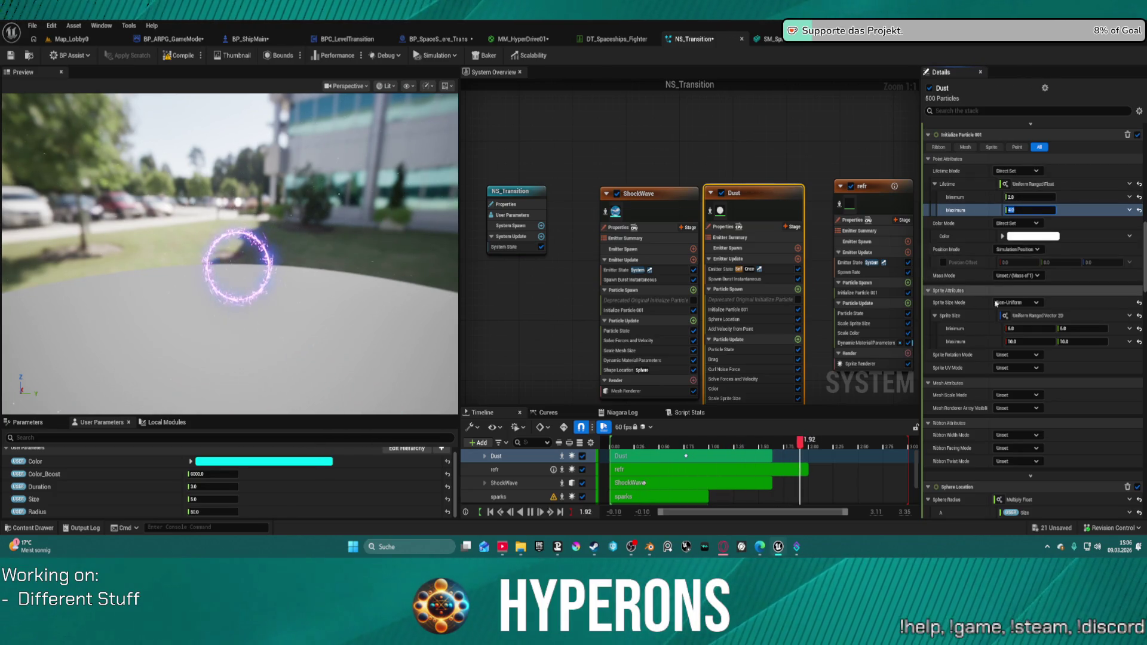
Reset Sphere Location's Non Uniform Scale to default and set Add Velocity Maximum to 1000
{"action": "scroll", "coordinate": [1027, 406], "scroll_direction": "down", "scroll_amount": 5}
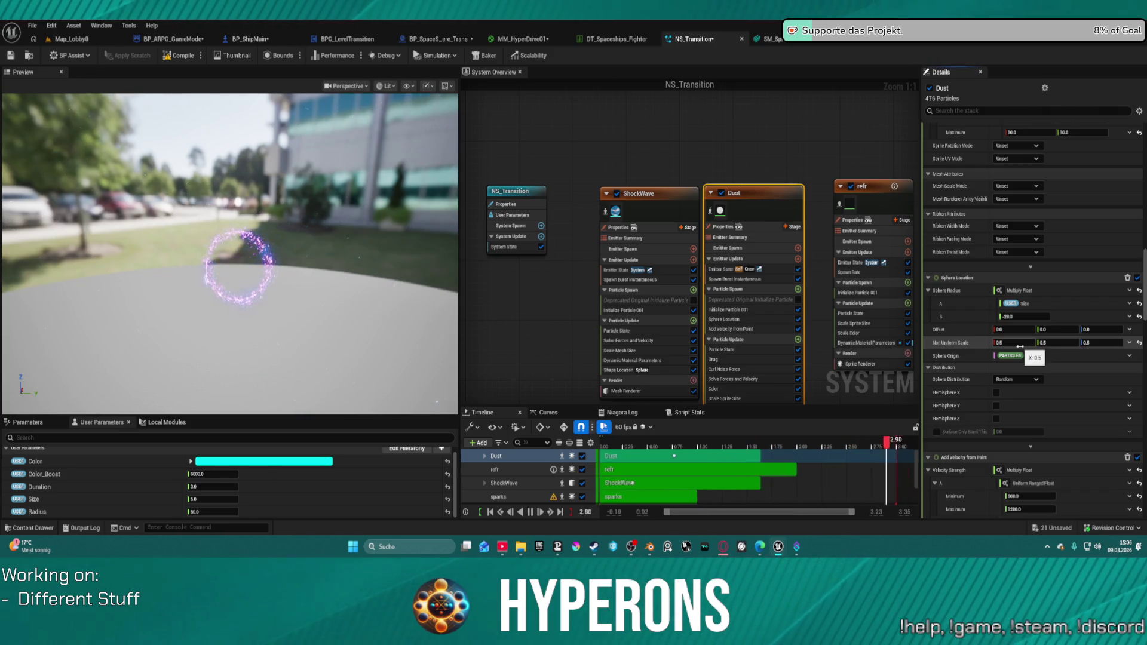
{"action": "left_click", "coordinate": [1139, 343]}
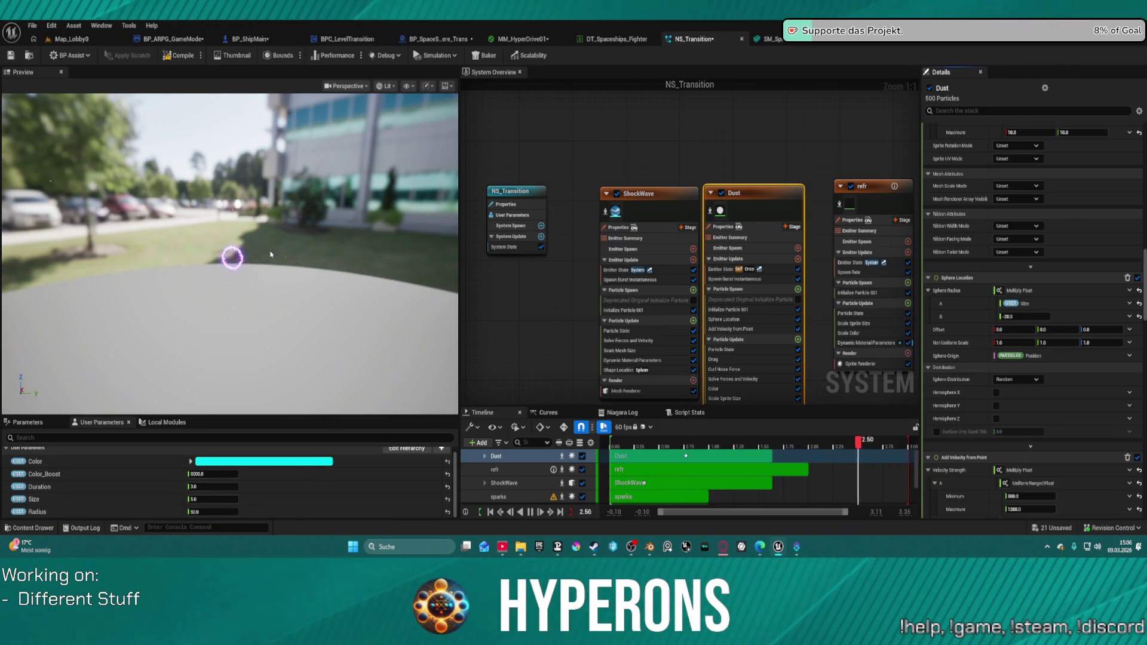
{"action": "scroll", "coordinate": [1042, 435], "scroll_direction": "down", "scroll_amount": 2}
{"action": "scroll", "coordinate": [1042, 436], "scroll_direction": "down", "scroll_amount": 1}
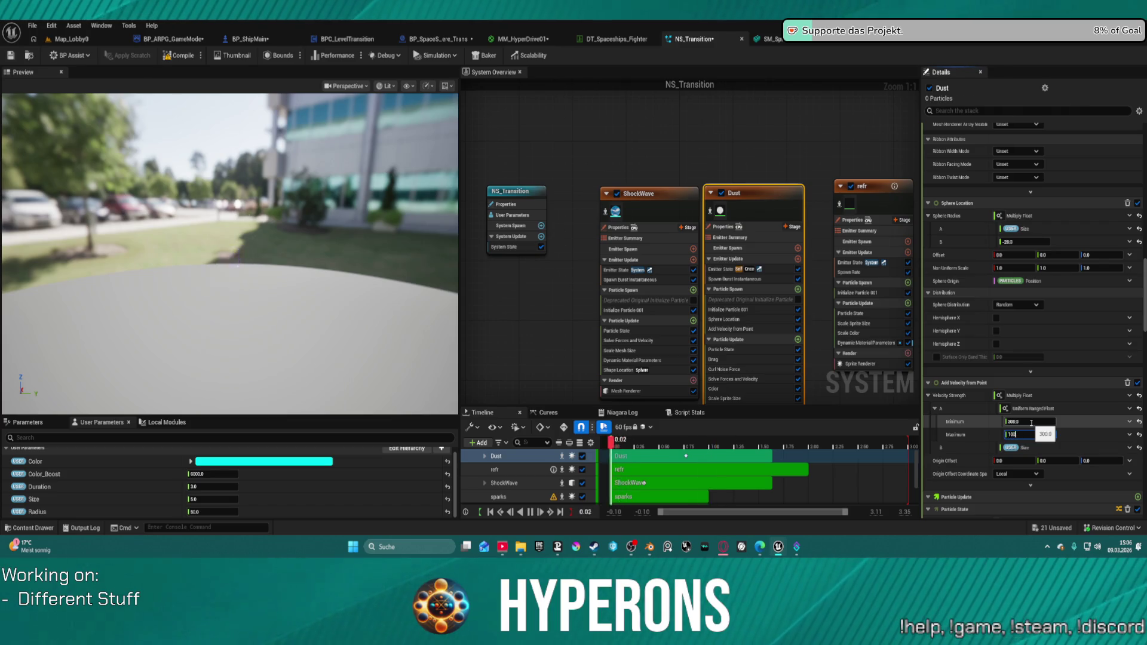
{"action": "key", "text": "Return"}
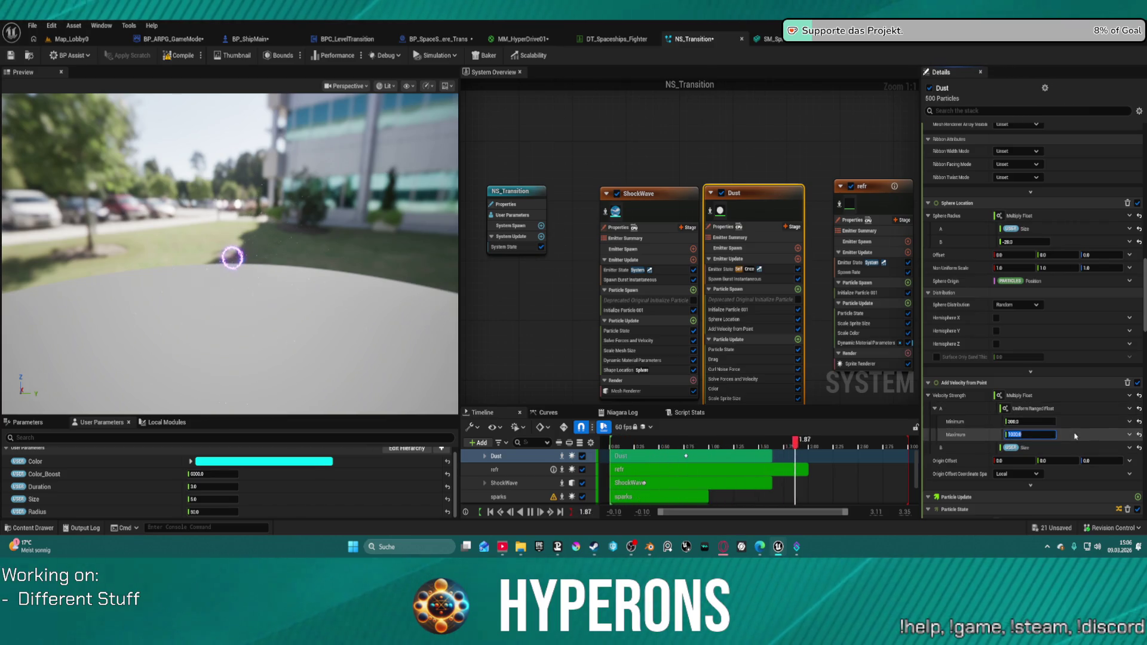
{"action": "scroll", "coordinate": [966, 490], "scroll_direction": "down", "scroll_amount": 5}
{"action": "scroll", "coordinate": [965, 490], "scroll_direction": "down", "scroll_amount": 2}
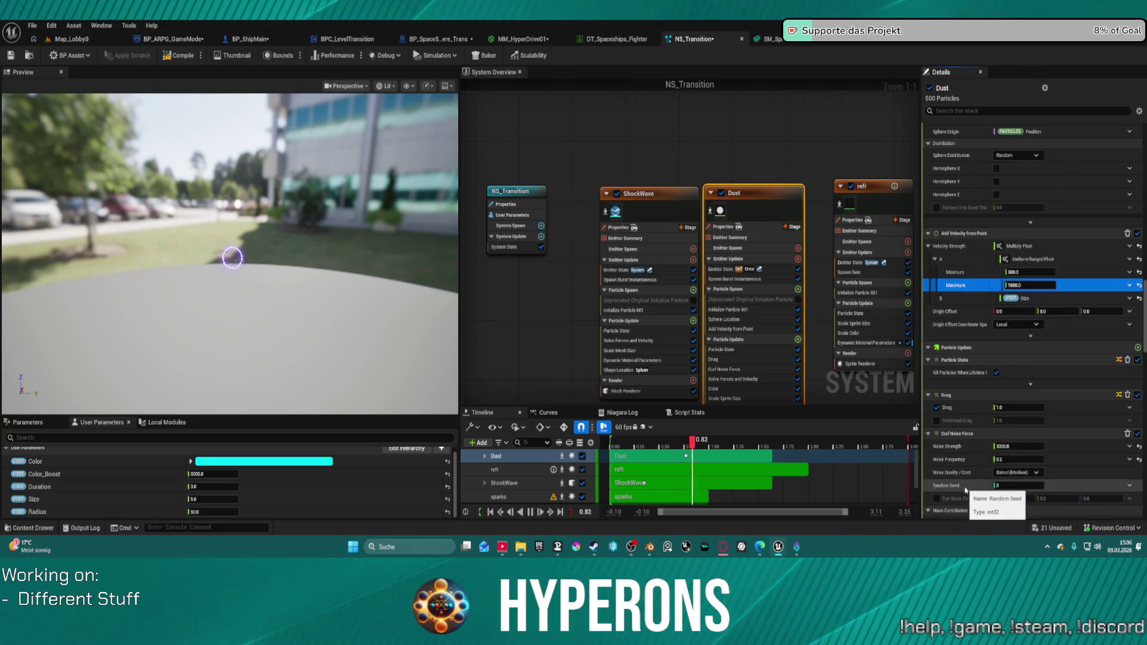
{"action": "left_click", "coordinate": [1016, 445]}
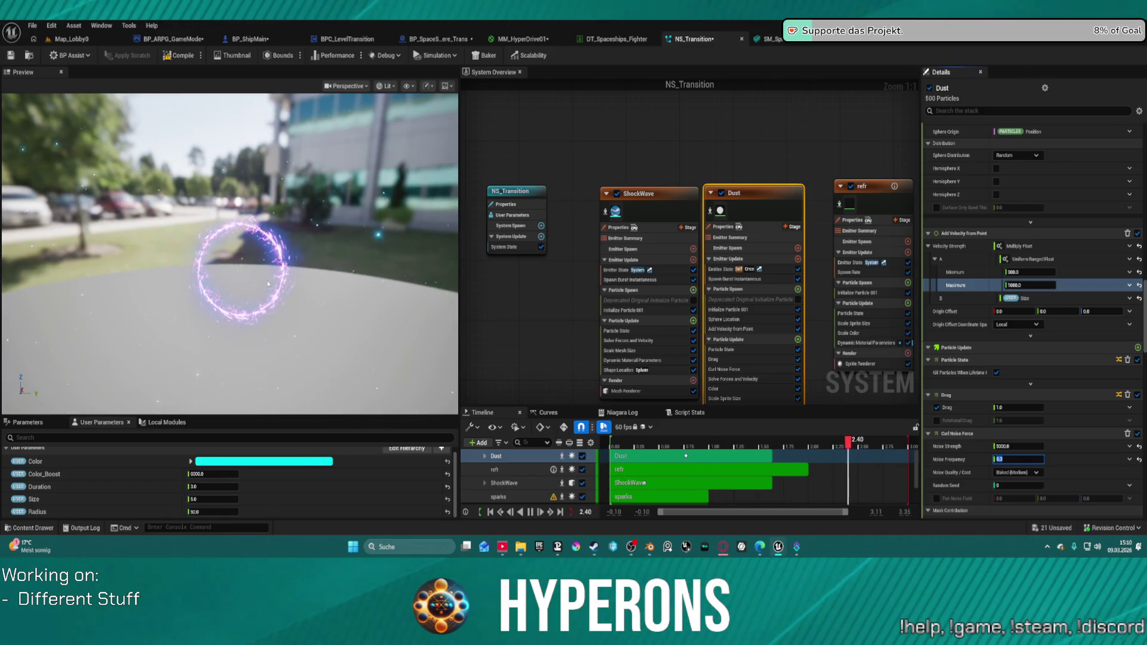
Save NS_Transition and its checked-out assets with Ctrl+S, then return to Map_Lobby0
{"action": "key", "text": "ctrl+s"}
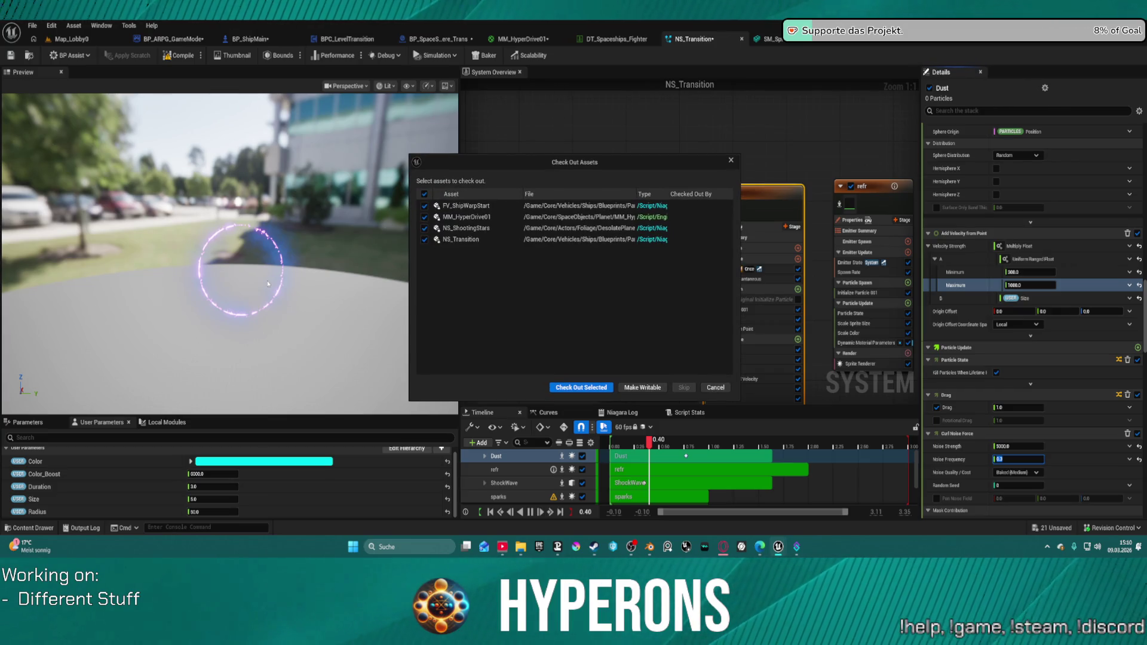
{"action": "left_click", "coordinate": [579, 387]}
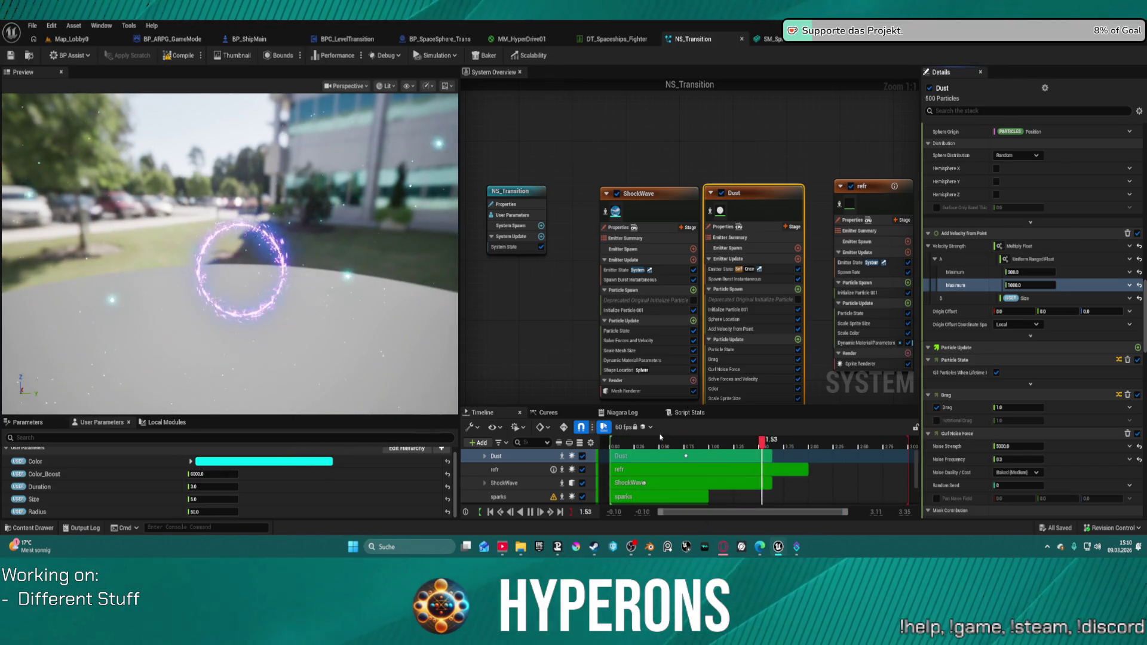
{"action": "left_click_drag", "start_coordinate": [824, 160], "coordinate": [602, 91]}
{"action": "scroll", "coordinate": [959, 423], "scroll_direction": "down", "scroll_amount": 3}
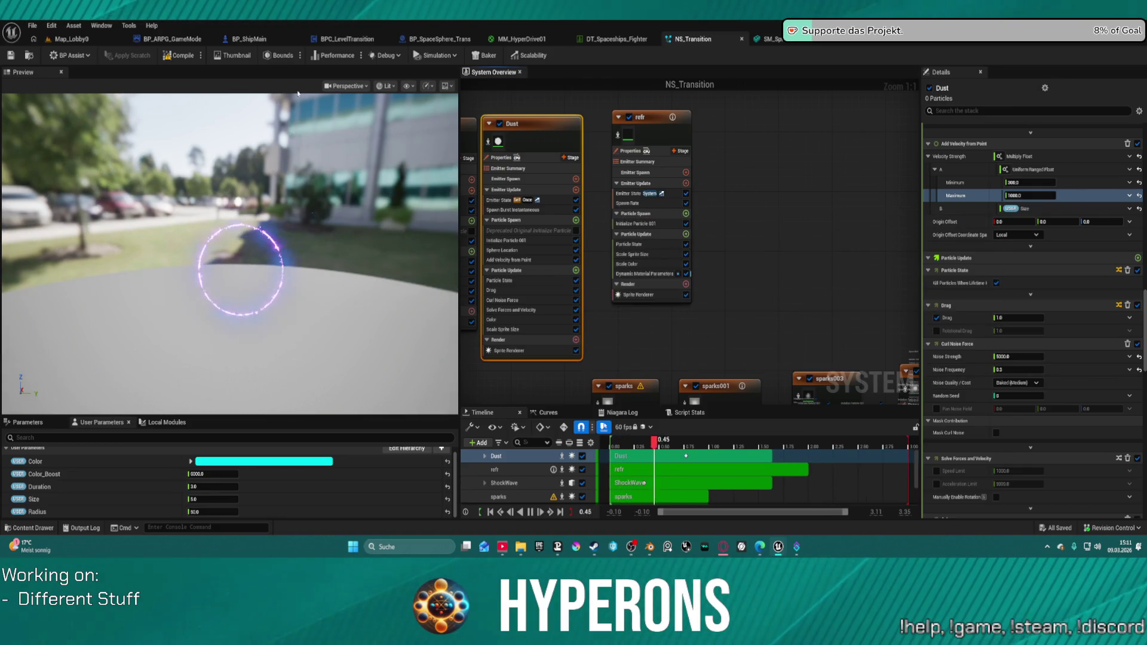
{"action": "left_click", "coordinate": [72, 38]}
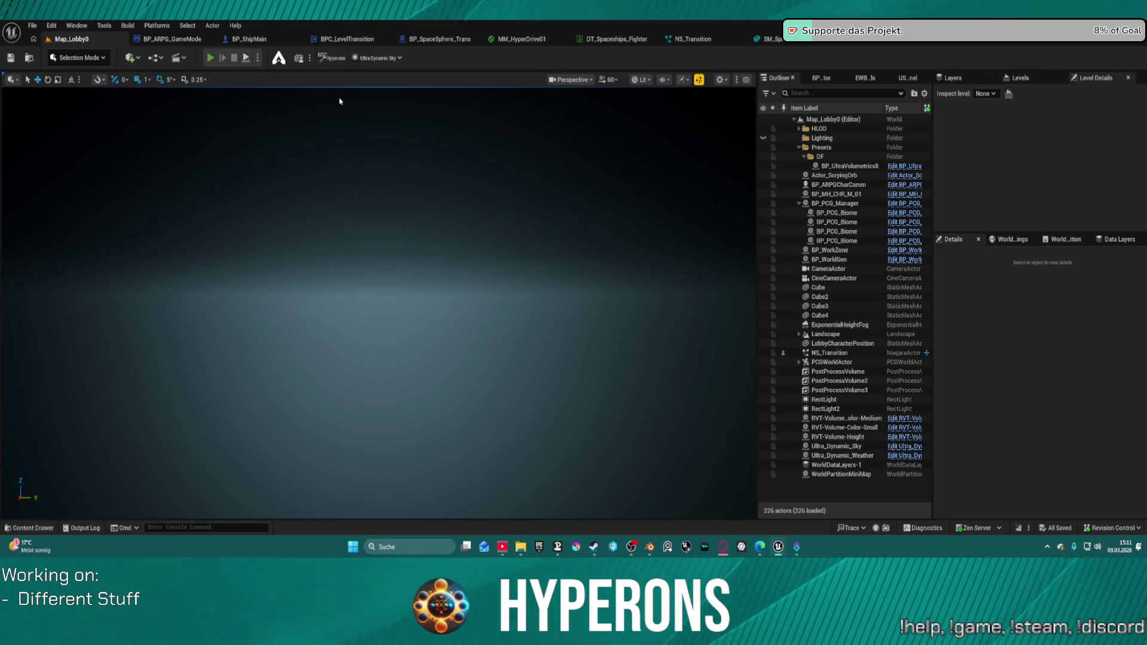
Play-test the hyperdrive with the first saved character, then stop and reopen NS_Transition
{"action": "key", "text": "alt+p"}
{"action": "left_click", "coordinate": [75, 300]}
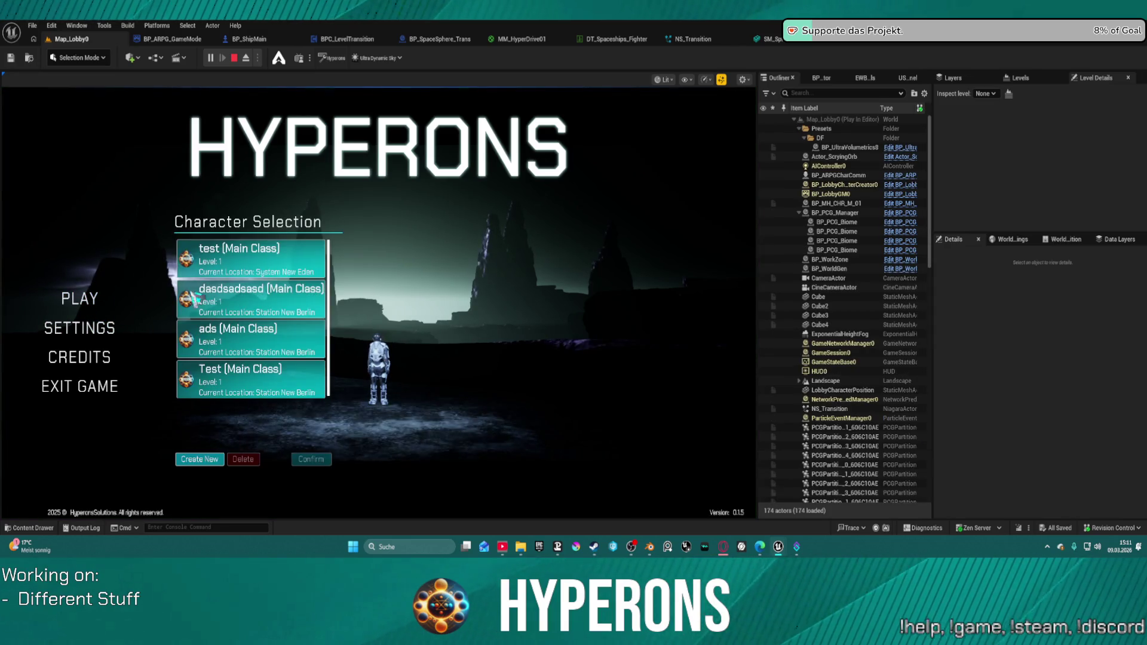
{"action": "left_click", "coordinate": [270, 267]}
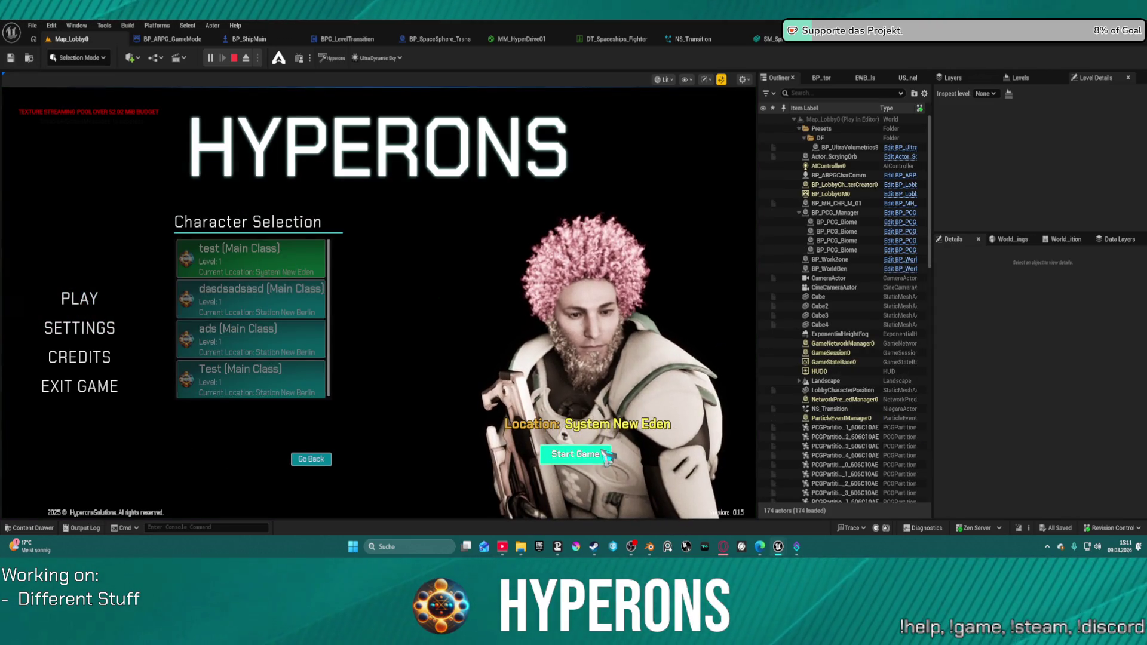
{"action": "left_click", "coordinate": [575, 454]}
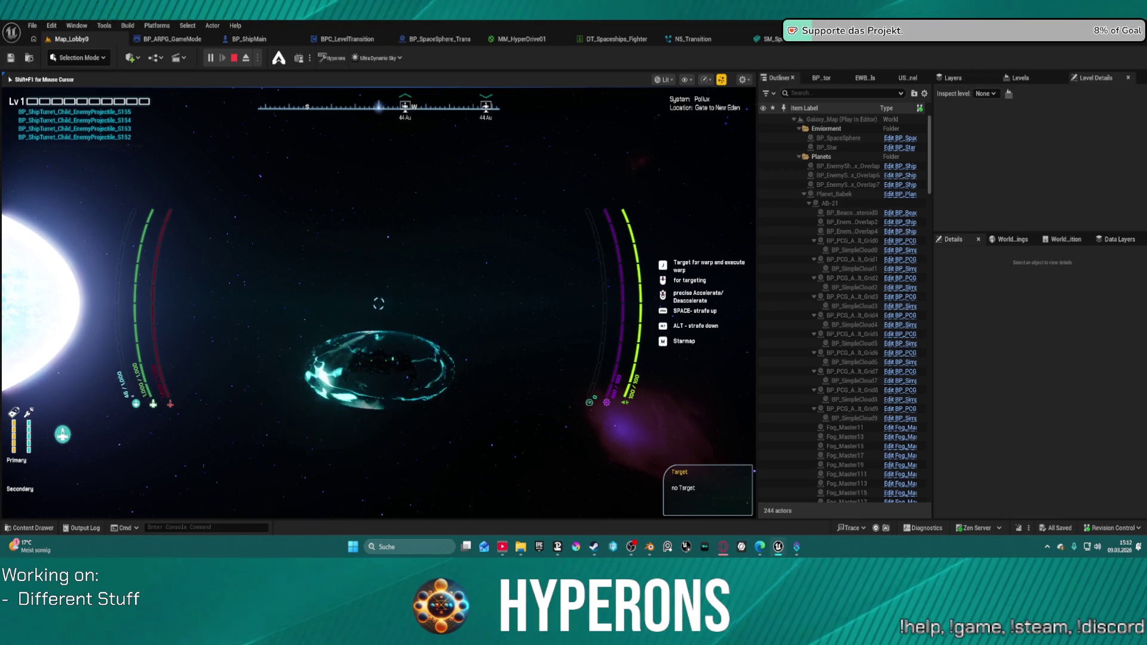
{"action": "key", "text": "Escape"}
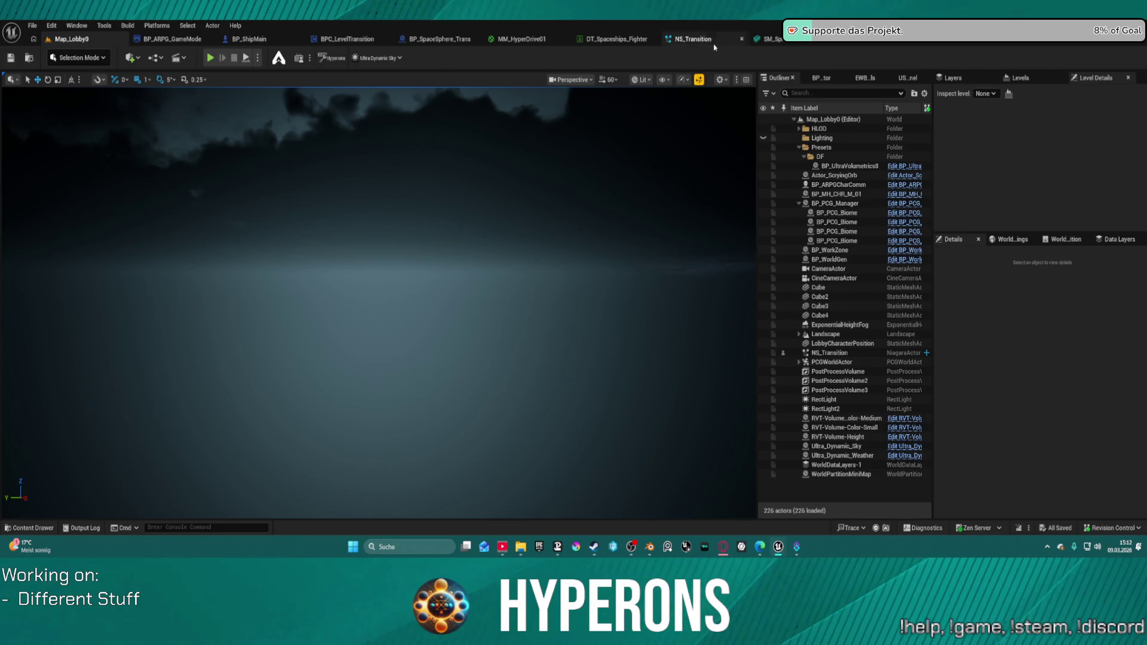
{"action": "left_click", "coordinate": [693, 39]}
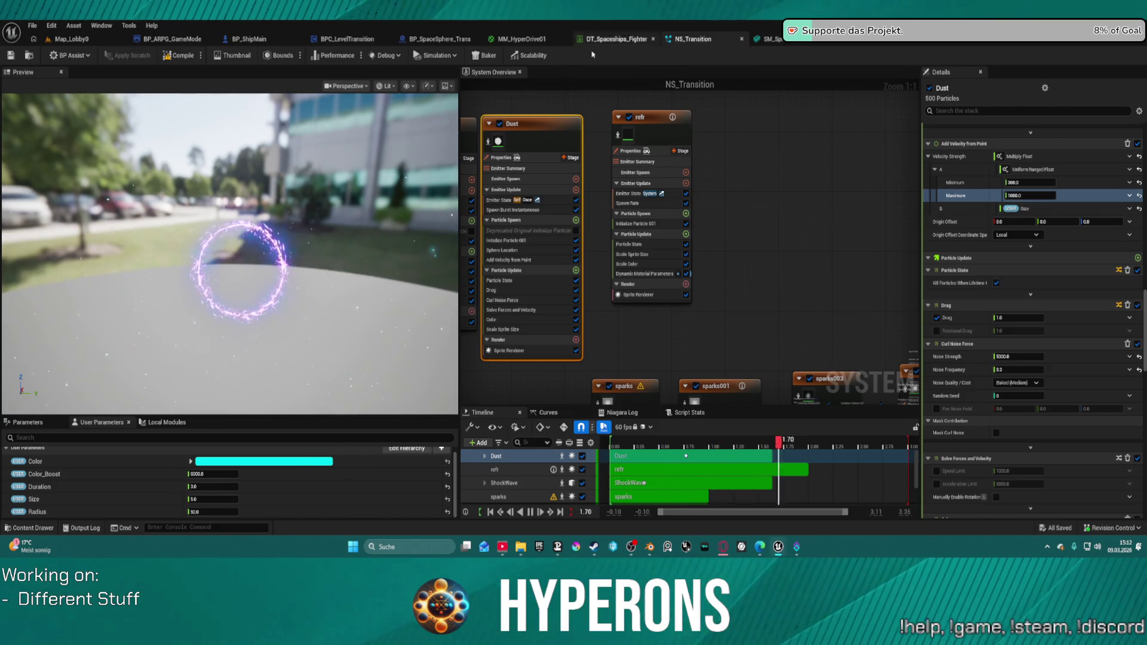
Scroll the Dust emitter's Details to review its 500-particle burst and 1000.0 maximum velocity
{"action": "scroll", "coordinate": [1027, 269], "scroll_direction": "down", "scroll_amount": 2}
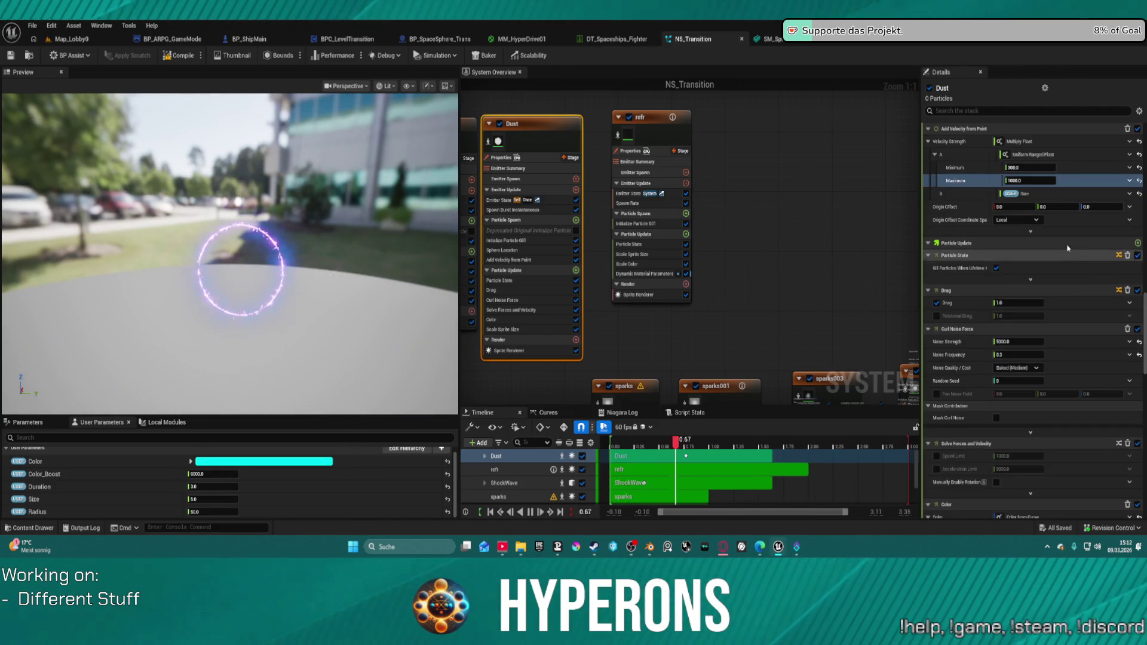